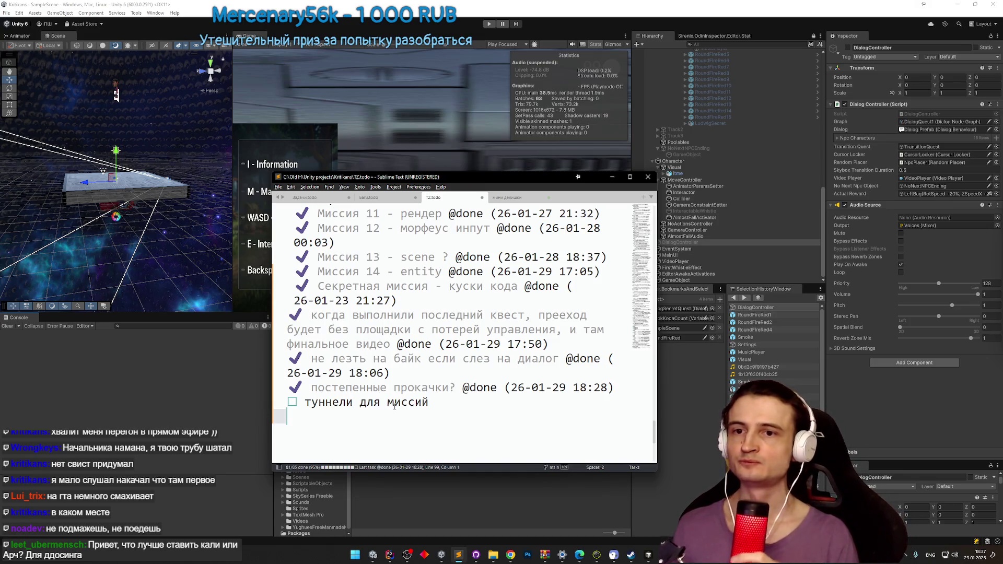
# Step: Minimize the Sublime Text todo list and select DialogController in Unity's Hierarchy
pyautogui.click(612, 177)
pyautogui.click(679, 243)
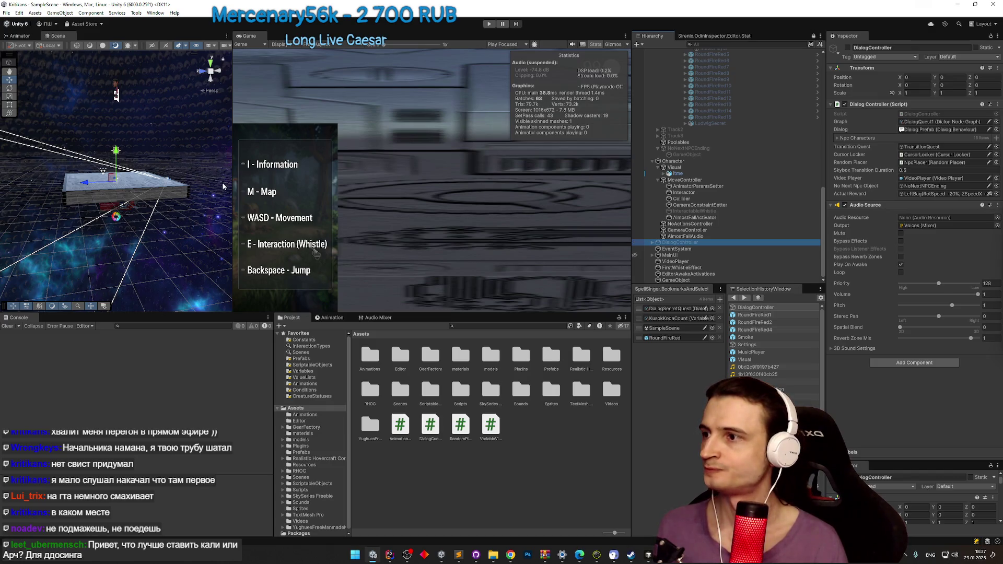
# Step: Widen the Scene view and filter the Project assets with 'prefa'
pyautogui.moveTo(233, 188); pyautogui.dragTo(252, 188)
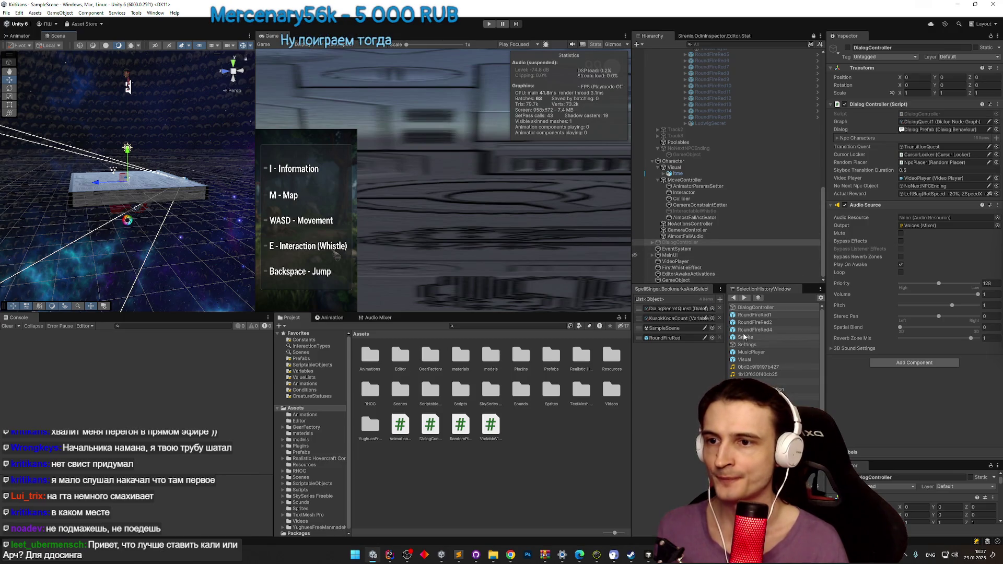
pyautogui.click(500, 326)
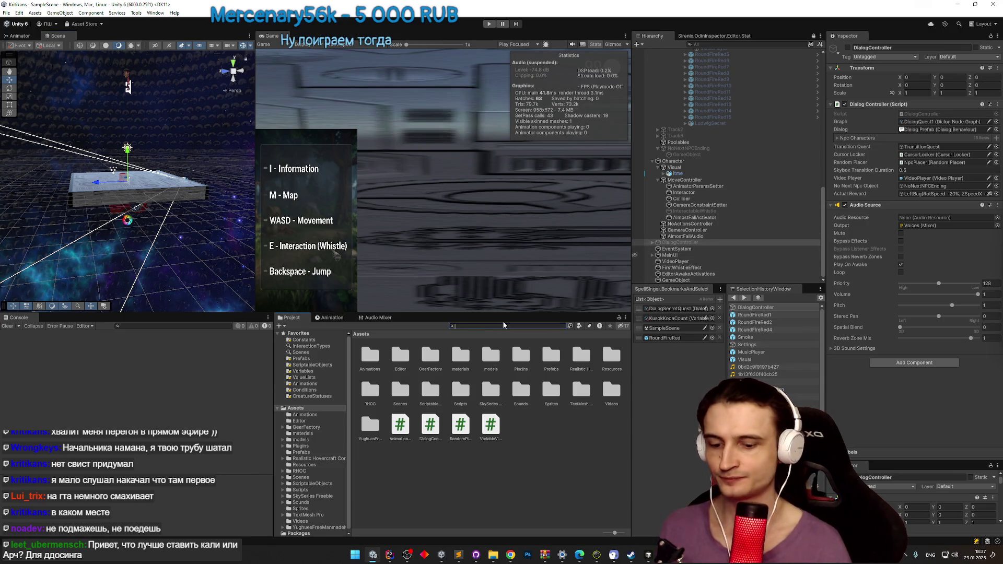
pyautogui.write('prefa')
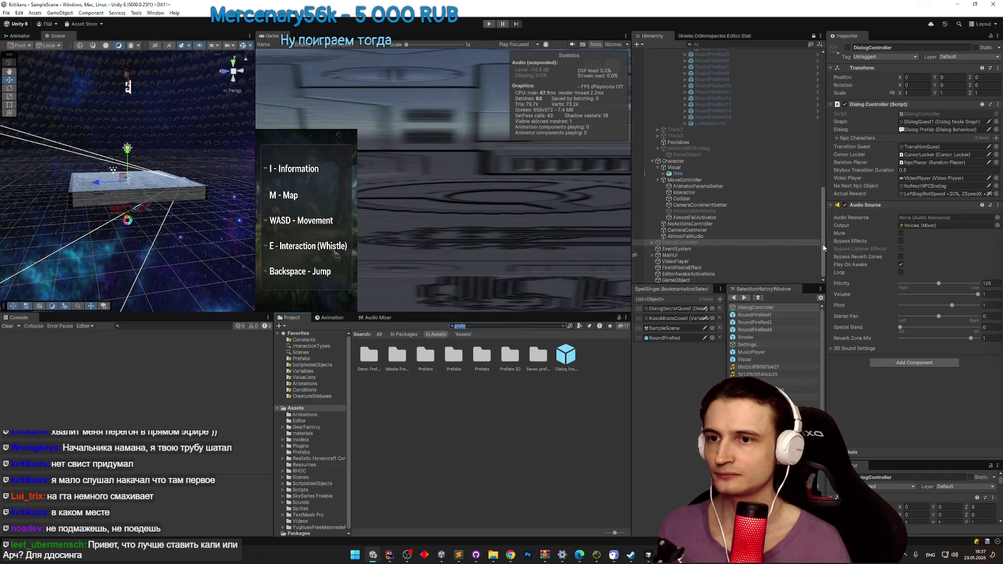
pyautogui.click(805, 243)
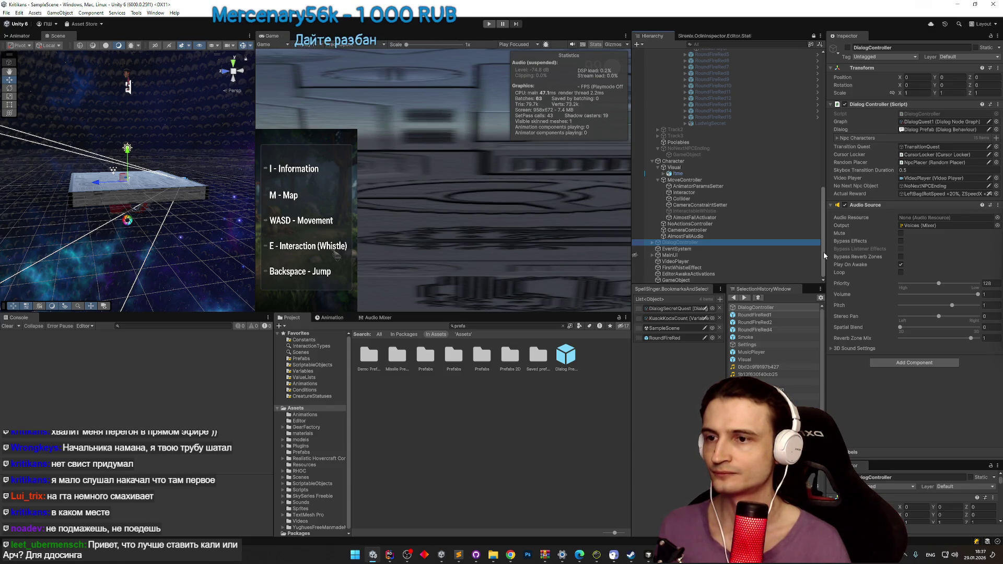
pyautogui.click(466, 325)
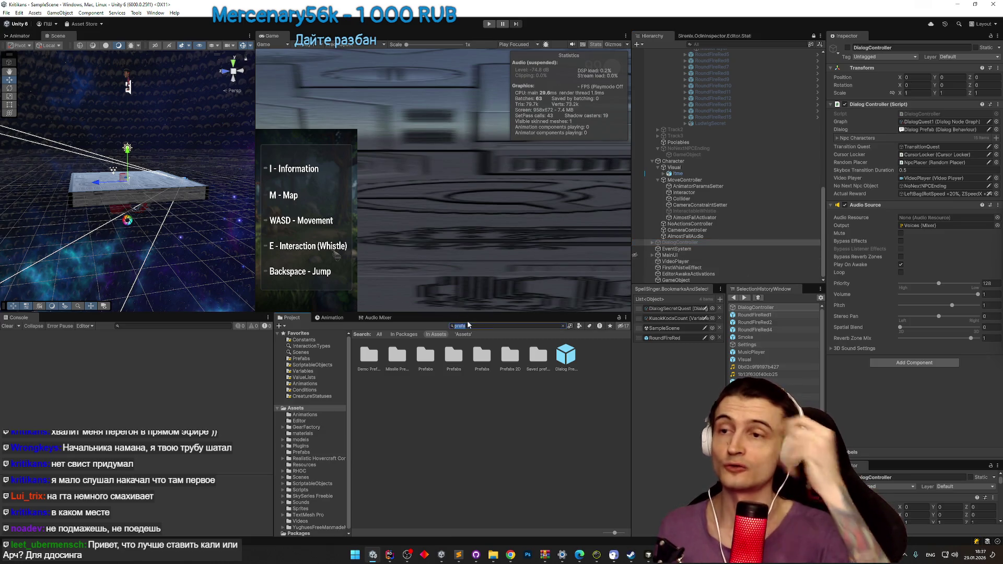
pyautogui.click(824, 225)
pyautogui.moveTo(823, 214); pyautogui.dragTo(824, 85)
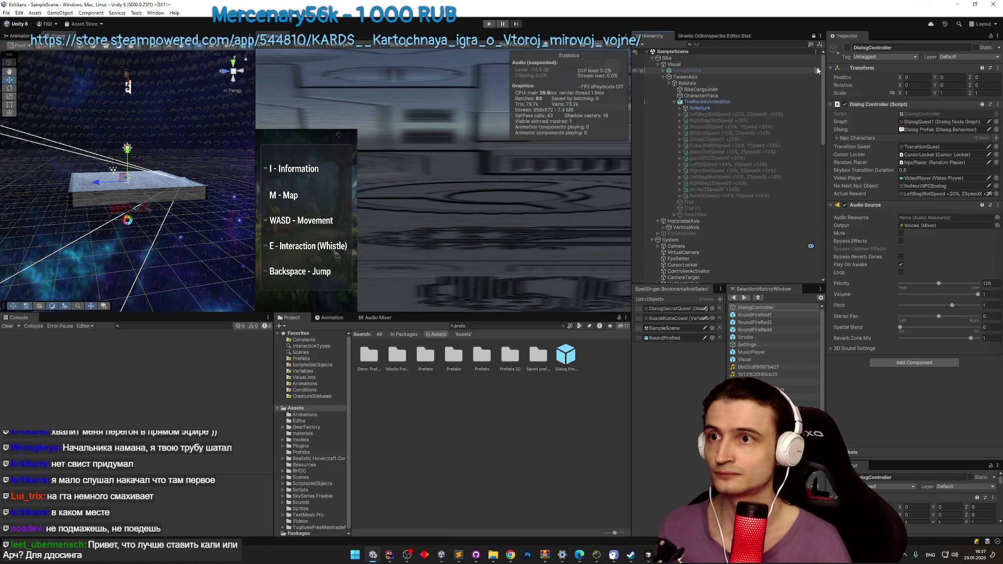
# Step: Collapse TweenAxis and Sphere in the Hierarchy and inspect EditorAwakeActivations
pyautogui.click(663, 77)
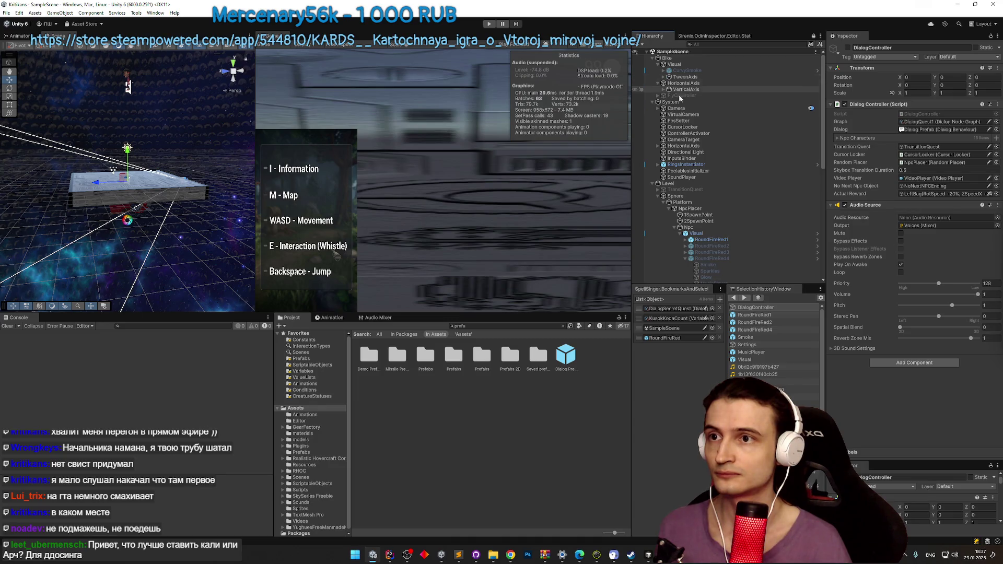
pyautogui.click(657, 196)
pyautogui.scroll(-3, 732, 182)
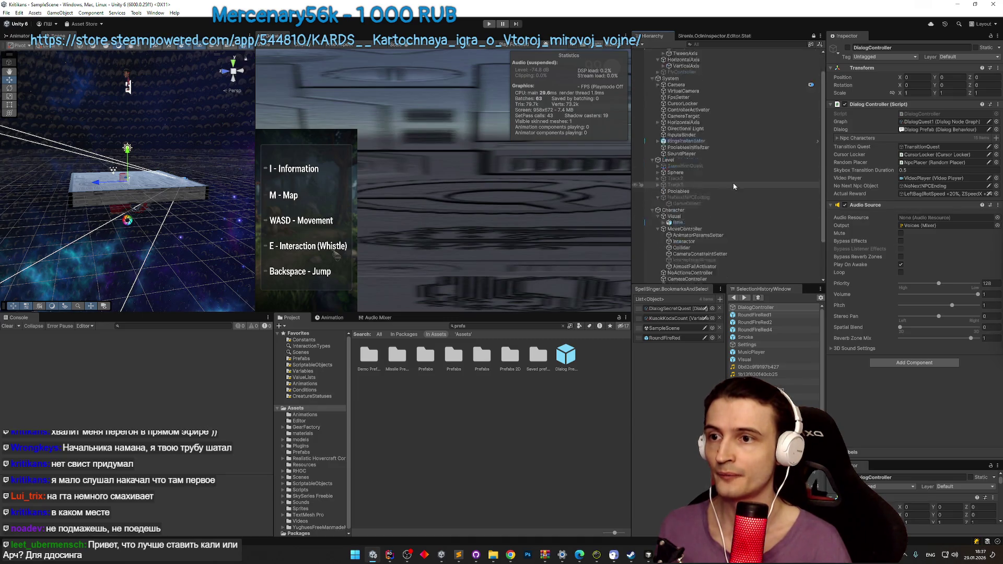
pyautogui.scroll(-1, 731, 188)
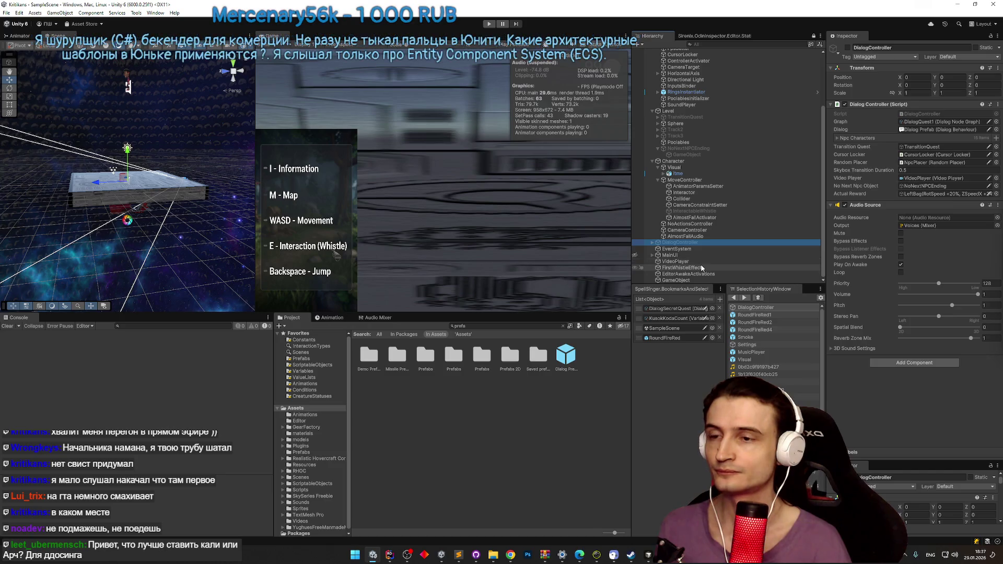
pyautogui.click(702, 274)
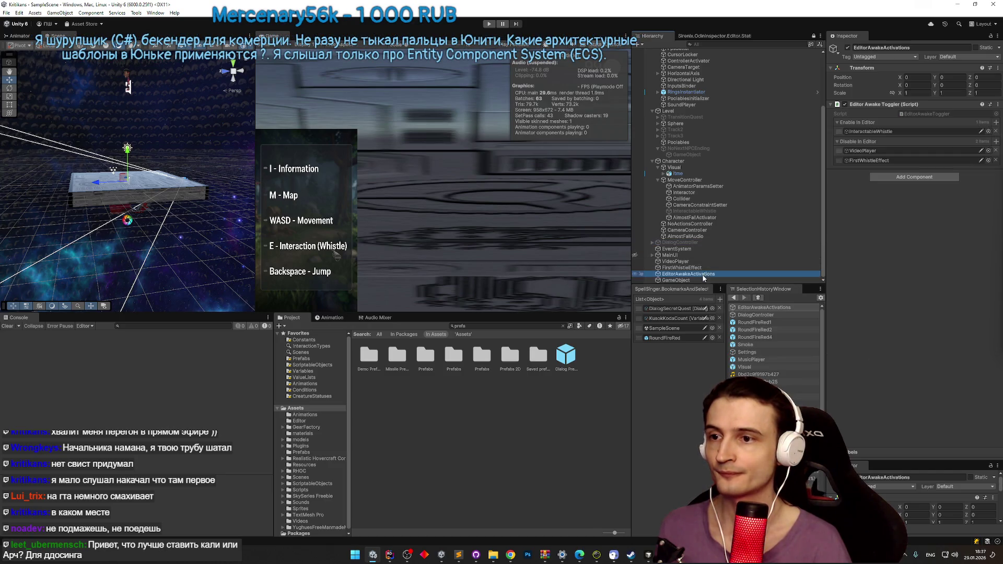
pyautogui.click(700, 268)
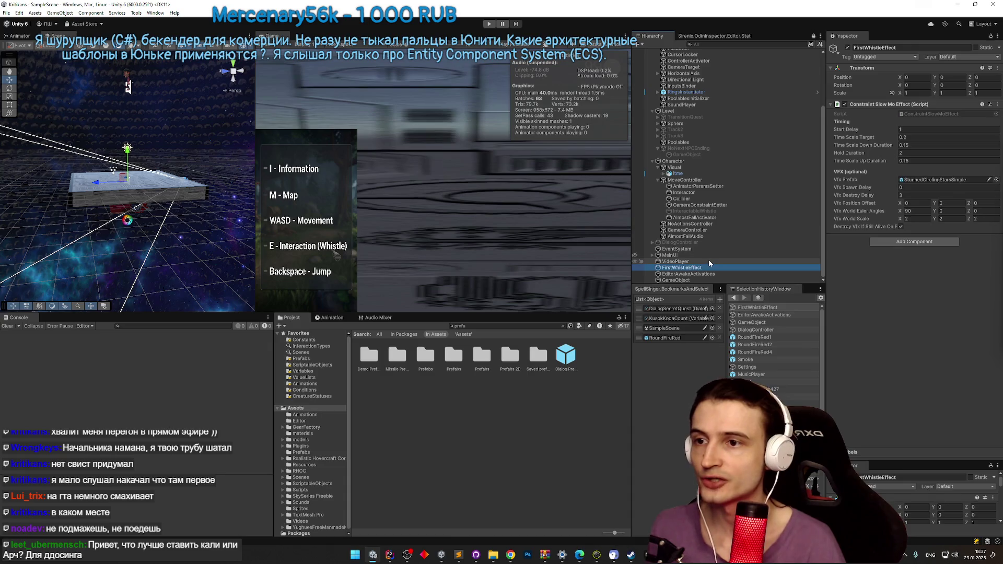
pyautogui.click(690, 274)
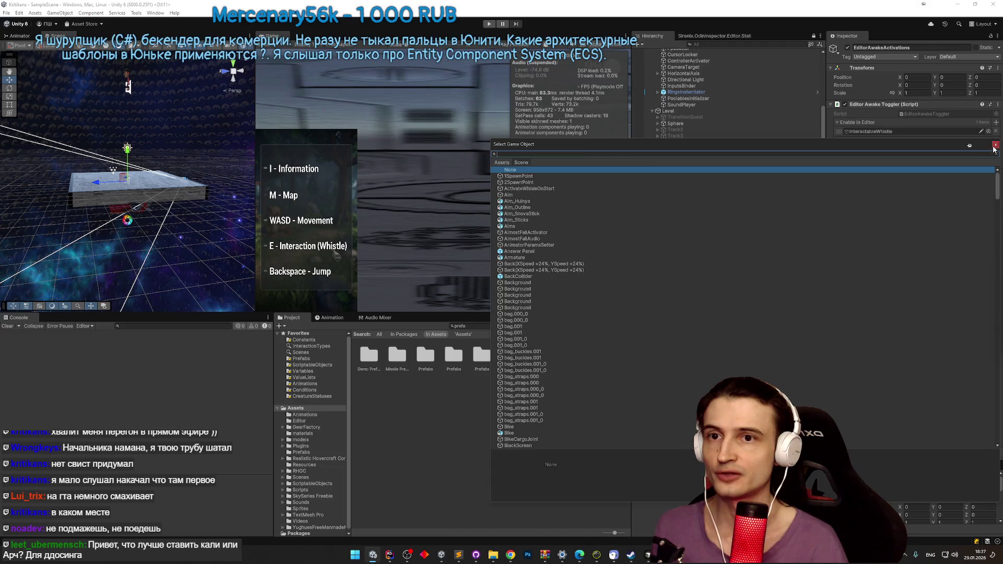
# Step: Add and remove an empty Disable In Editor slot twice, keeping its two entries
pyautogui.click(996, 142)
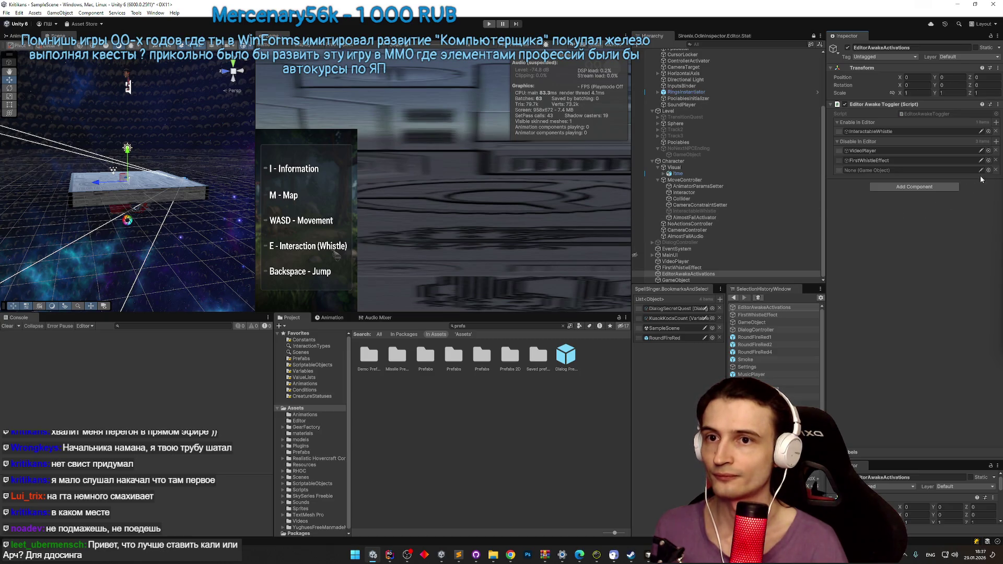
pyautogui.click(996, 171)
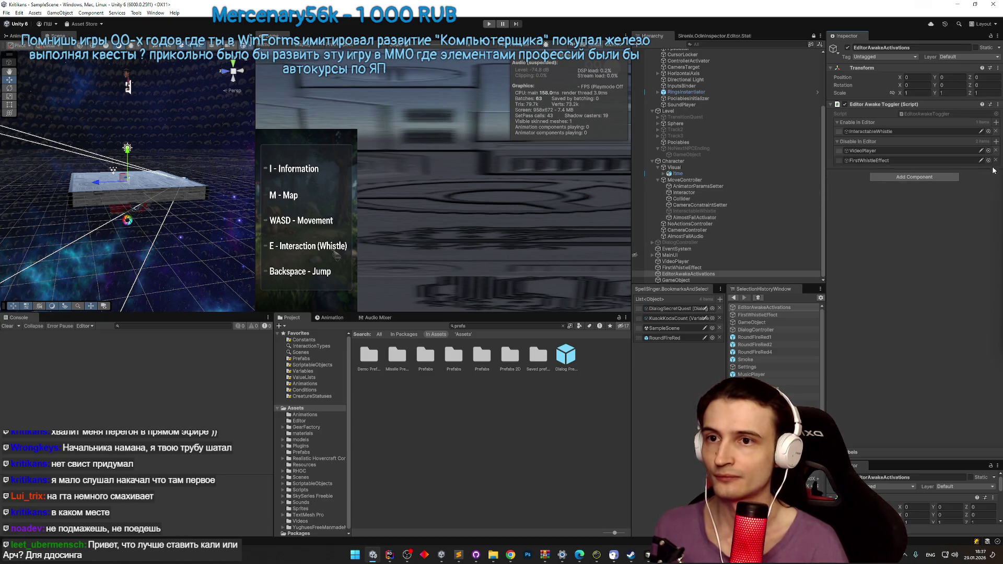
pyautogui.click(996, 142)
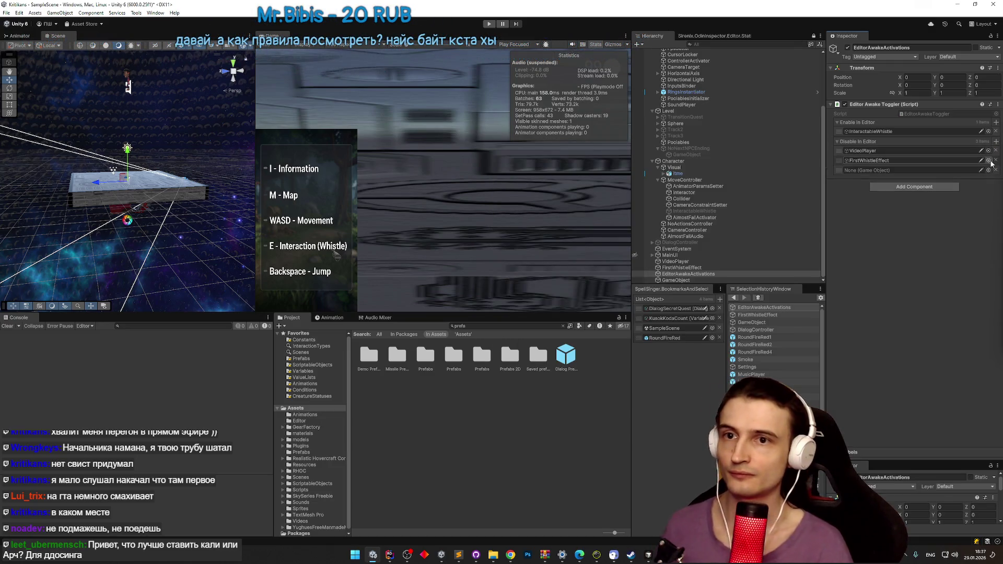
pyautogui.click(996, 171)
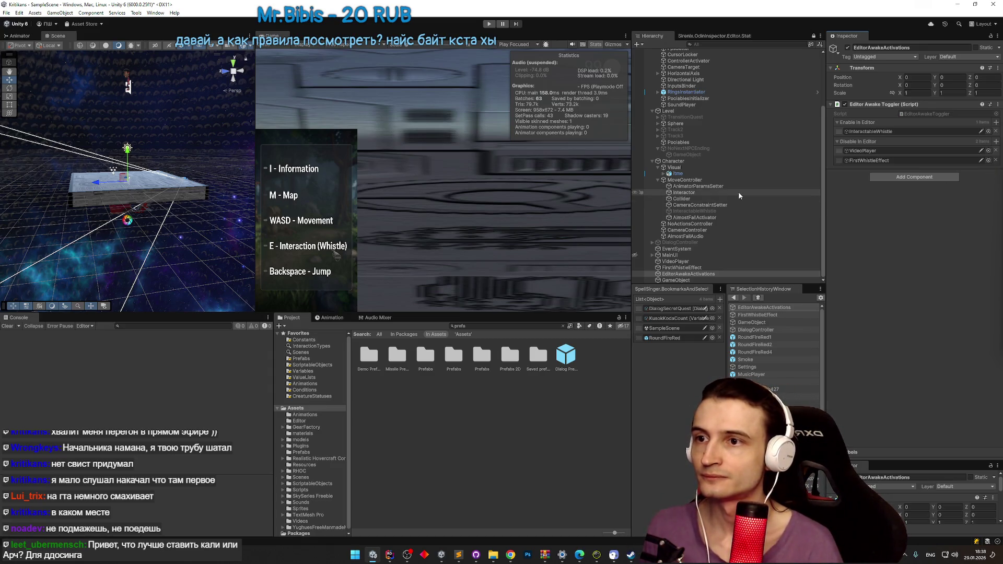
# Step: Inspect InputsBinder to find MoveController assigned as its Controller
pyautogui.scroll(-2, 738, 192)
pyautogui.scroll(5, 658, 158)
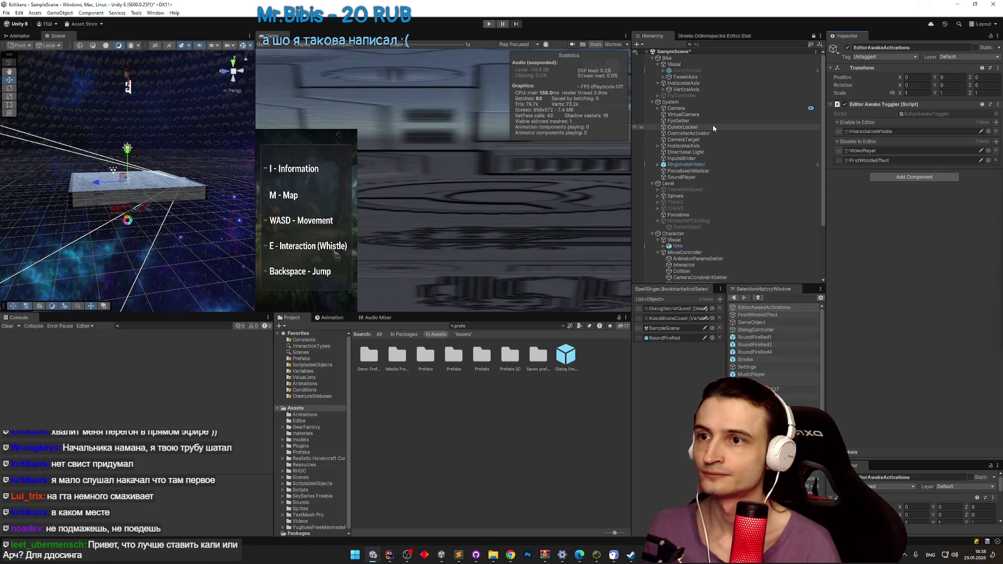
pyautogui.click(706, 156)
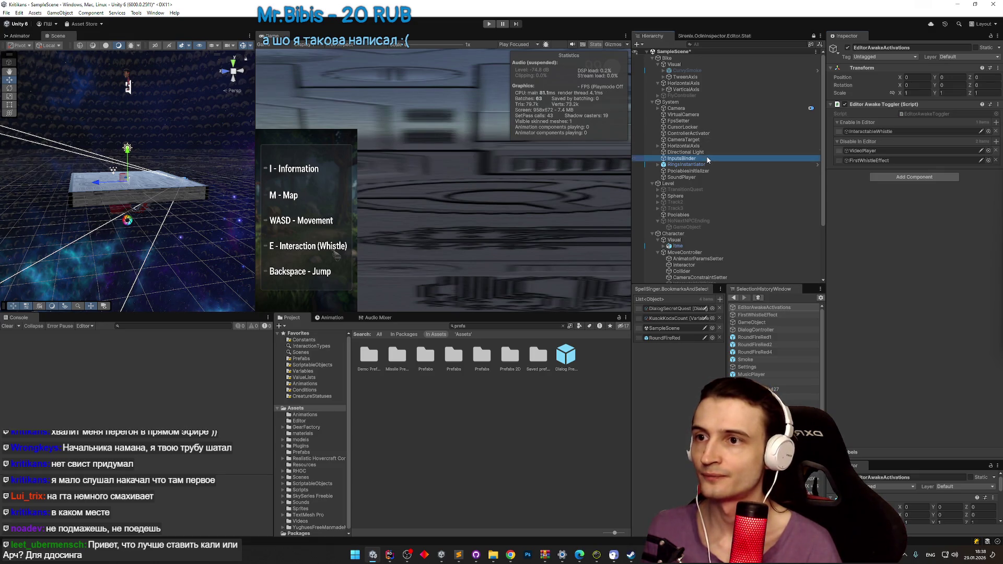
pyautogui.click(935, 121)
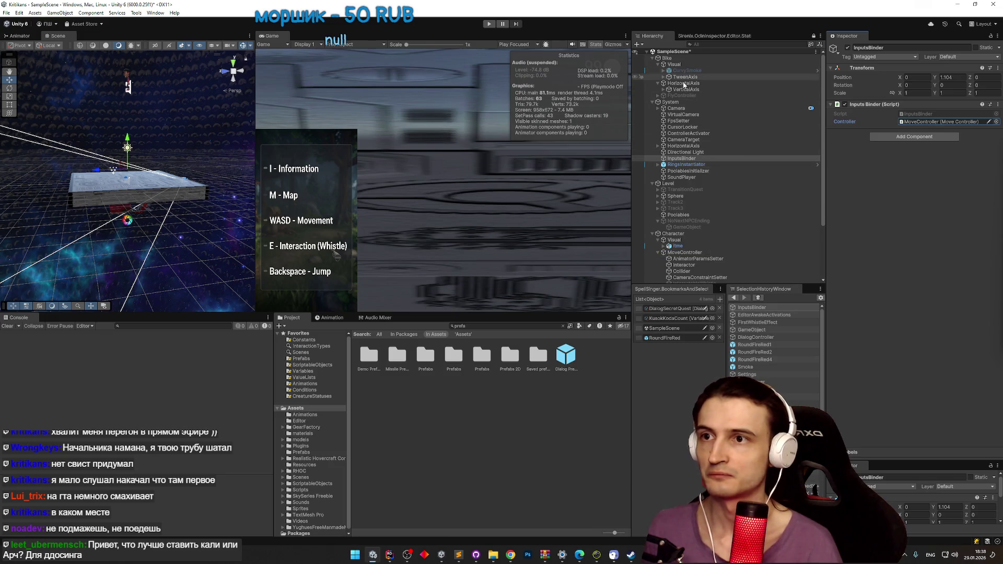
pyautogui.click(688, 96)
pyautogui.moveTo(687, 98); pyautogui.dragTo(911, 125)
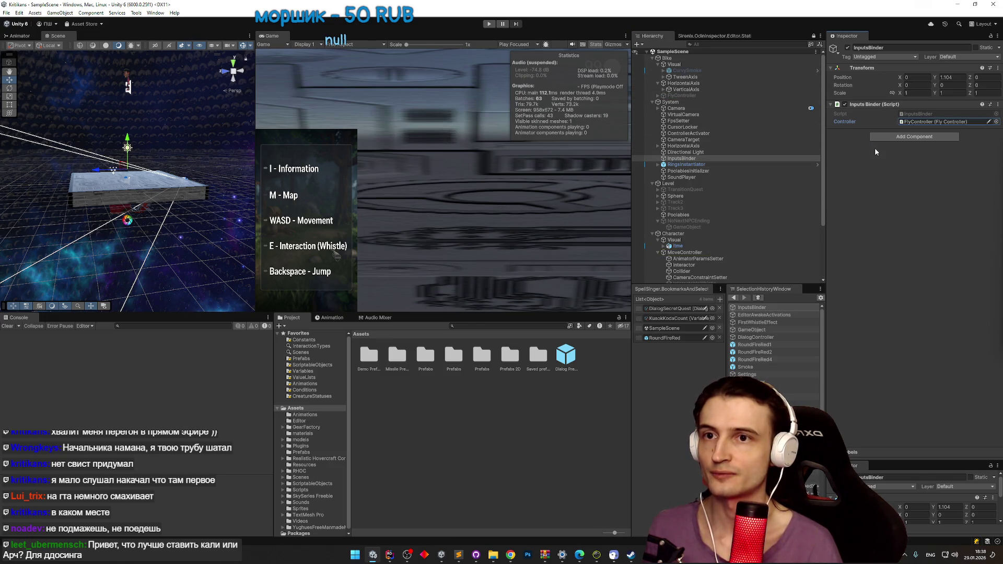
pyautogui.hotkey('ctrl', 'p')
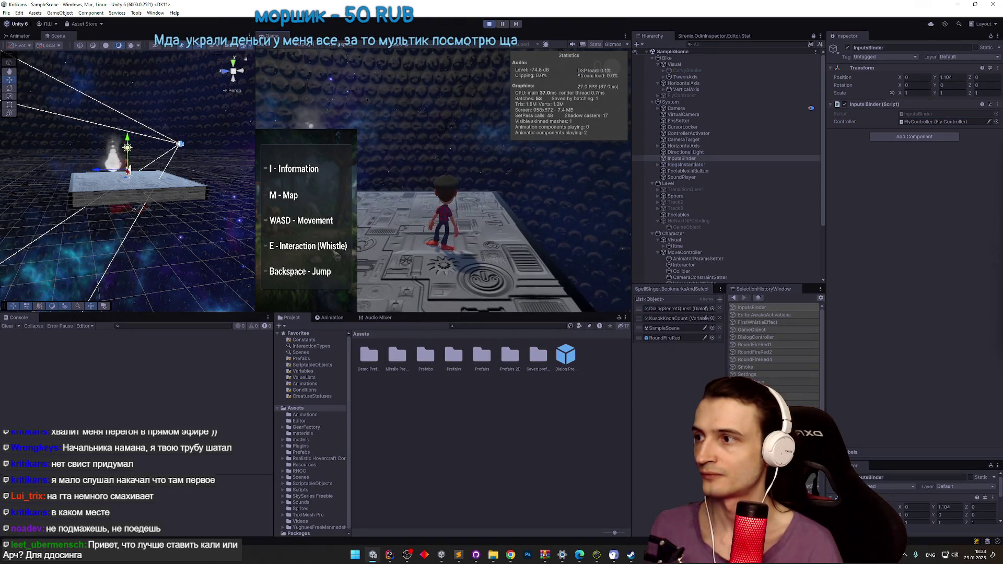
pyautogui.hotkey('ctrl', 'p')
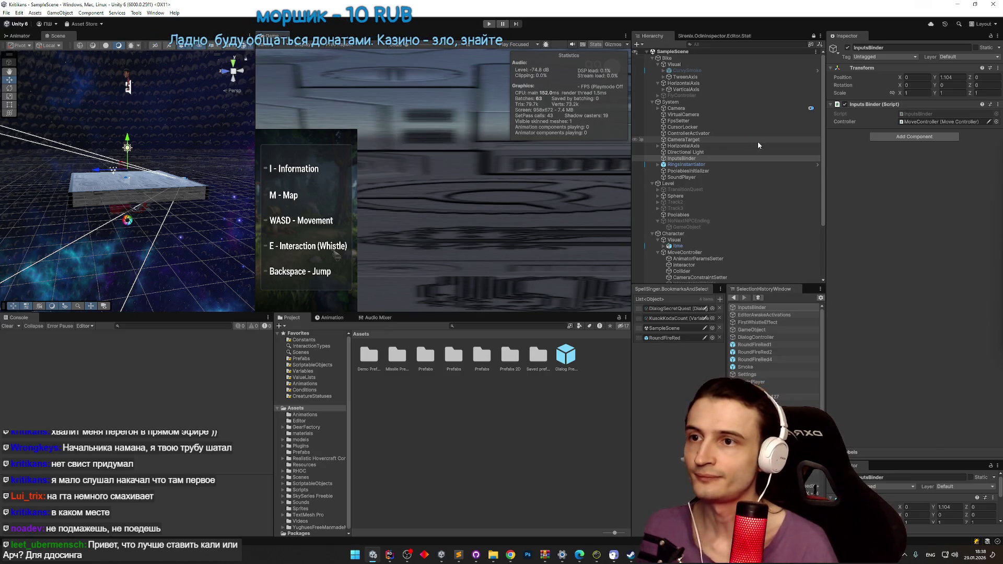
pyautogui.click(757, 134)
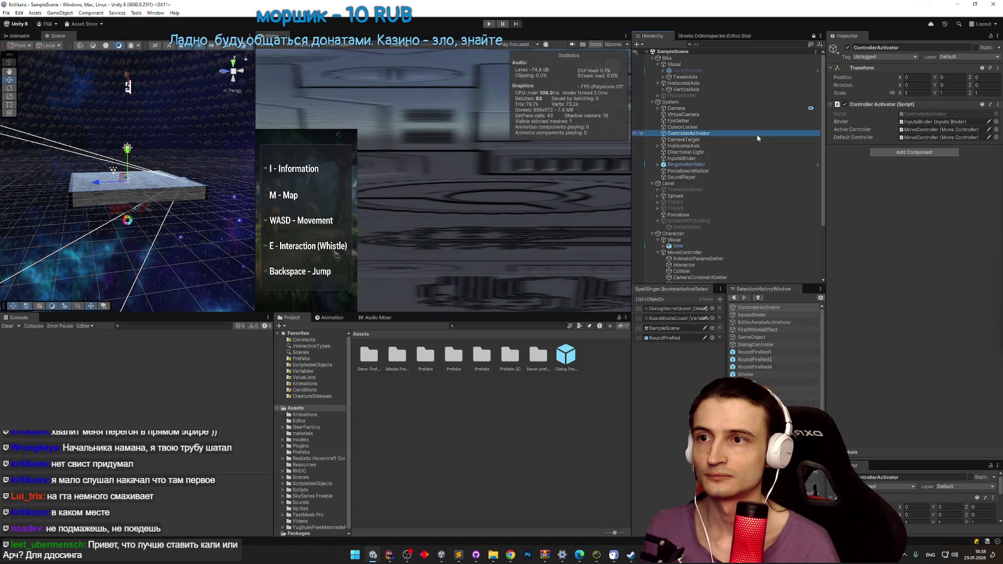
pyautogui.click(719, 158)
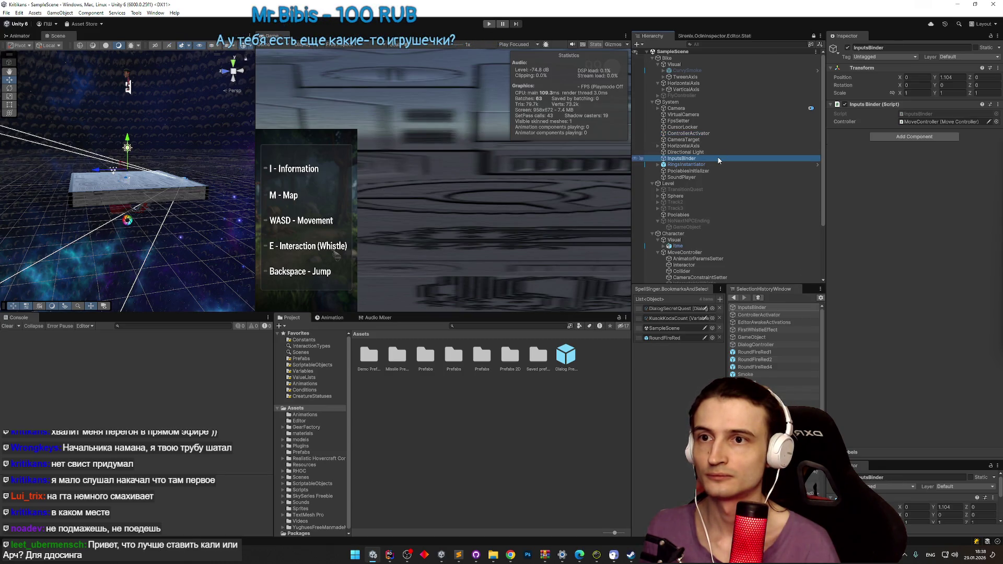
pyautogui.click(718, 133)
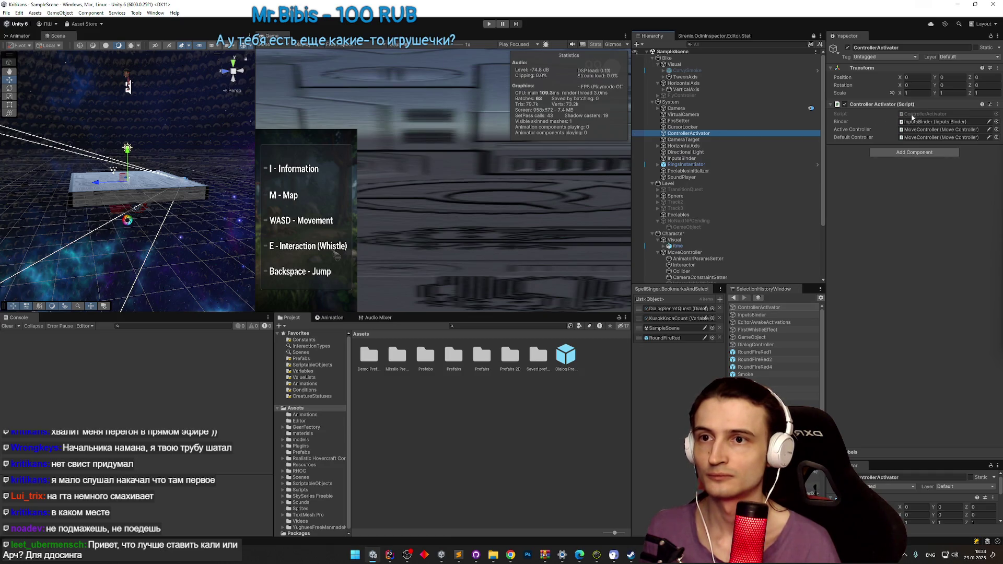
pyautogui.scroll(-3, 688, 91)
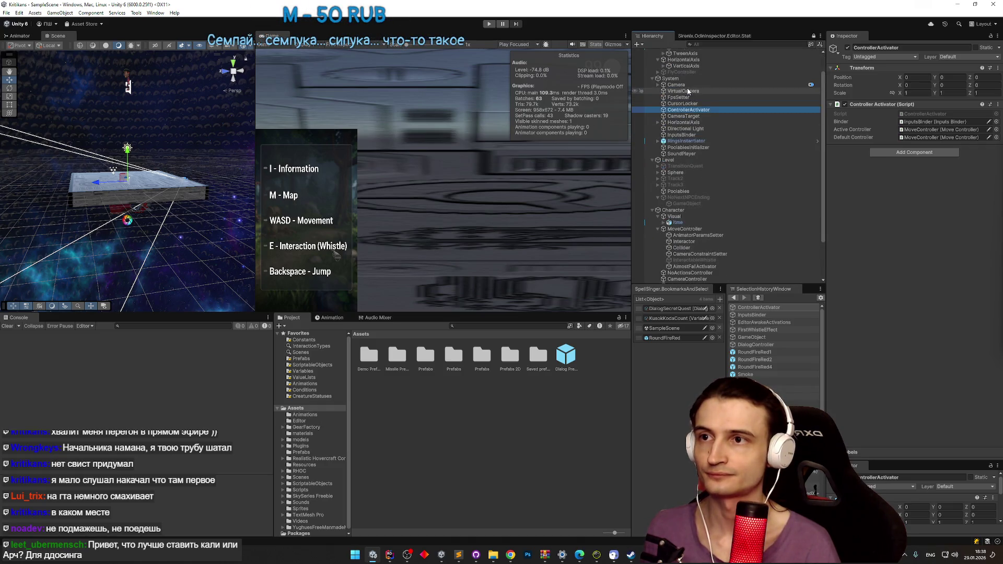
pyautogui.scroll(3, 688, 91)
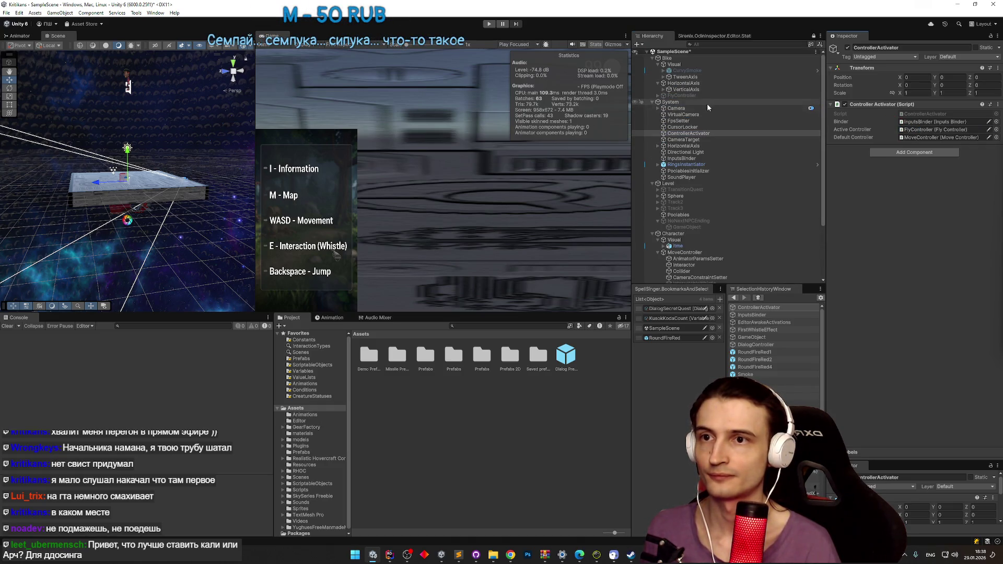
pyautogui.moveTo(682, 96); pyautogui.dragTo(935, 137)
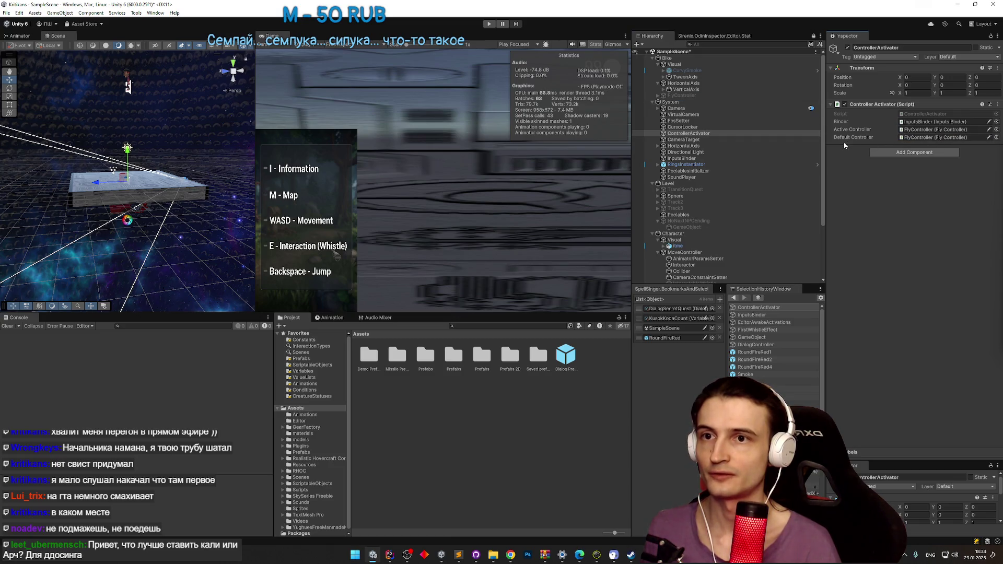
pyautogui.hotkey('ctrl', 'z')
pyautogui.hotkey('ctrl', 'z')
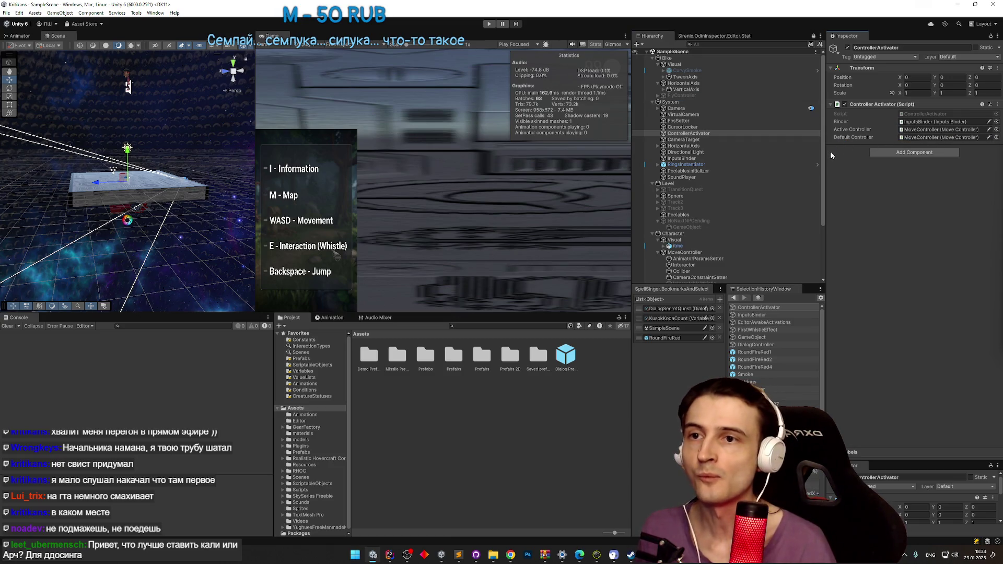
pyautogui.click(824, 155)
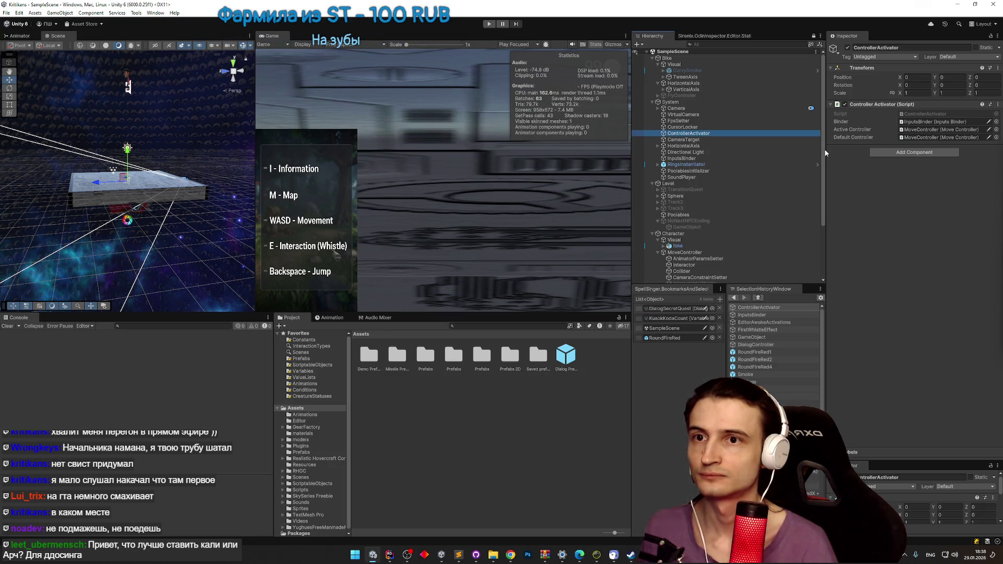
pyautogui.scroll(-5, 820, 157)
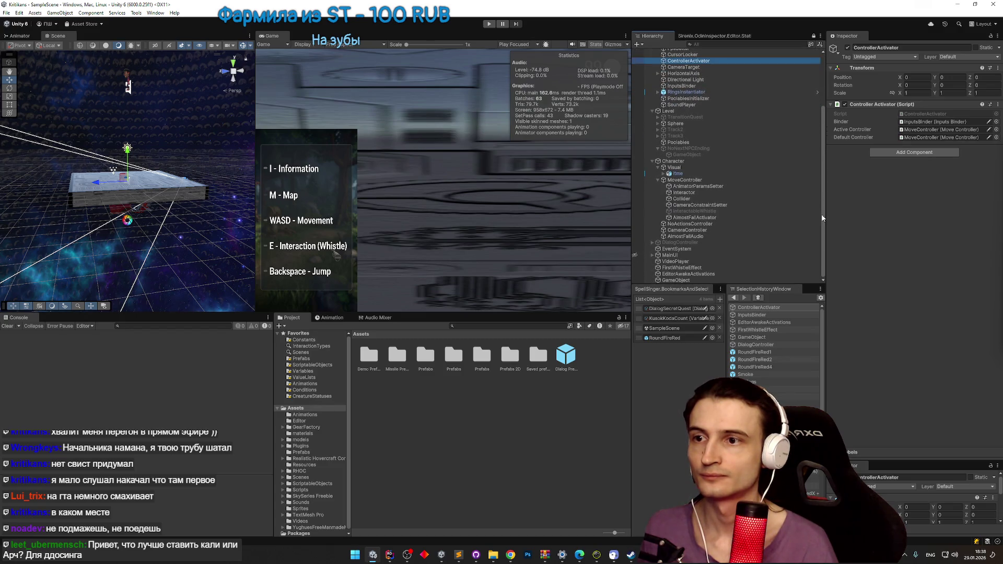
pyautogui.click(716, 272)
pyautogui.click(715, 267)
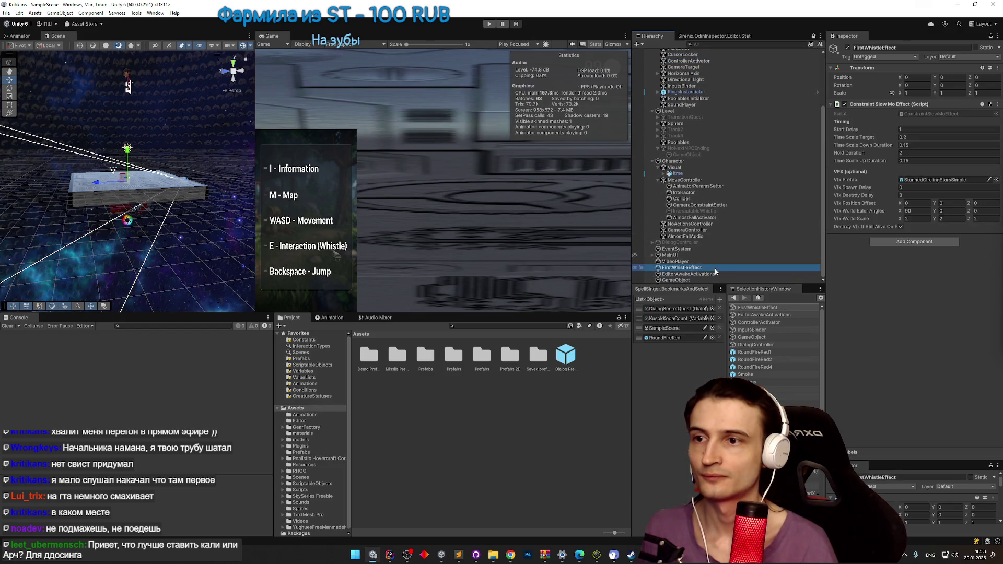
pyautogui.click(715, 261)
pyautogui.click(719, 242)
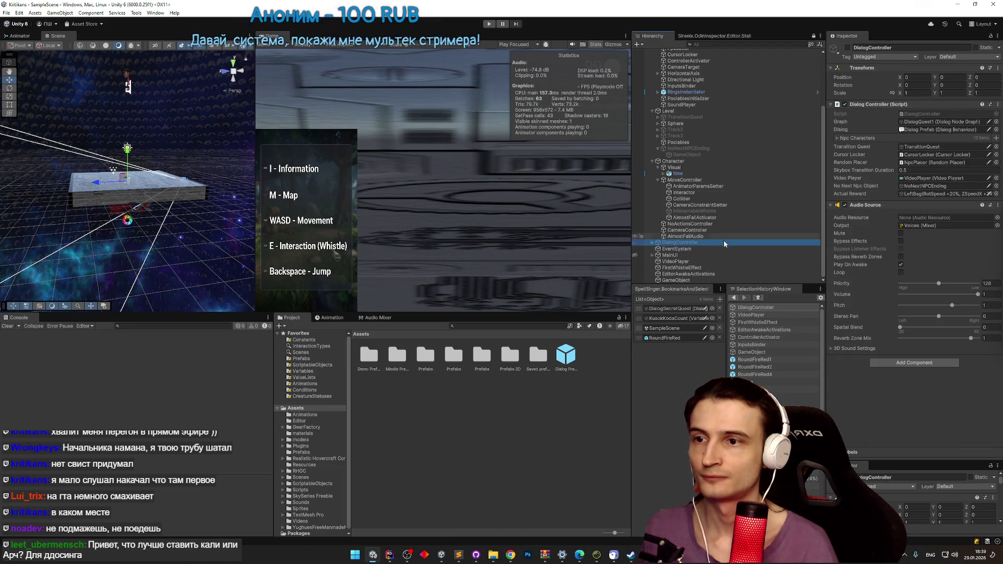
pyautogui.click(703, 274)
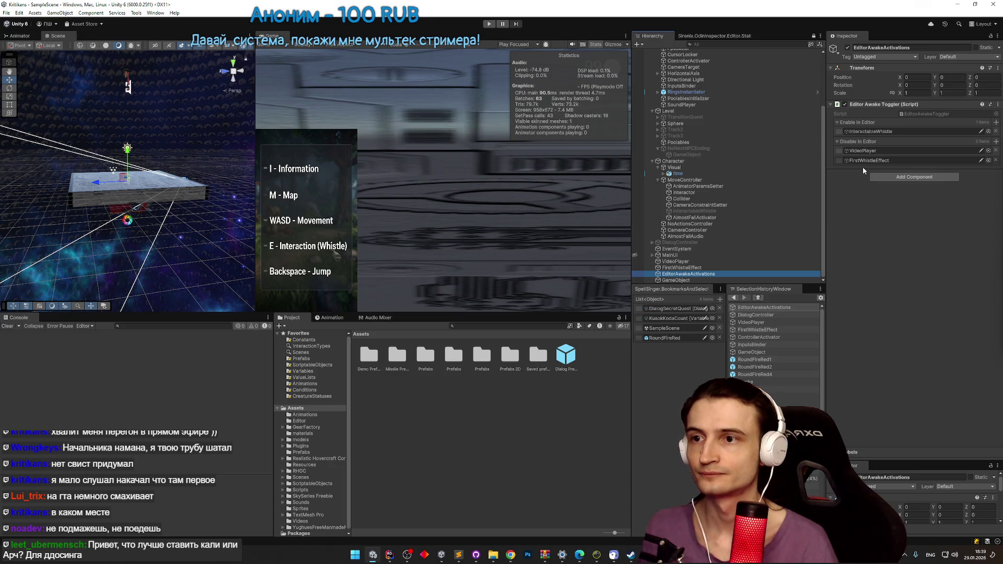
pyautogui.moveTo(824, 175)
pyautogui.mouseDown()
pyautogui.moveTo(827, 129)
pyautogui.moveTo(828, 177)
pyautogui.mouseUp()
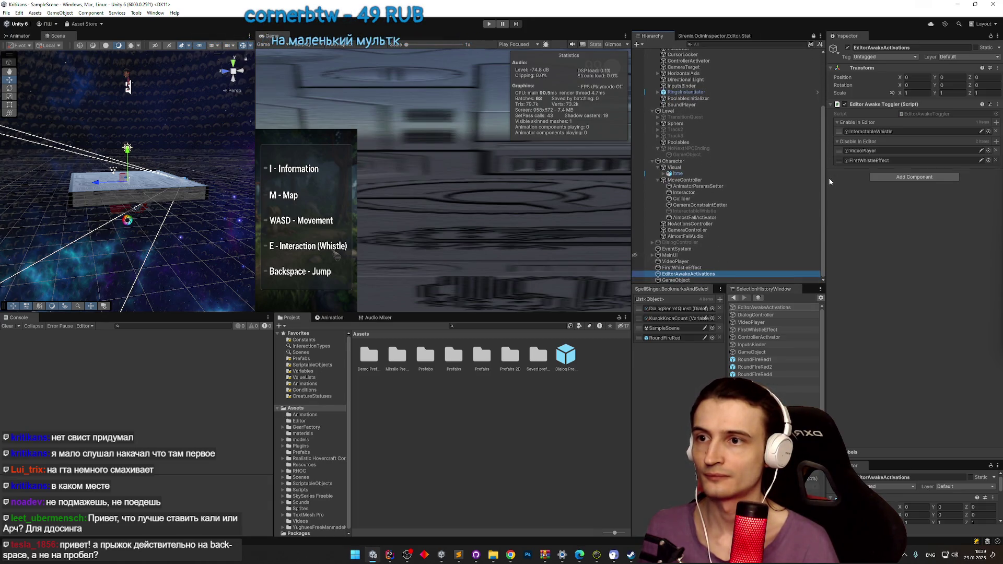
pyautogui.click(775, 193)
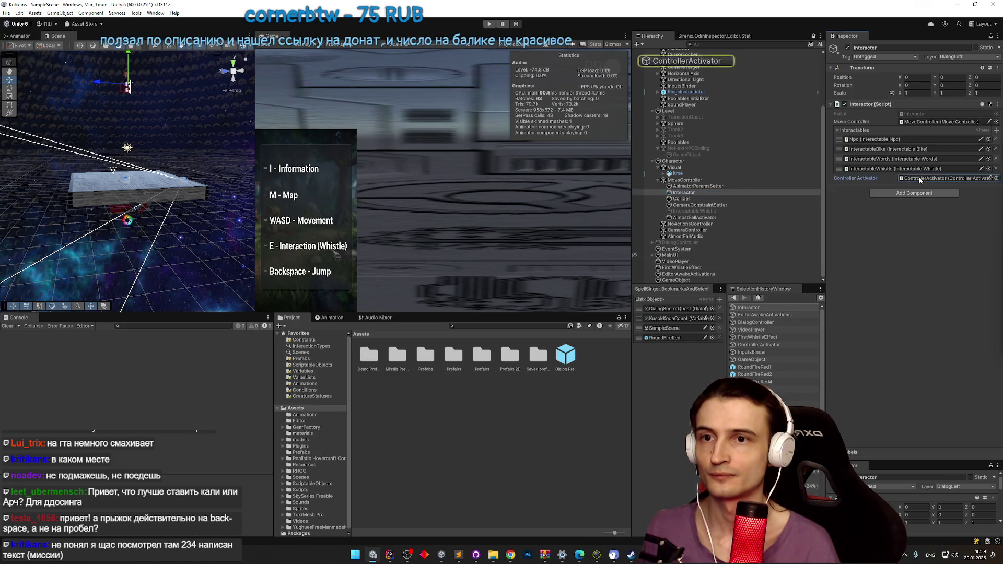
pyautogui.click(720, 60)
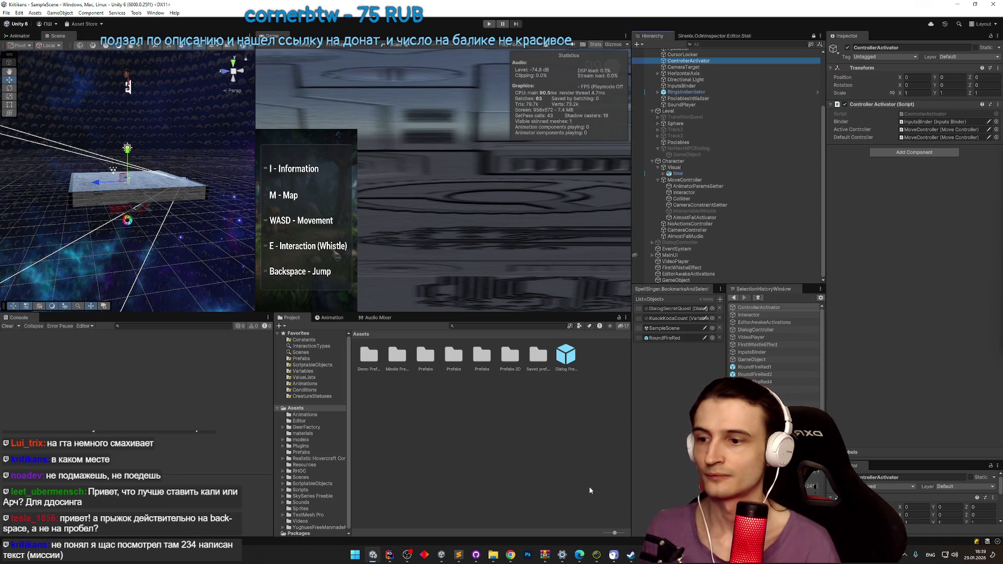
pyautogui.click(641, 555)
pyautogui.write('crhbgn')
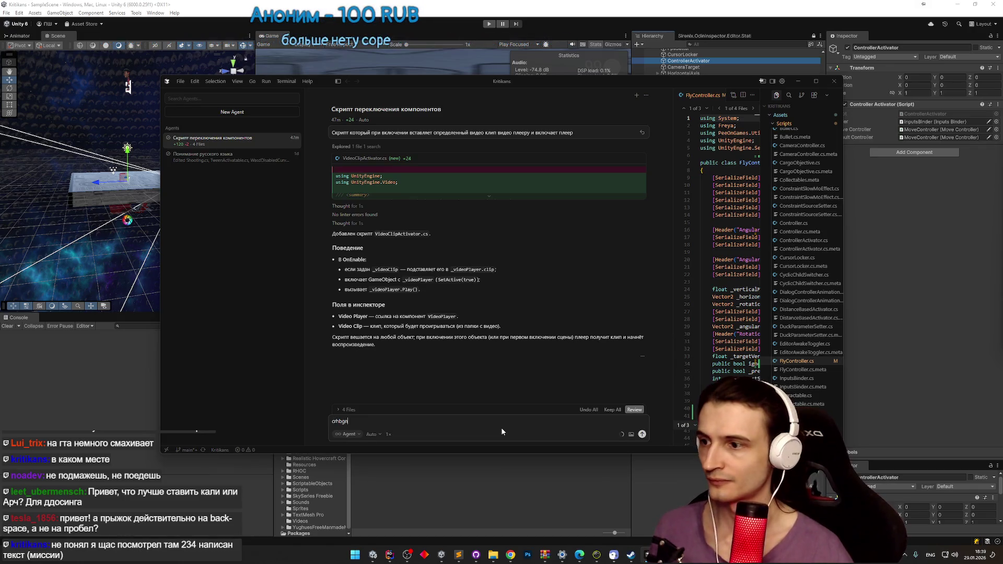
# Step: Prompt Cursor's agent, in Russian, for a script giving the controller activator a controller on enable
pyautogui.press('super+space')
pyautogui.press('BackSpace')
pyautogui.press('BackSpace')
pyautogui.press('BackSpace')
pyautogui.write('скрипт кото')
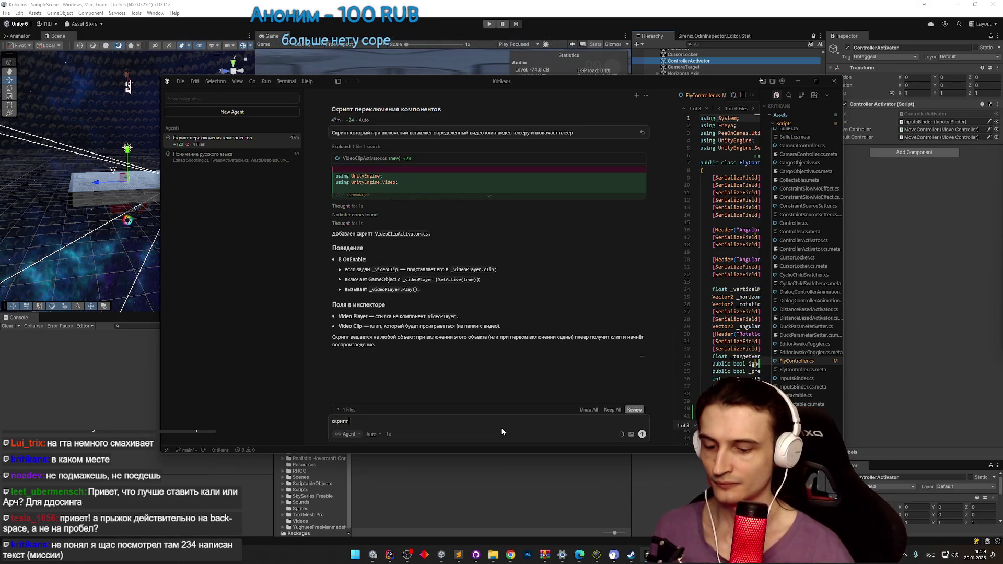
pyautogui.write('рый при вкл')
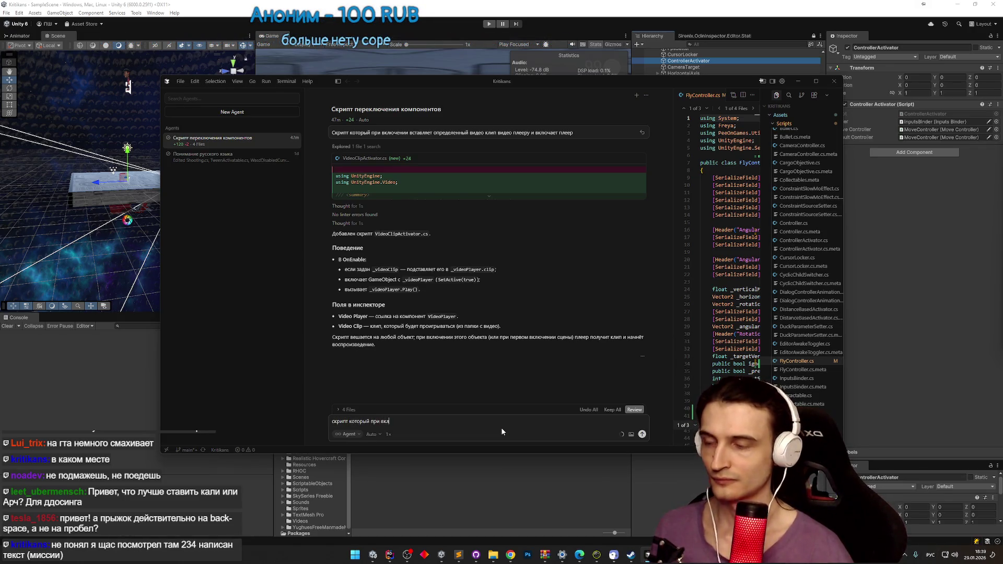
pyautogui.write('ючени')
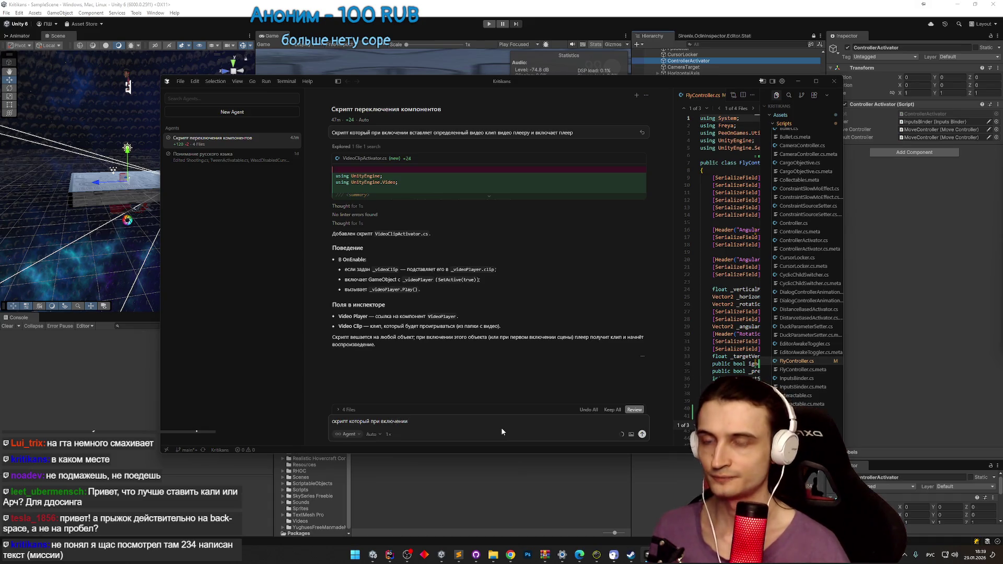
pyautogui.write('е')
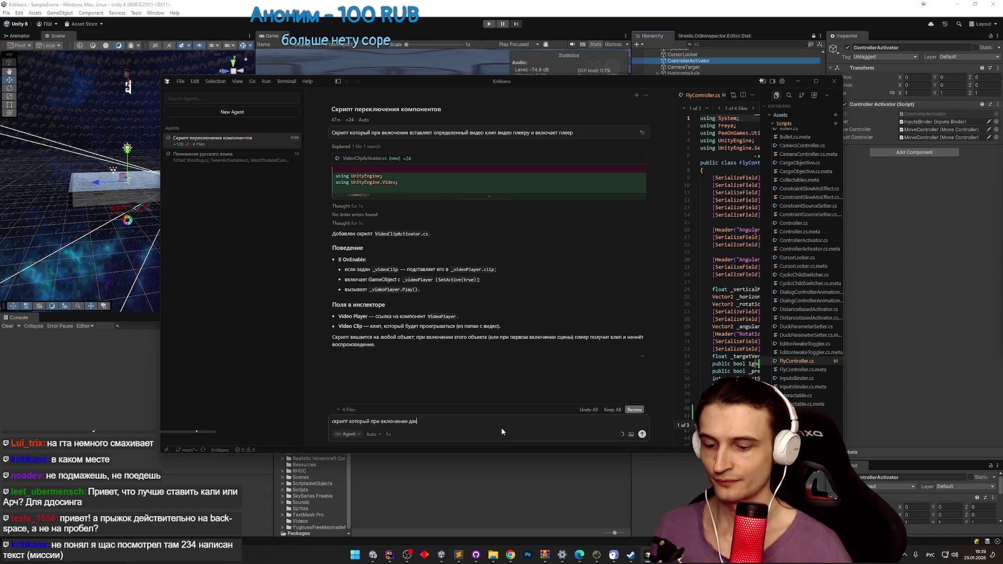
pyautogui.write(' дает контроллер активатору опрделен')
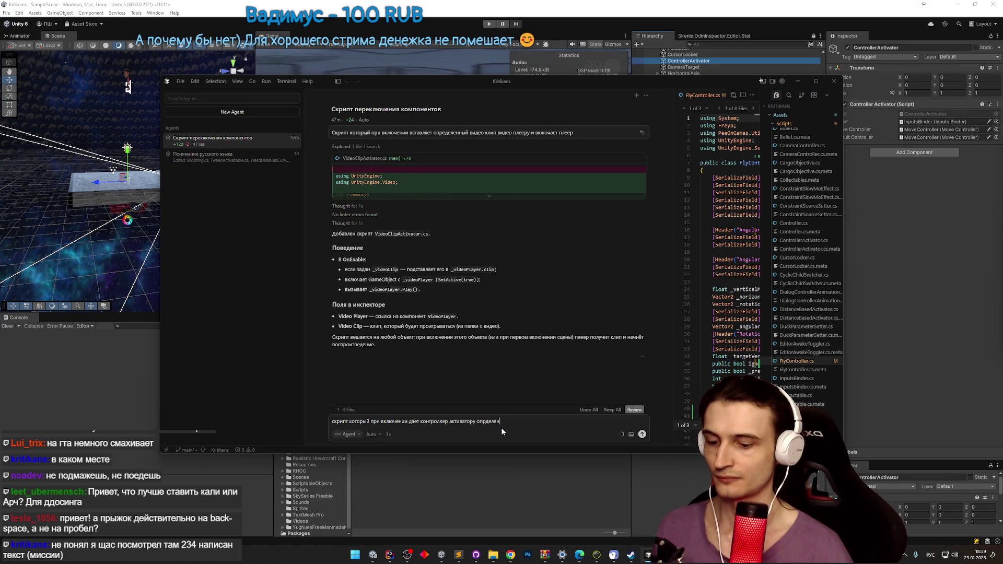
pyautogui.write('лер')
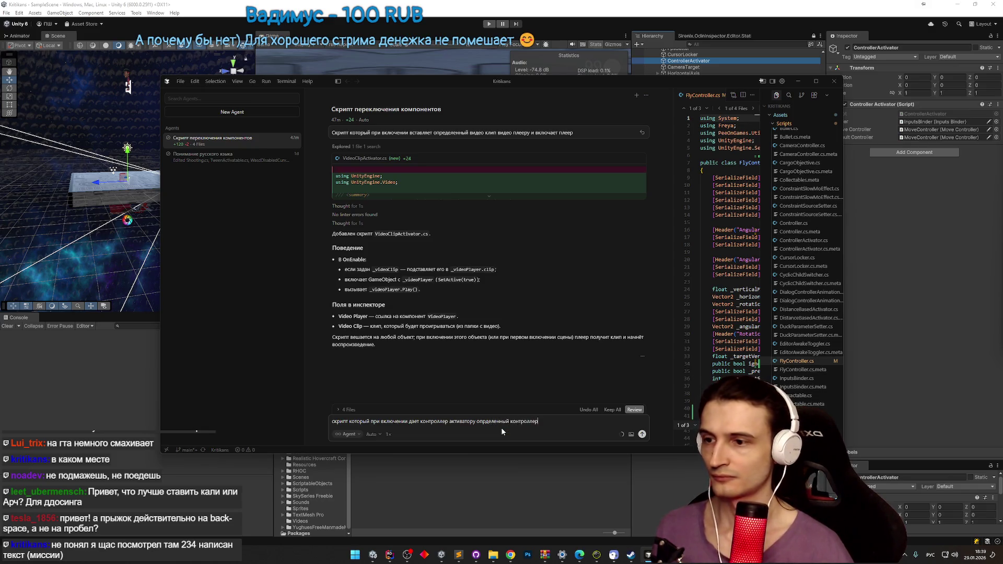
pyautogui.press('Return')
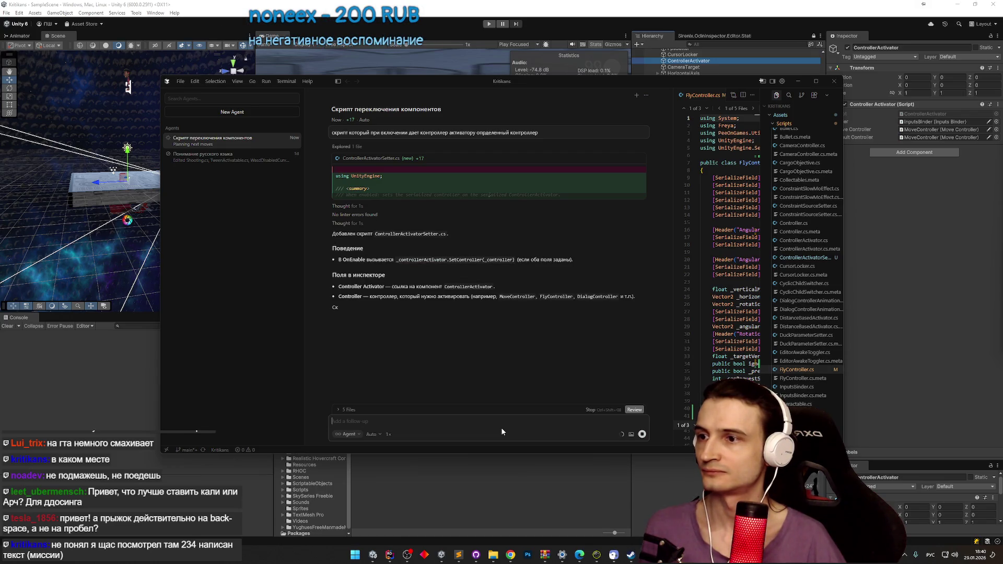
pyautogui.click(502, 432)
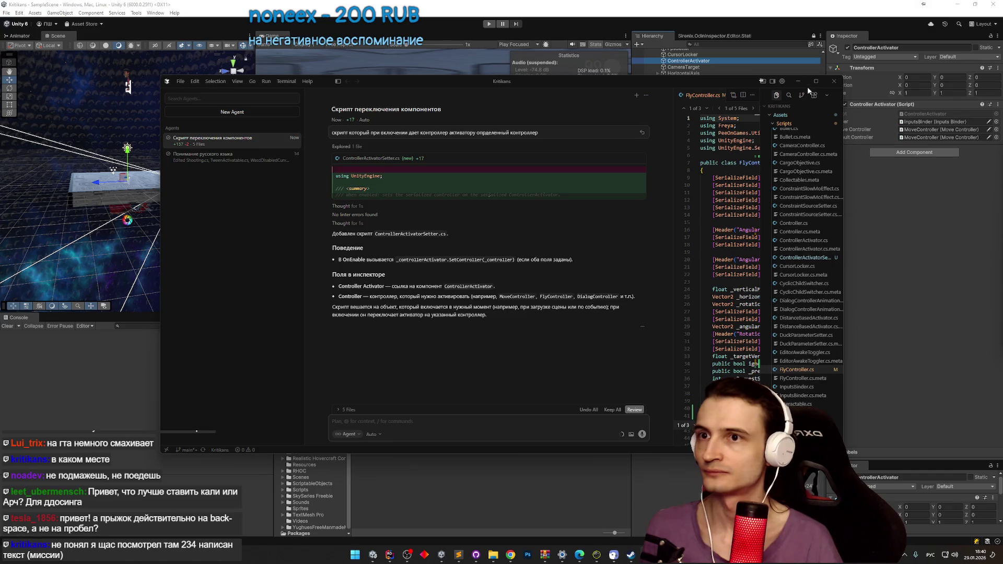
pyautogui.click(805, 84)
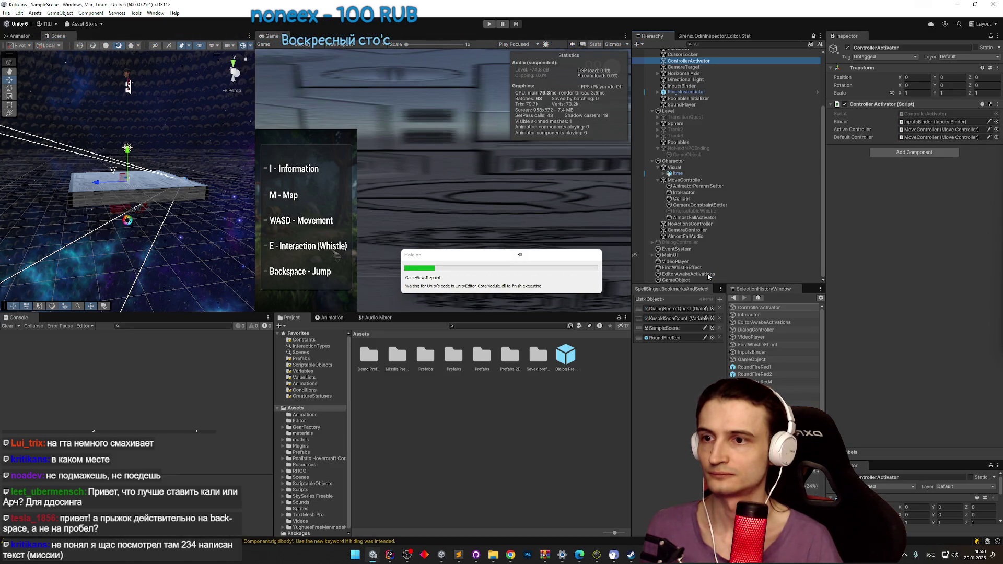
# Step: Create an empty child under EditorAwakeActivations with a Controller Activator Setter component
pyautogui.rightClick(709, 276)
pyautogui.click(736, 373)
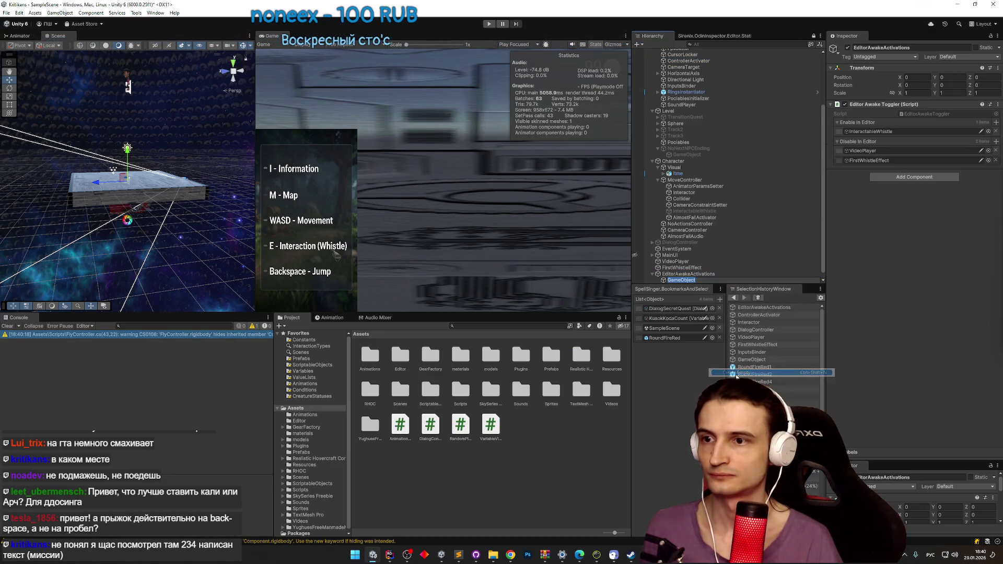
pyautogui.click(900, 108)
pyautogui.write('ощ')
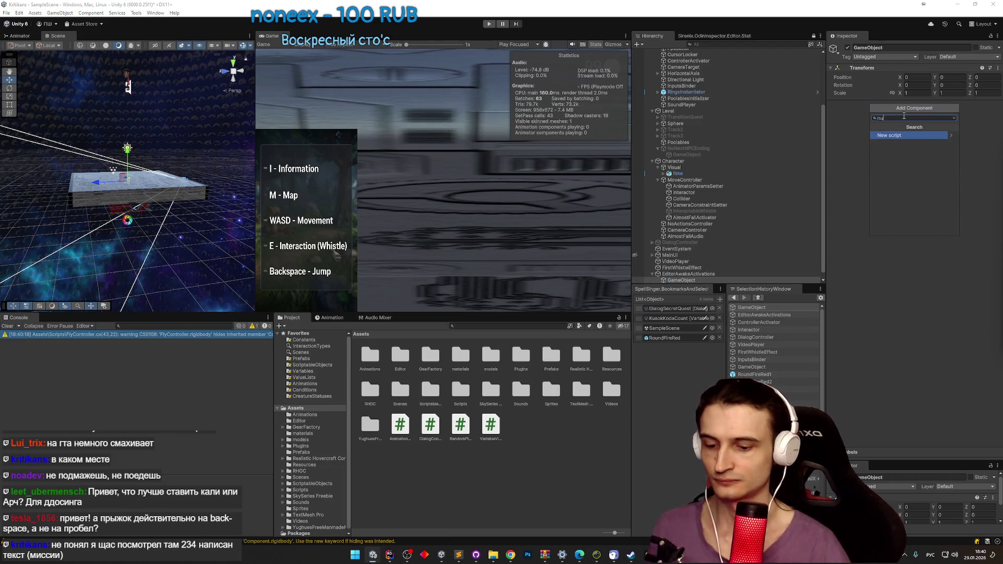
pyautogui.write('текщдд')
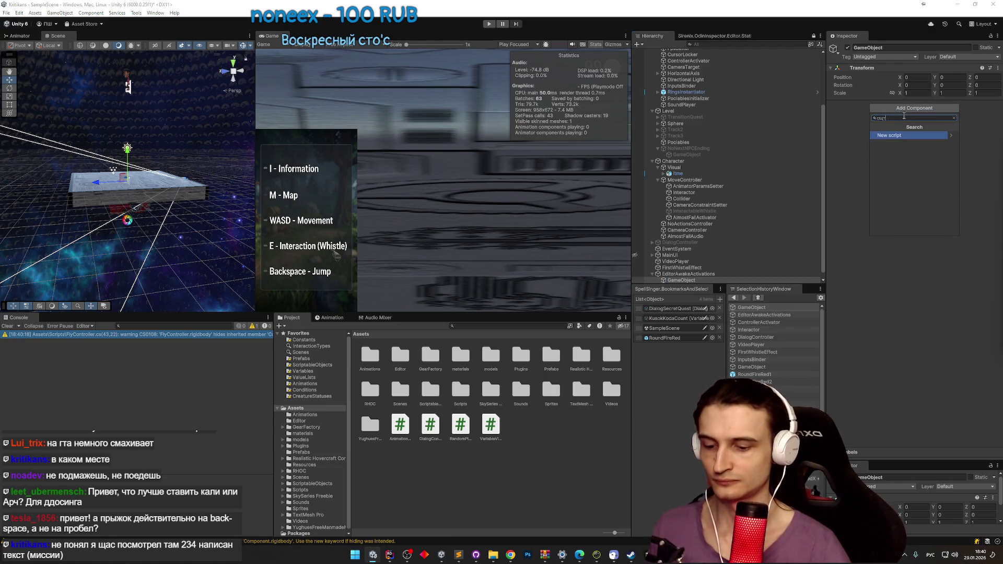
pyautogui.press('Pause')
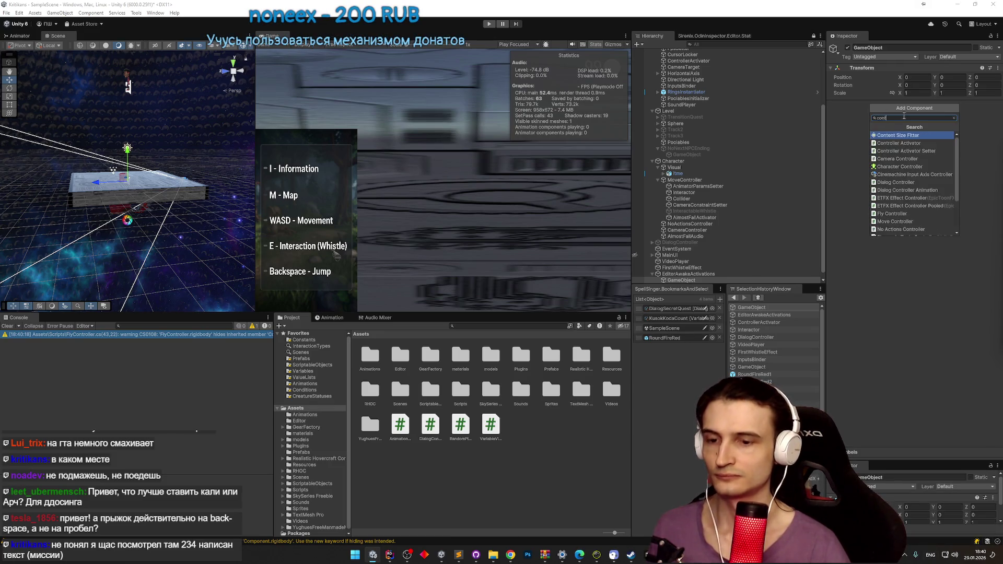
pyautogui.press('Return')
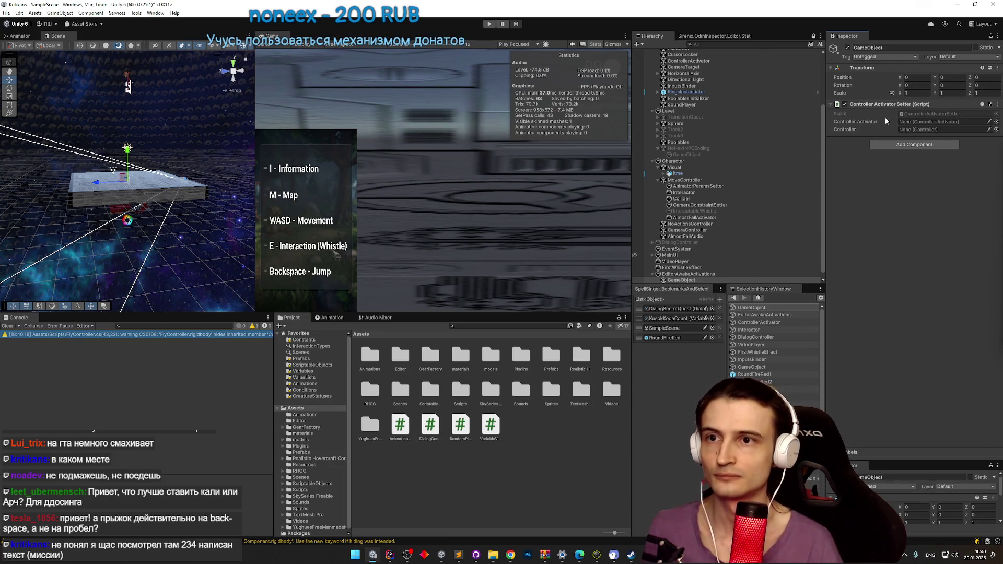
# Step: Assign ControllerActivator as the activator and FlyController as the controller
pyautogui.click(996, 122)
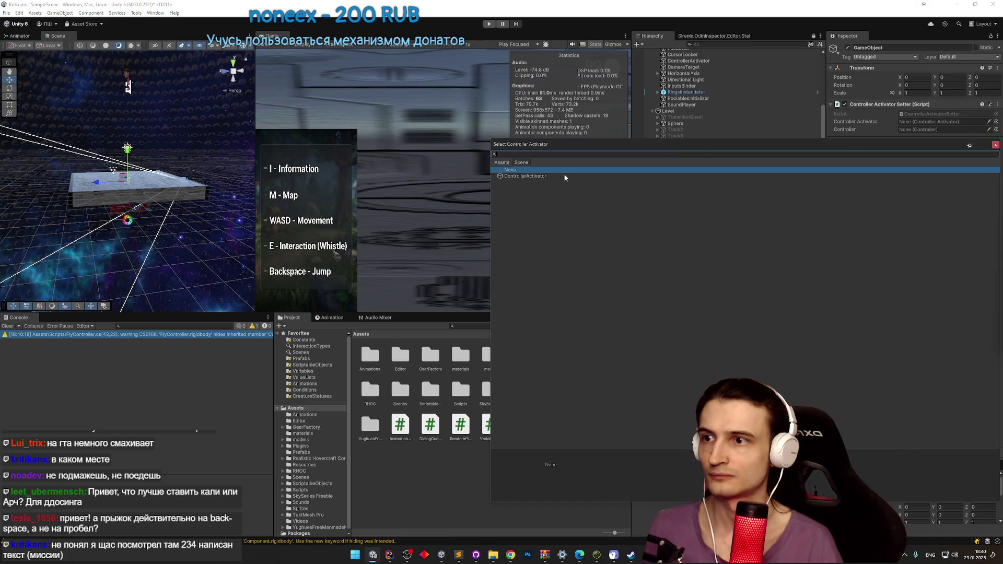
pyautogui.doubleClick(742, 172)
pyautogui.click(996, 130)
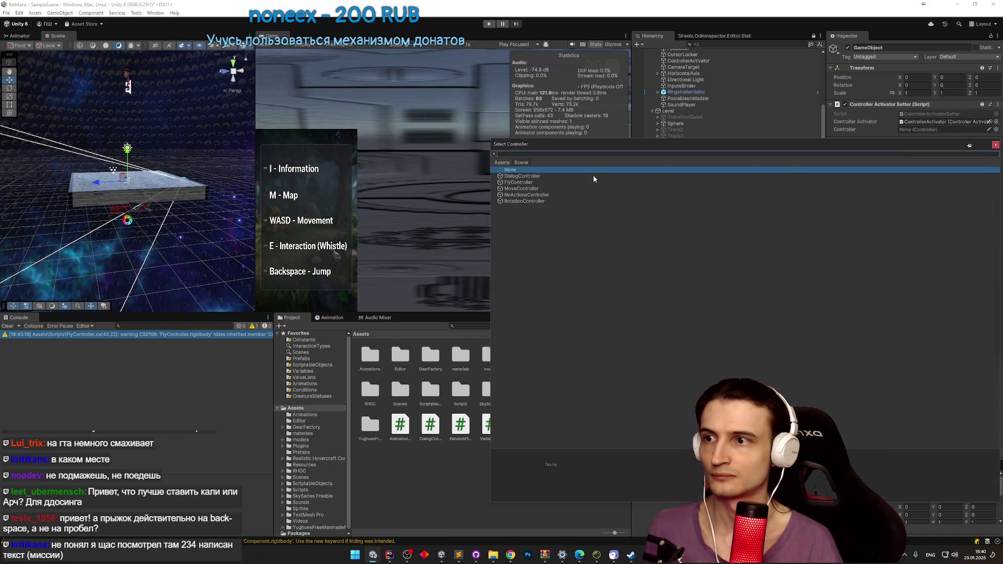
pyautogui.doubleClick(539, 183)
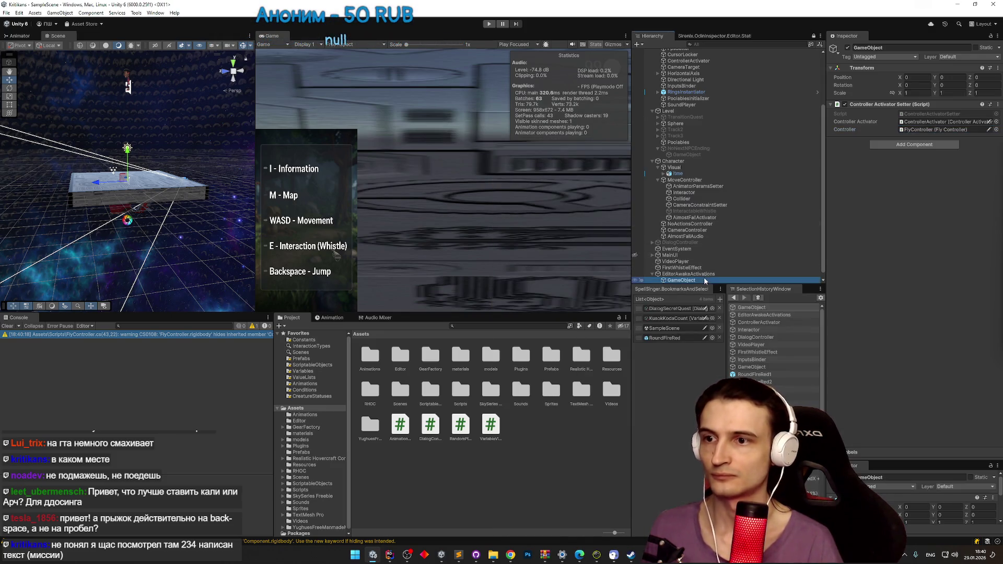
# Step: Rename the new object to FlyController
pyautogui.press('F2')
pyautogui.write('F')
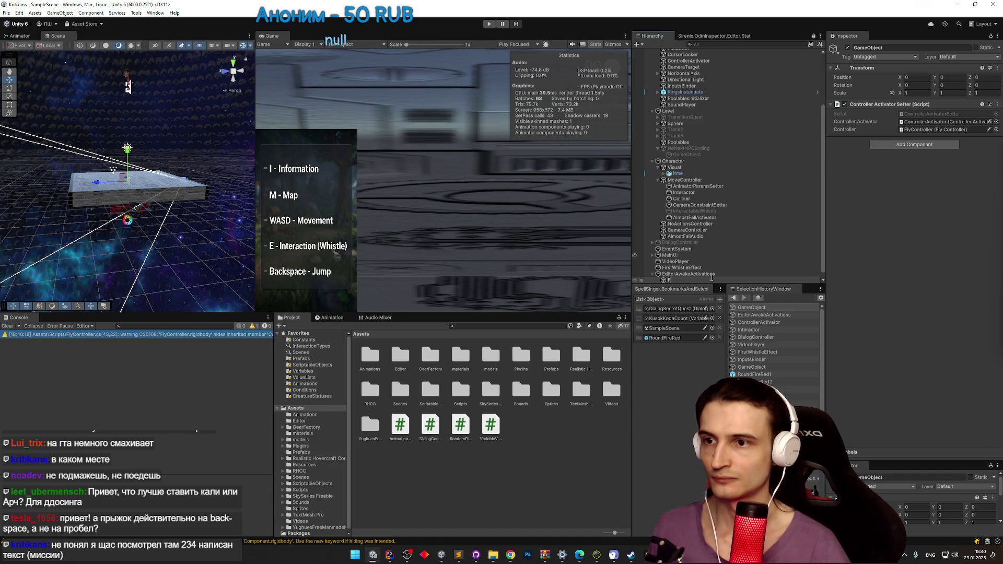
pyautogui.write('lyController')
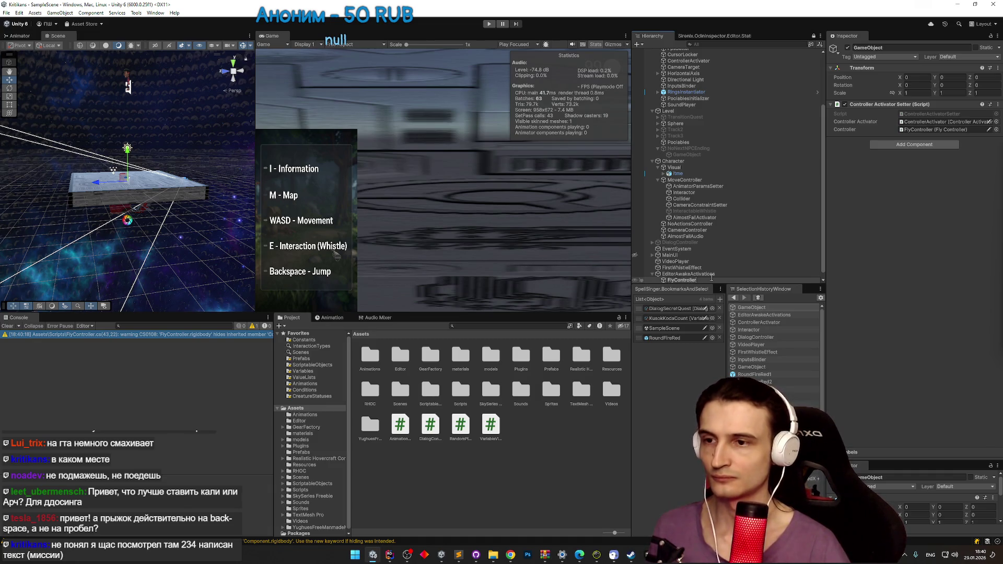
pyautogui.press('Return')
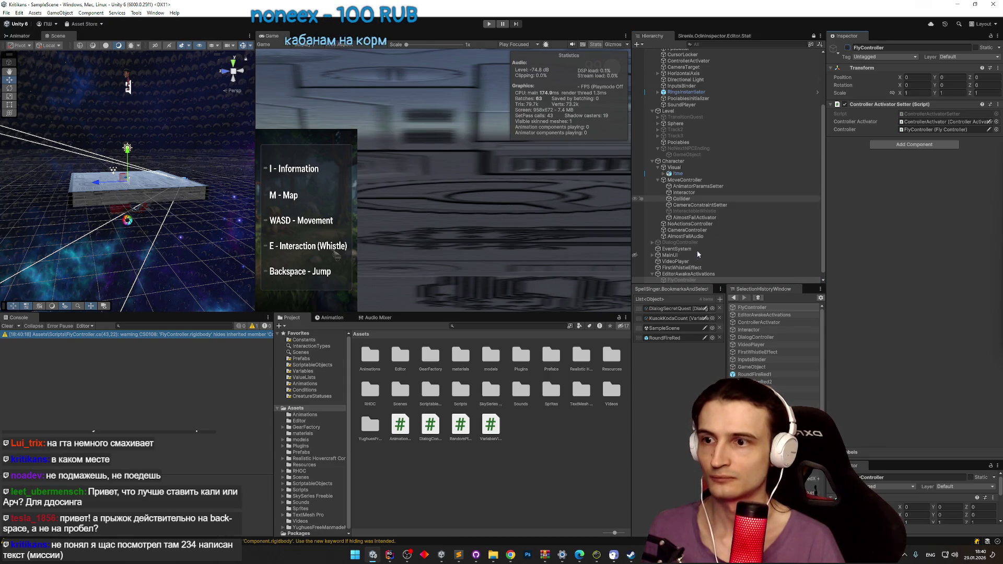
pyautogui.click(689, 273)
# Step: Add FlyController to the Enable In Editor list and test it in Play mode
pyautogui.moveTo(681, 280); pyautogui.dragTo(860, 137)
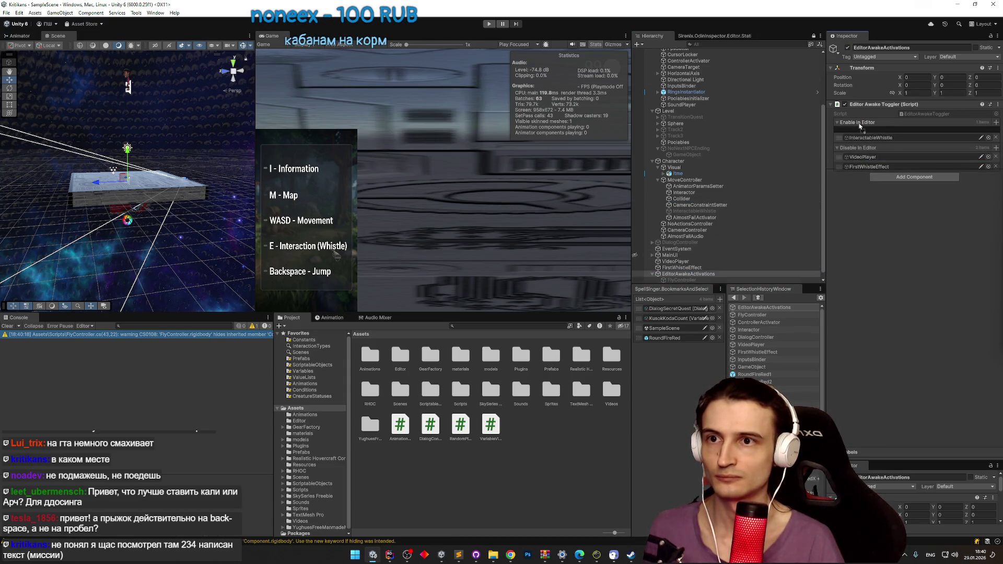
pyautogui.hotkey('ctrl', 'p')
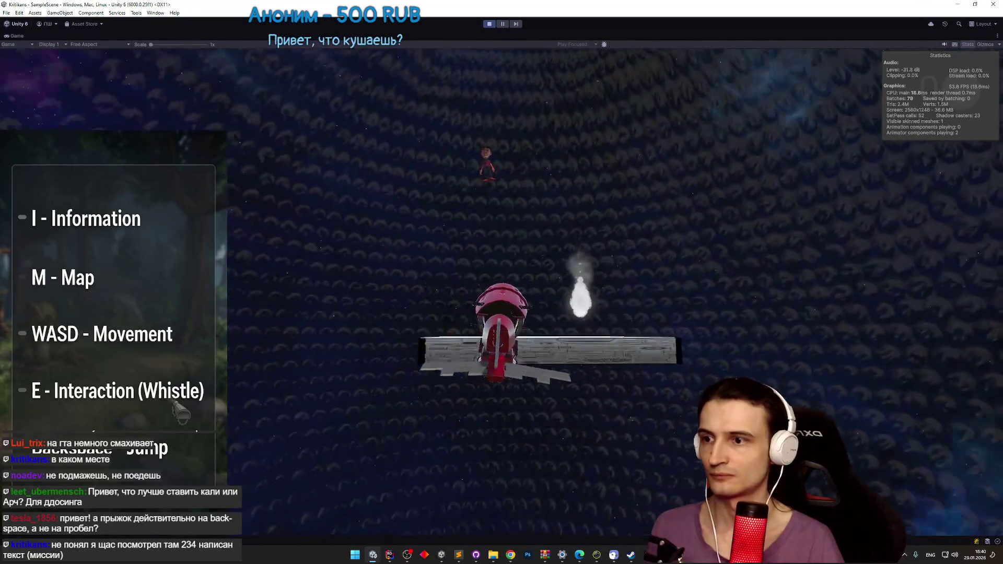
pyautogui.hotkey('ctrl', 'p')
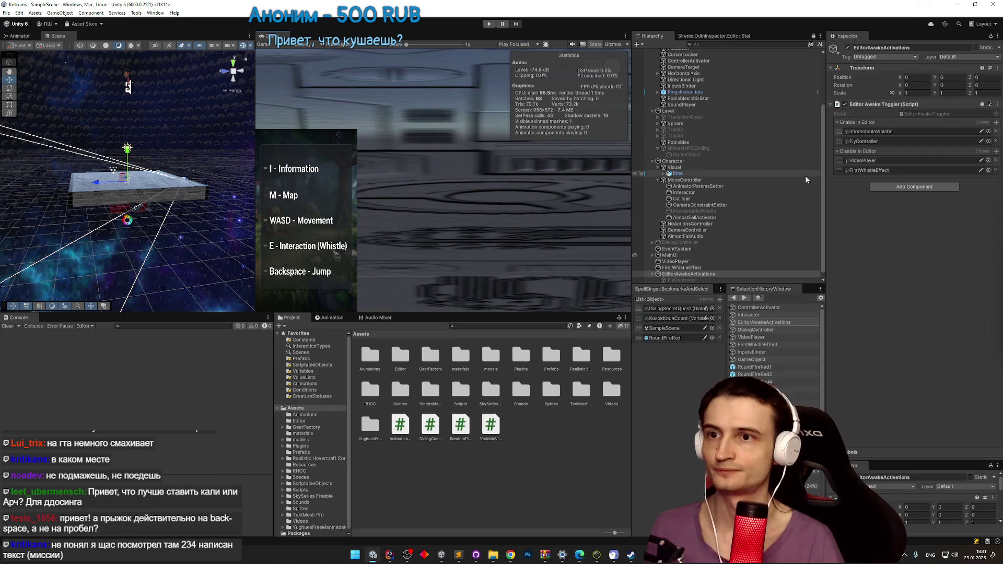
# Step: Expand FlyController and TweenAxis to reveal the rocket animation parts
pyautogui.scroll(3, 663, 83)
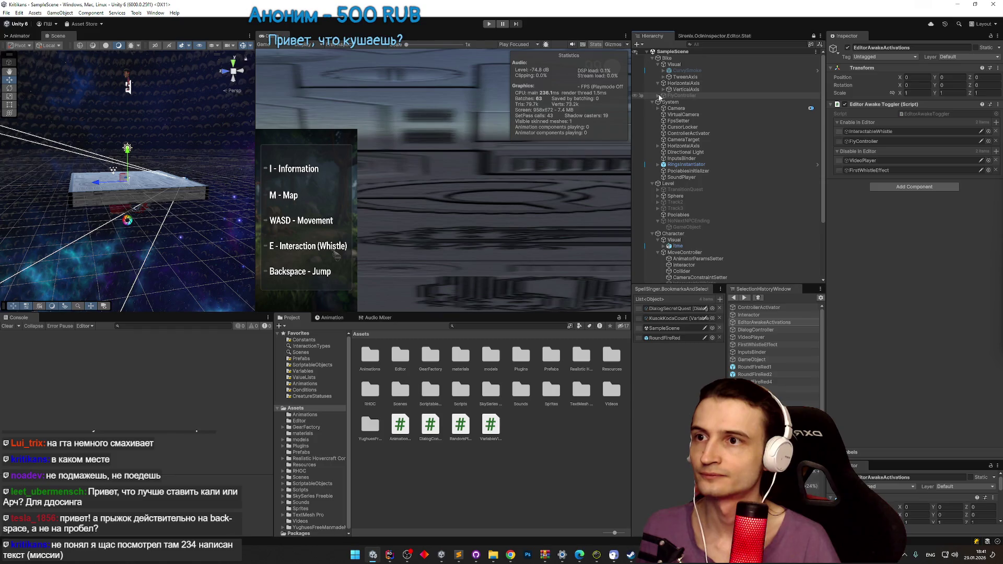
pyautogui.click(658, 96)
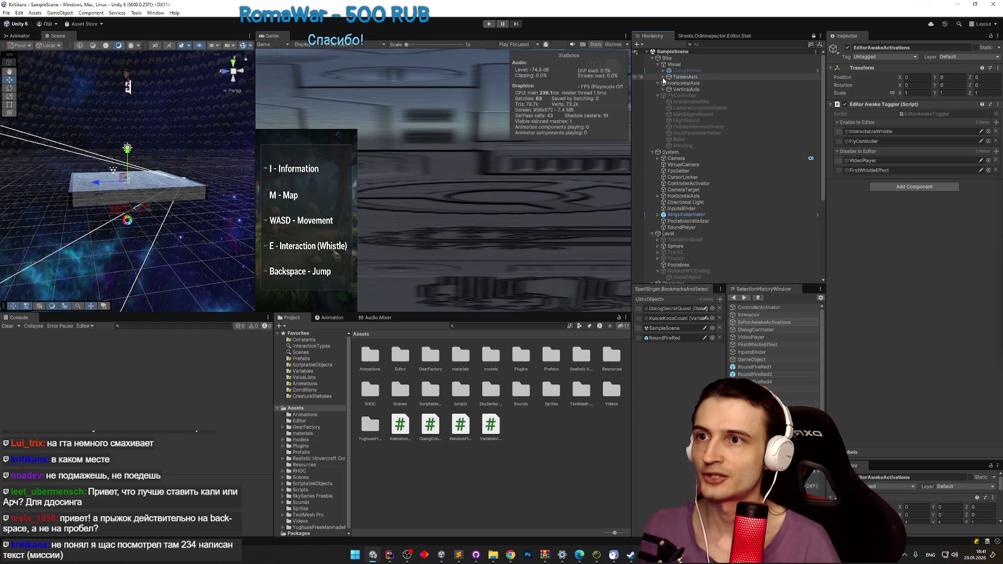
pyautogui.click(663, 77)
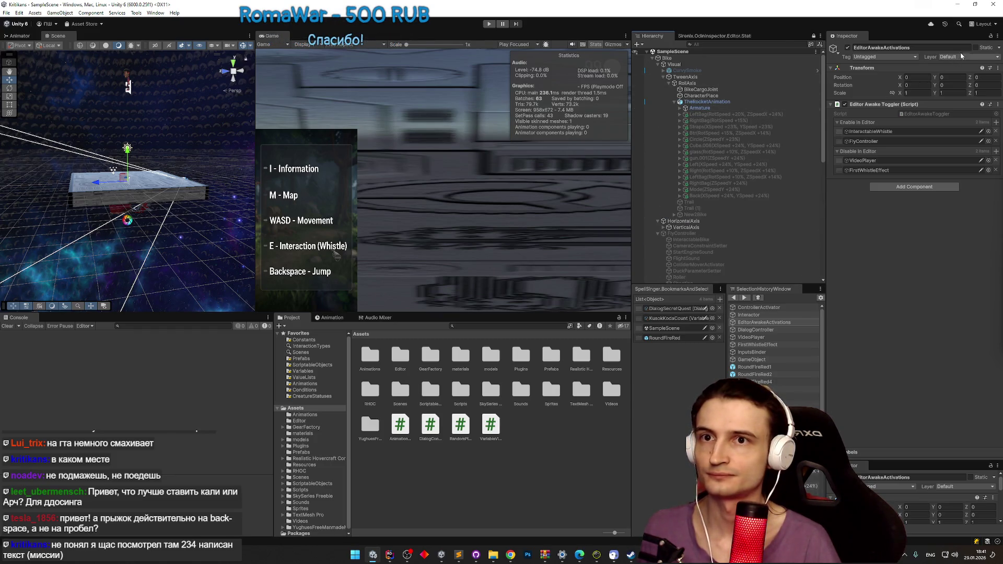
# Step: Add the 14 TheRocketAnimation parts, LeftBag through Back, to Enable In Editor and test
pyautogui.click(735, 114)
pyautogui.keyDown('shift'); pyautogui.click(718, 196); pyautogui.keyUp('shift')
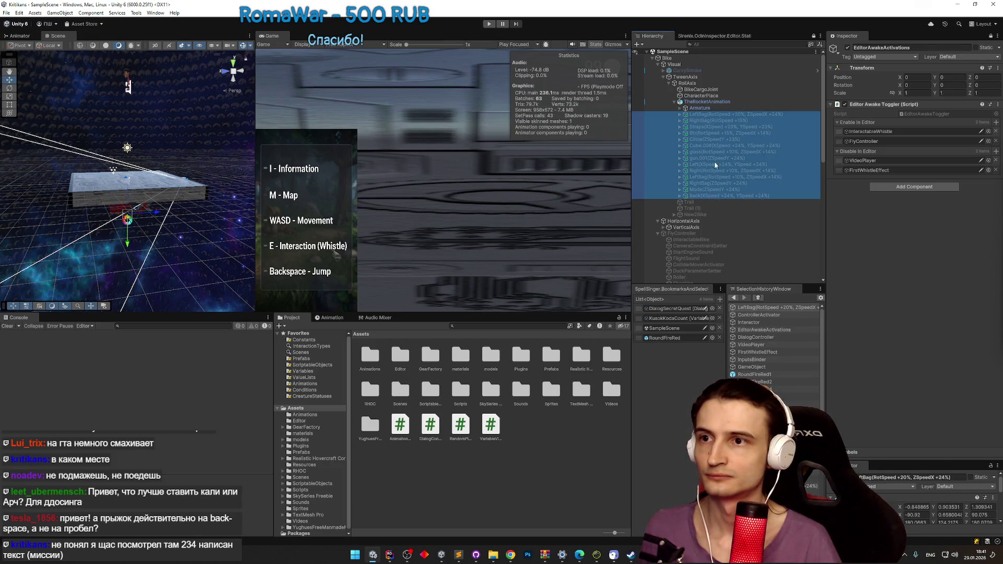
pyautogui.moveTo(723, 119); pyautogui.dragTo(861, 122)
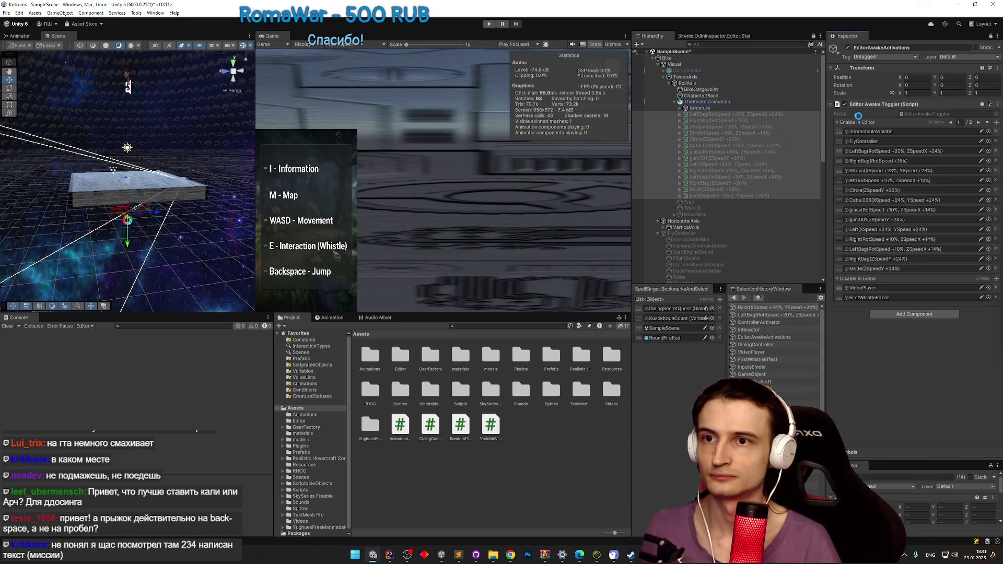
pyautogui.hotkey('ctrl', 'p')
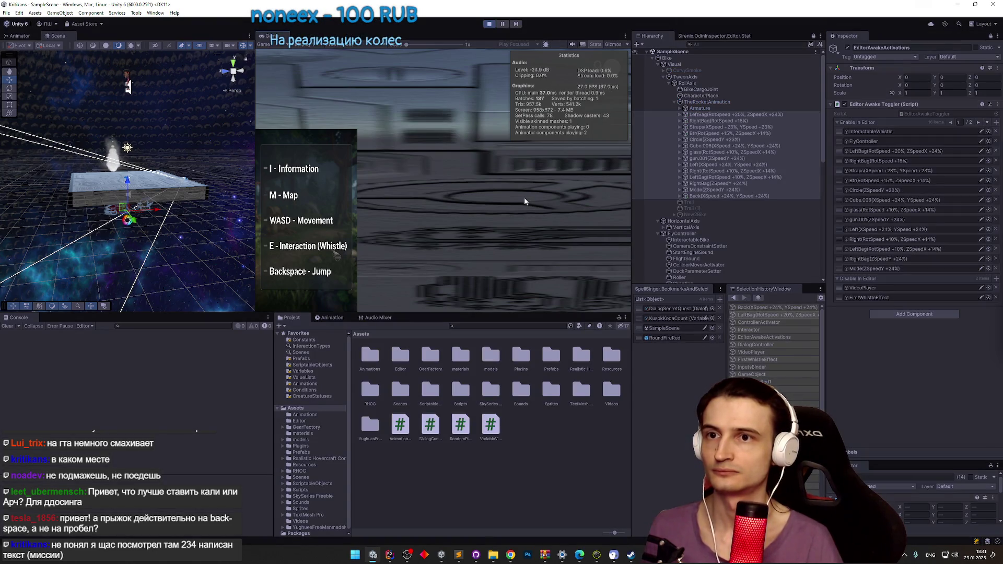
pyautogui.hotkey('ctrl', 'p')
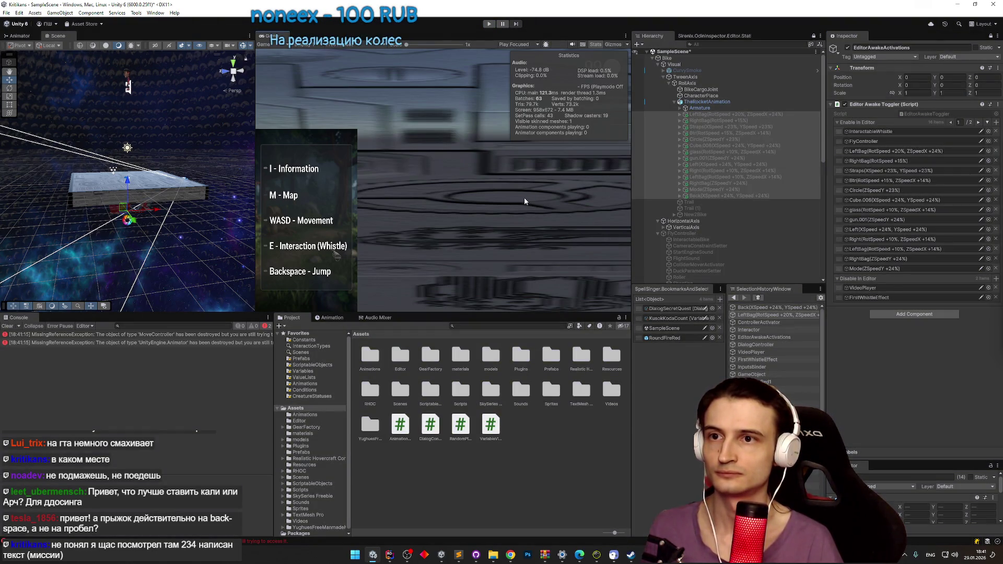
# Step: Retest in Play mode and inspect the MissingReferenceException error in the Console
pyautogui.hotkey('ctrl', 'p')
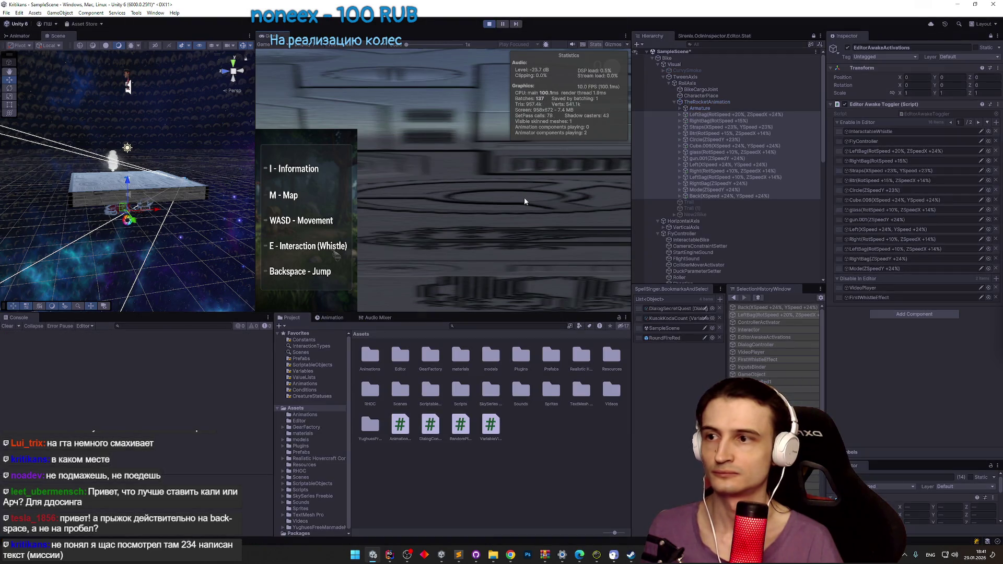
pyautogui.hotkey('shift', 'space')
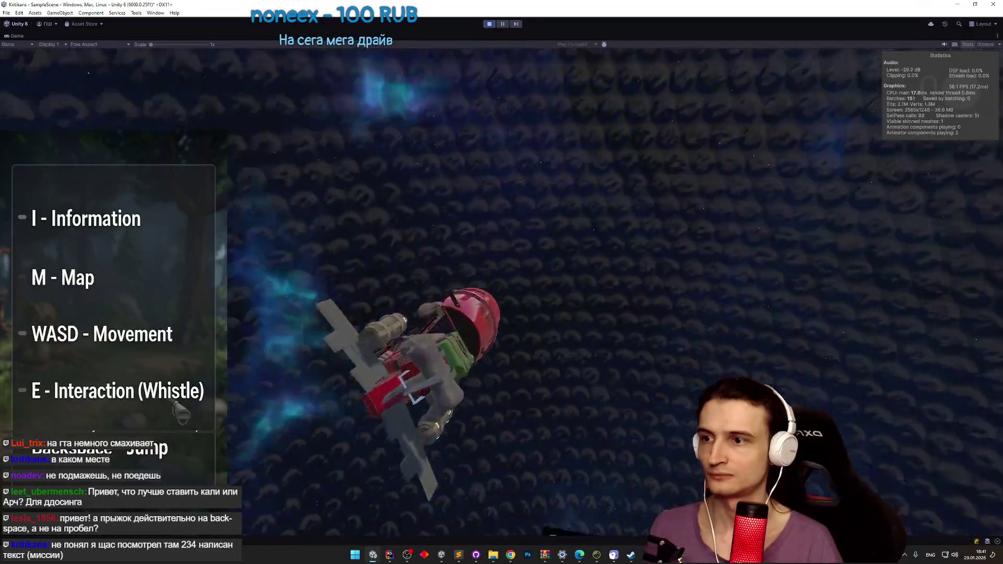
pyautogui.hotkey('ctrl', 'p')
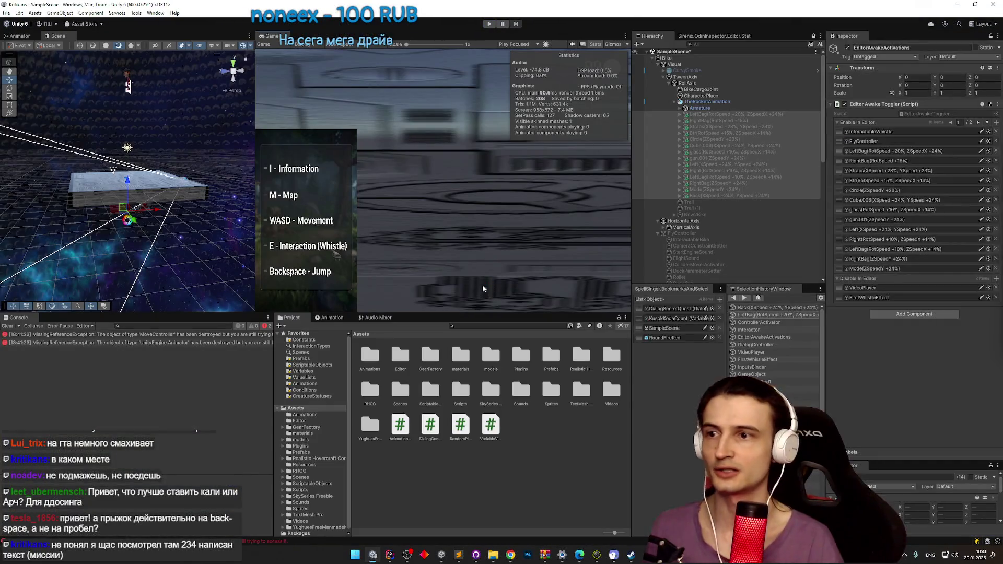
pyautogui.click(89, 335)
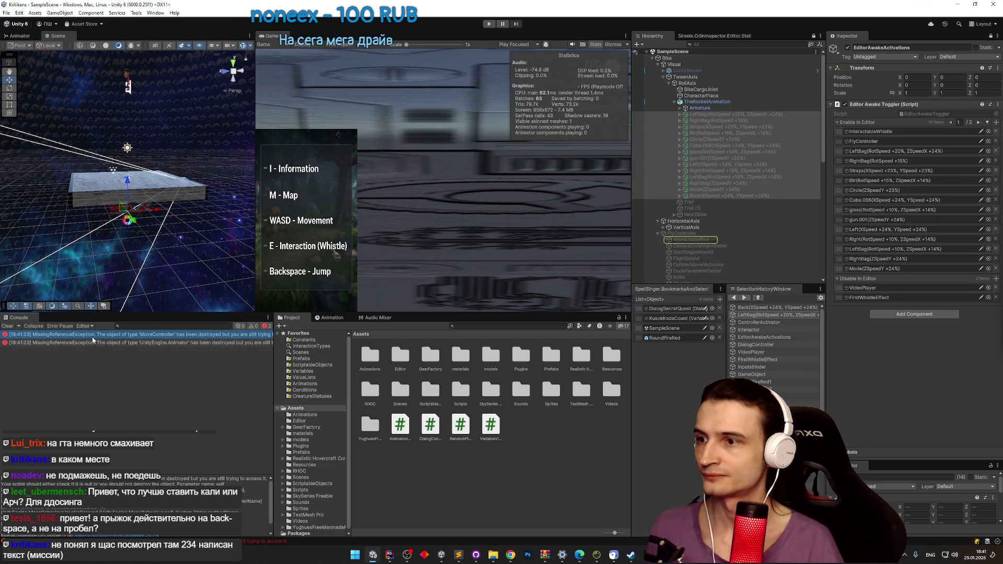
pyautogui.hotkey('ctrl', 'p')
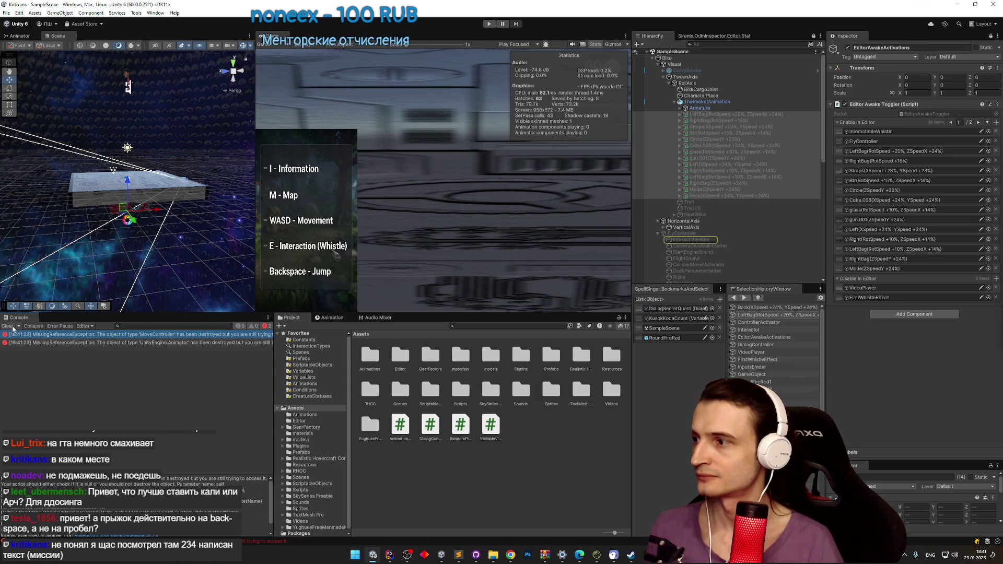
pyautogui.hotkey('ctrl', 'p')
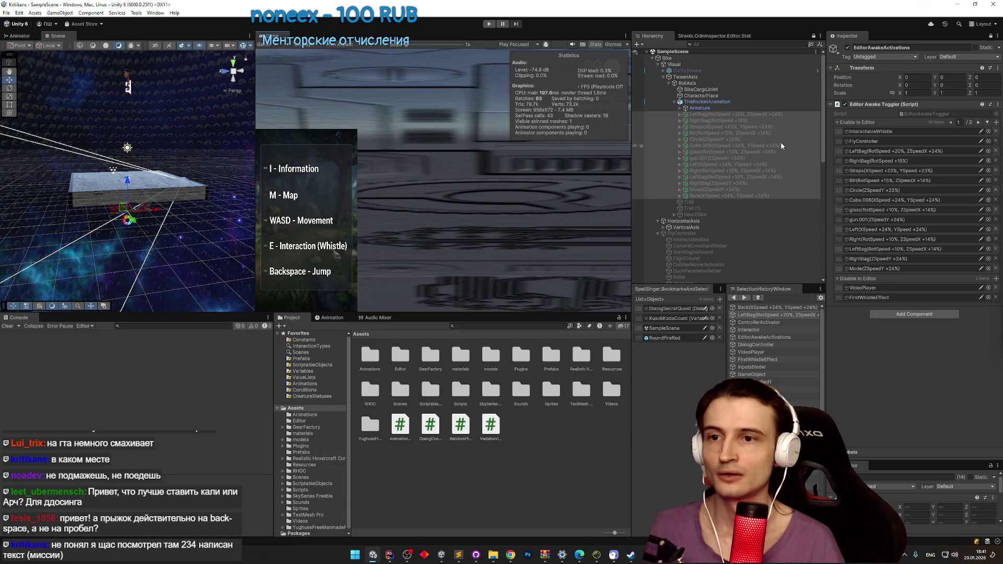
pyautogui.hotkey('ctrl', 'p')
pyautogui.hotkey('ctrl', 'p')
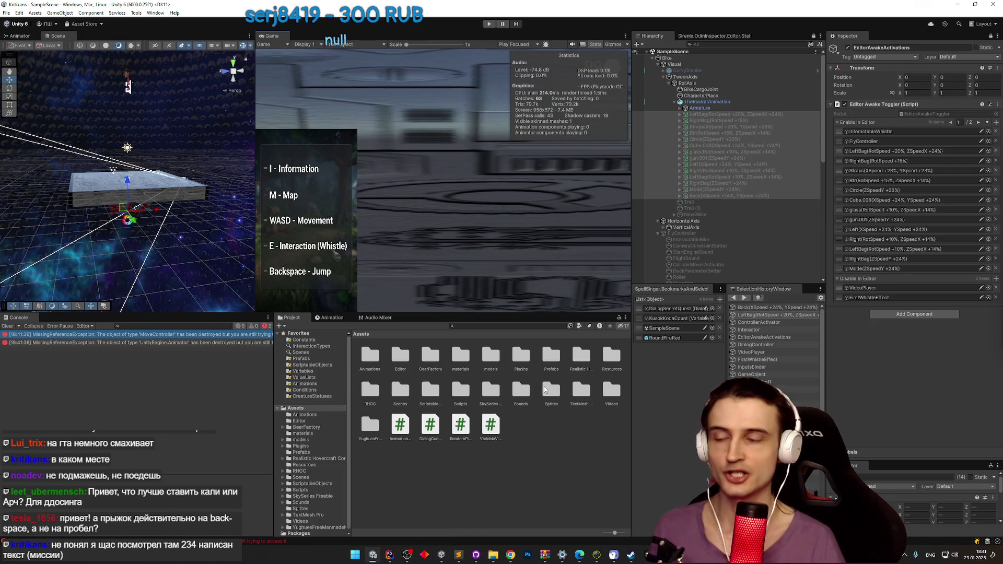
pyautogui.click(458, 556)
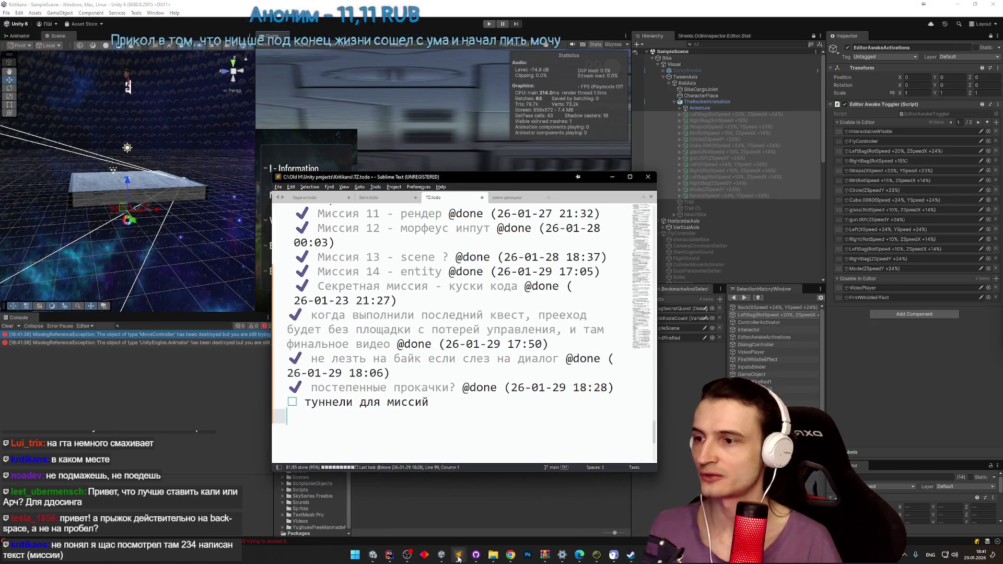
pyautogui.click(458, 557)
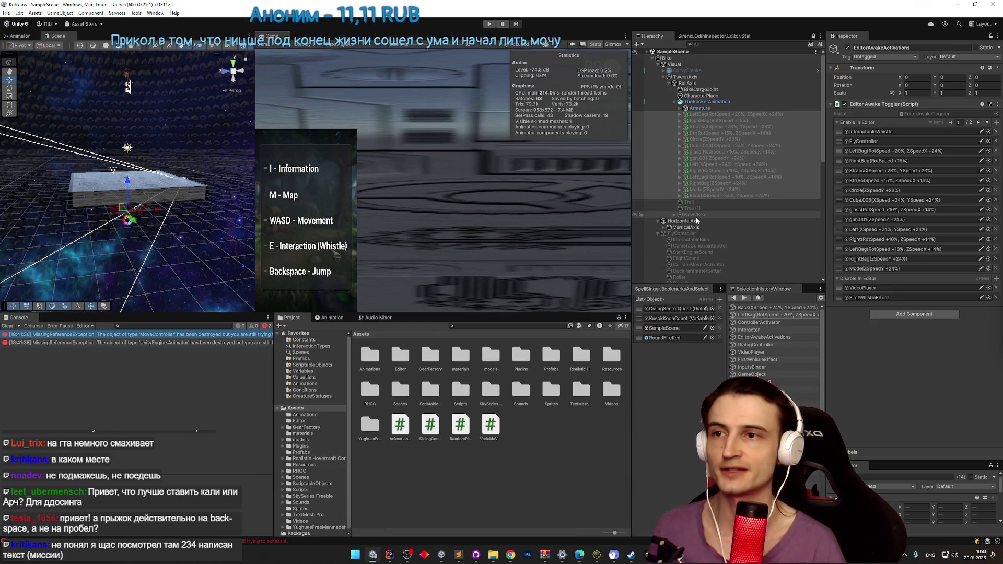
# Step: Search 'dialogquest2' from the SecretQuest dialogs folder and open DialogQuest2 in the Dialog Graph Editor
pyautogui.scroll(-3, 706, 211)
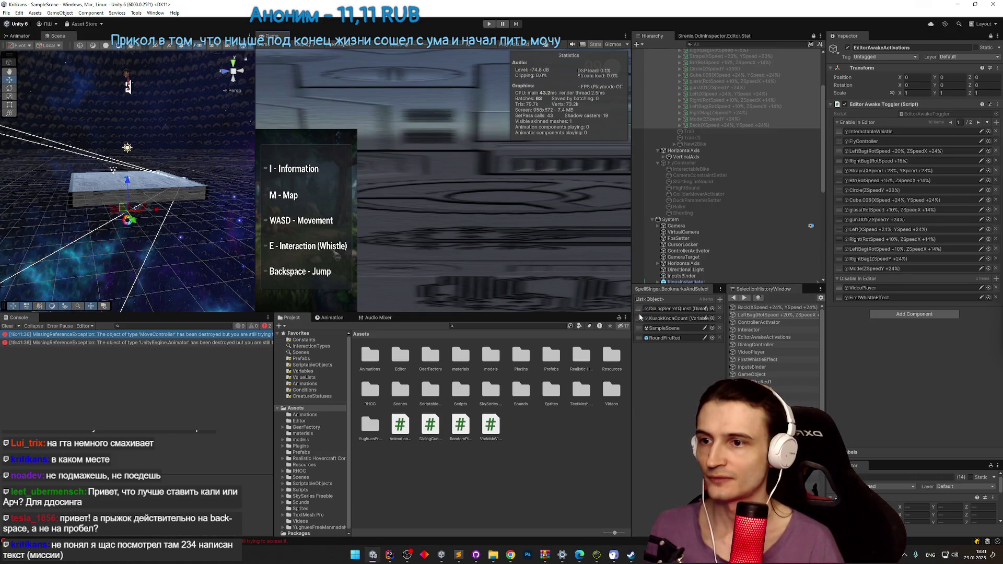
pyautogui.click(664, 308)
pyautogui.click(497, 327)
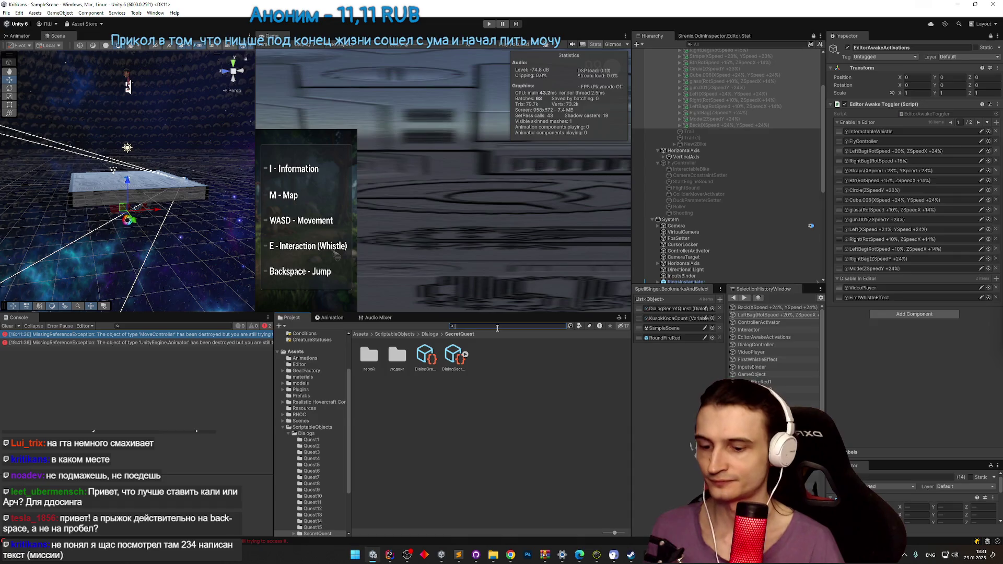
pyautogui.write('вшфдщп')
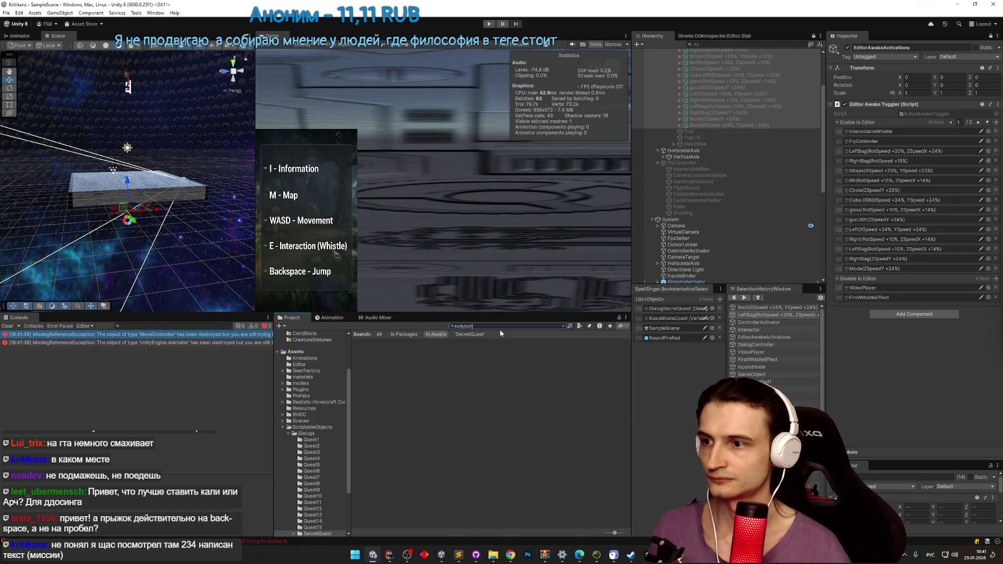
pyautogui.press('BackSpace')
pyautogui.press('BackSpace')
pyautogui.press('BackSpace')
pyautogui.write('dialog')
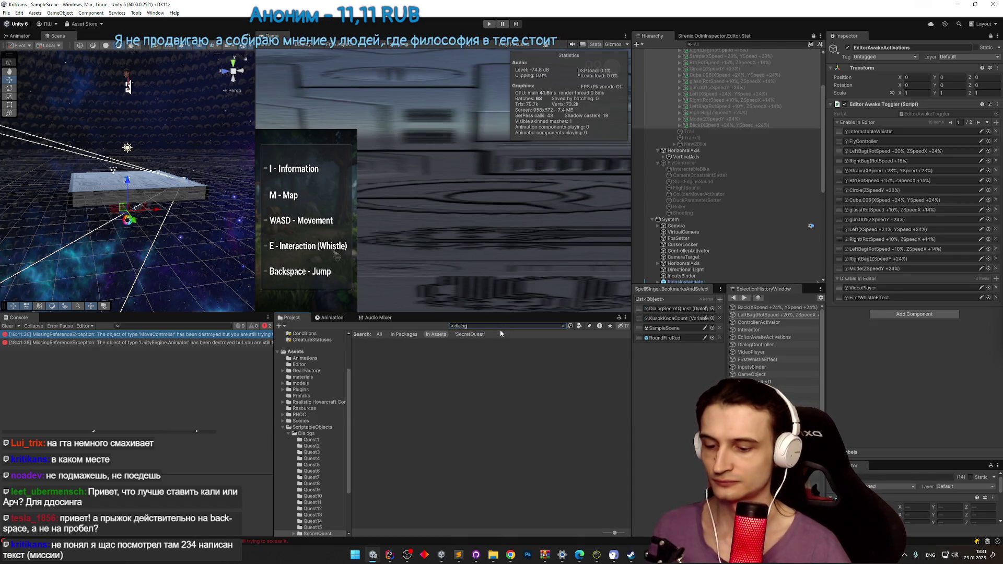
pyautogui.write('quest2')
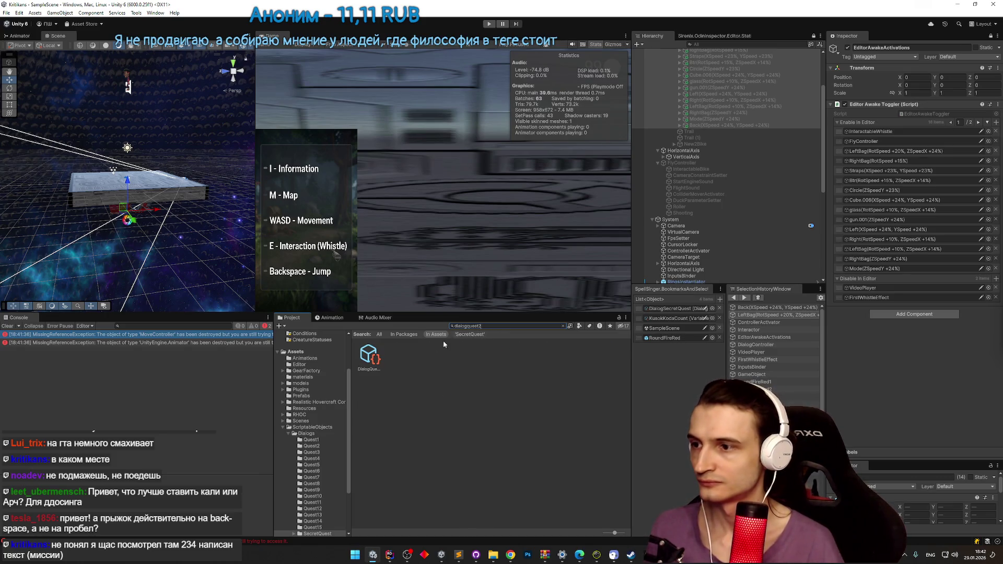
pyautogui.doubleClick(373, 362)
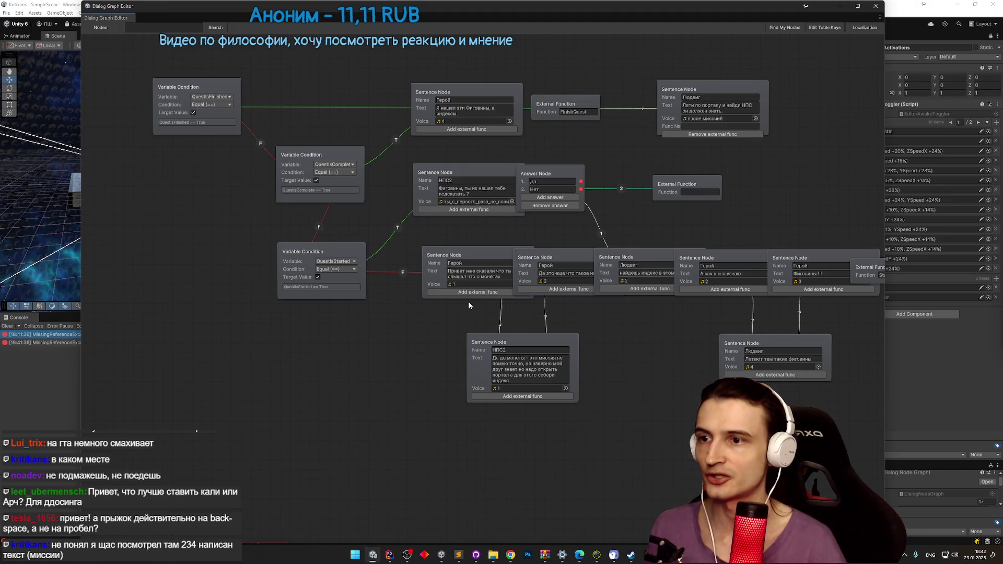
# Step: Move a sentence node lower and the StartQuest function node right, then close the graph editor
pyautogui.moveTo(575, 243); pyautogui.dragTo(569, 281)
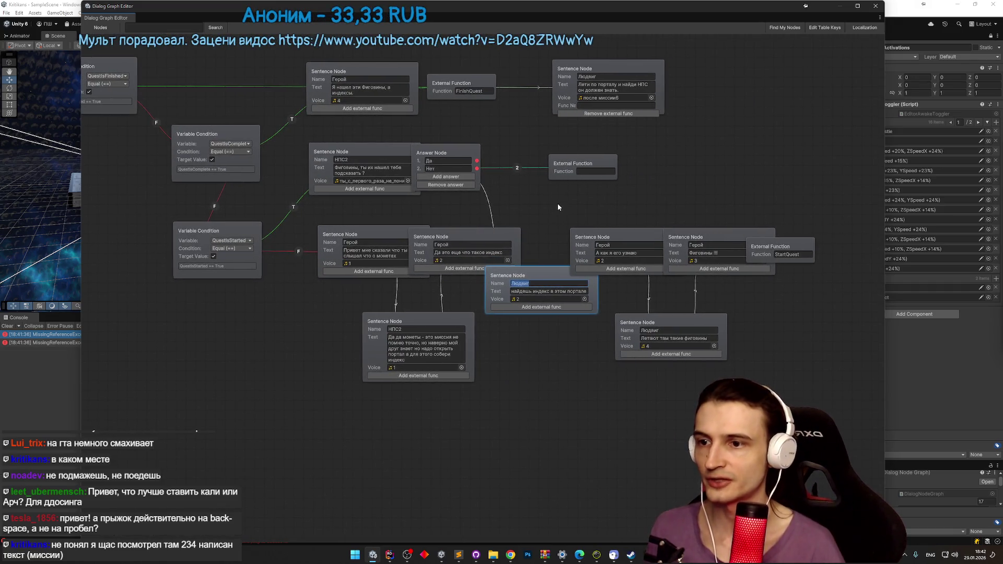
pyautogui.moveTo(569, 211); pyautogui.dragTo(582, 215)
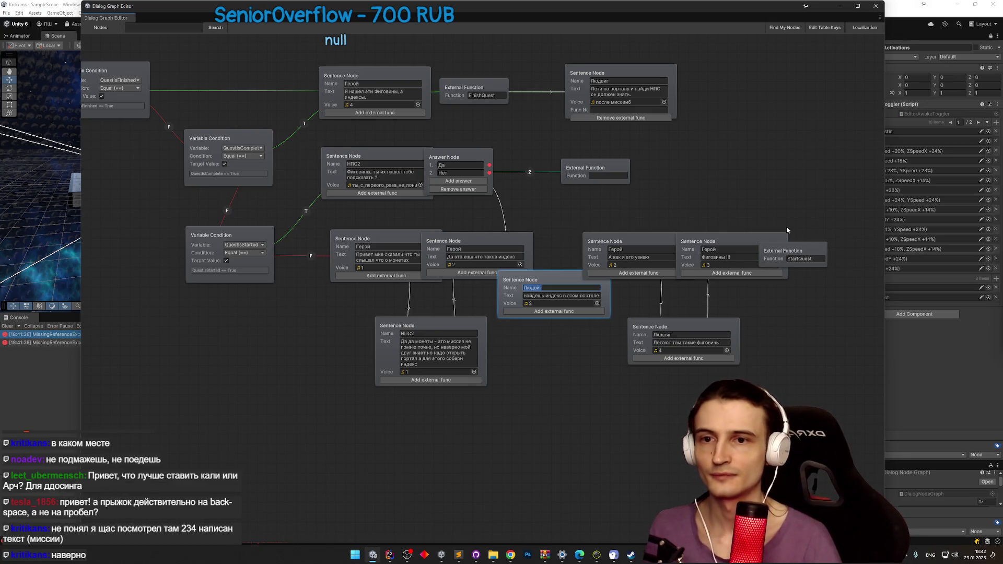
pyautogui.moveTo(786, 252); pyautogui.dragTo(826, 243)
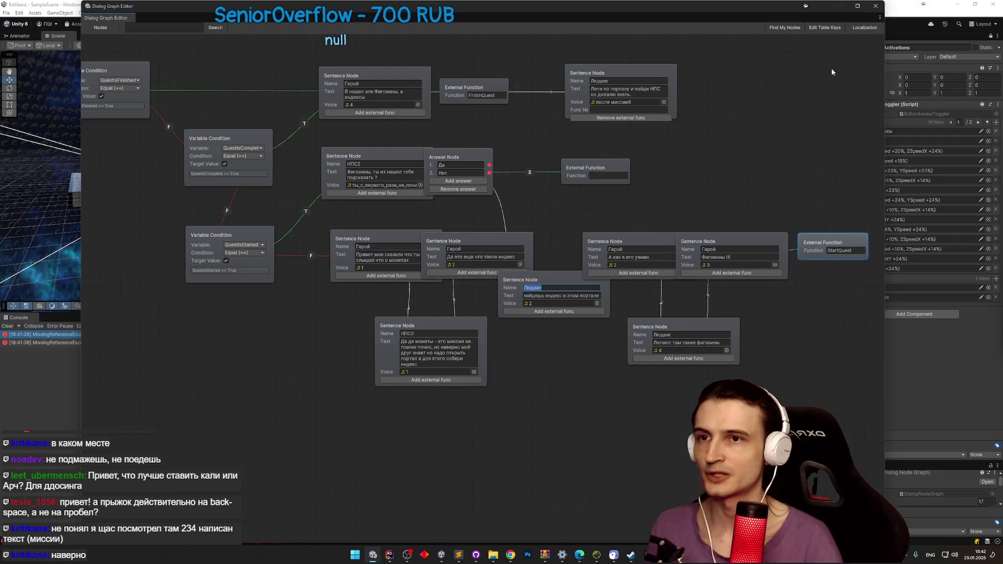
pyautogui.click(876, 6)
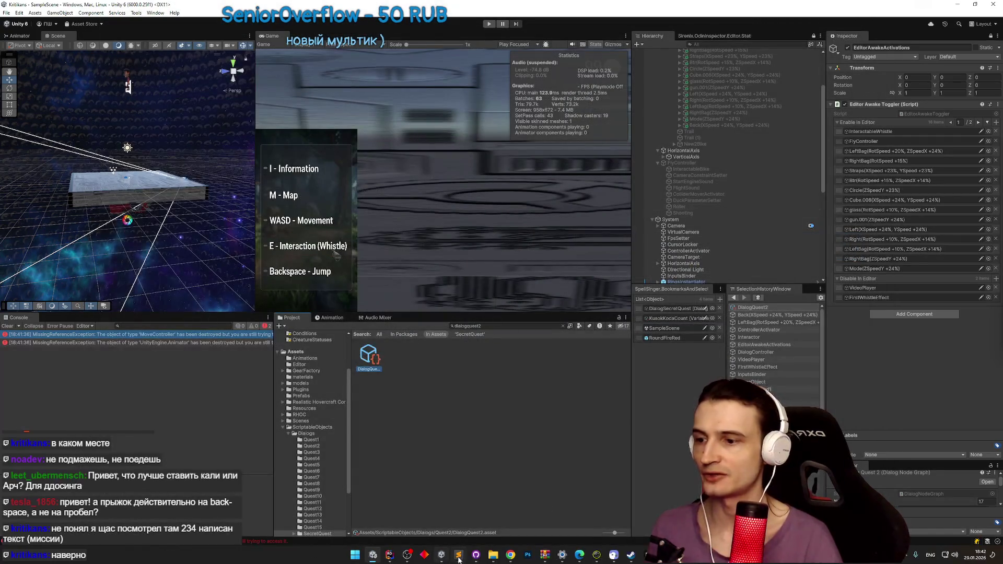
# Step: Change the search to 'dialogquest3' and open DialogQuest3 in the Dialog Graph Editor
pyautogui.click(474, 326)
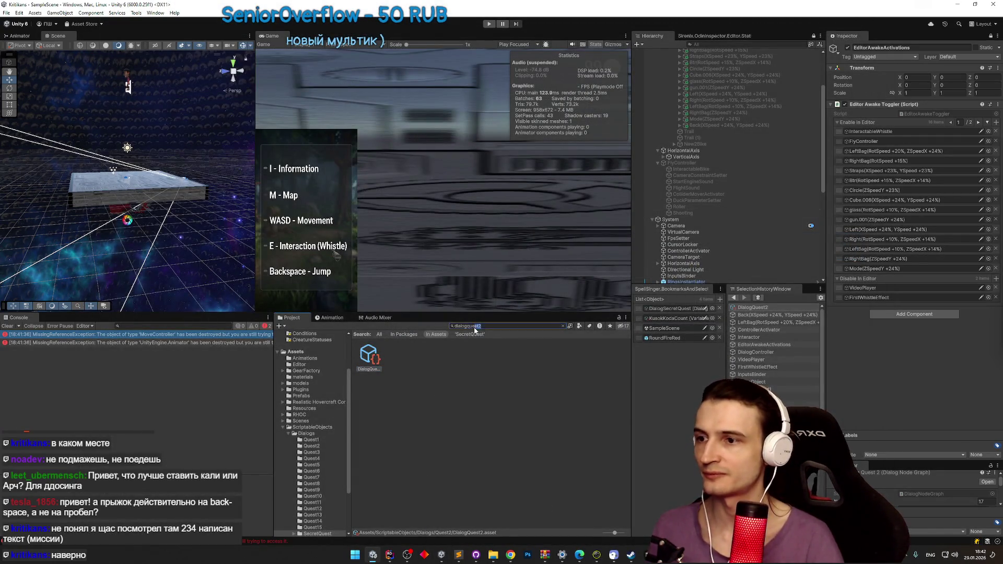
pyautogui.press('BackSpace')
pyautogui.write('3')
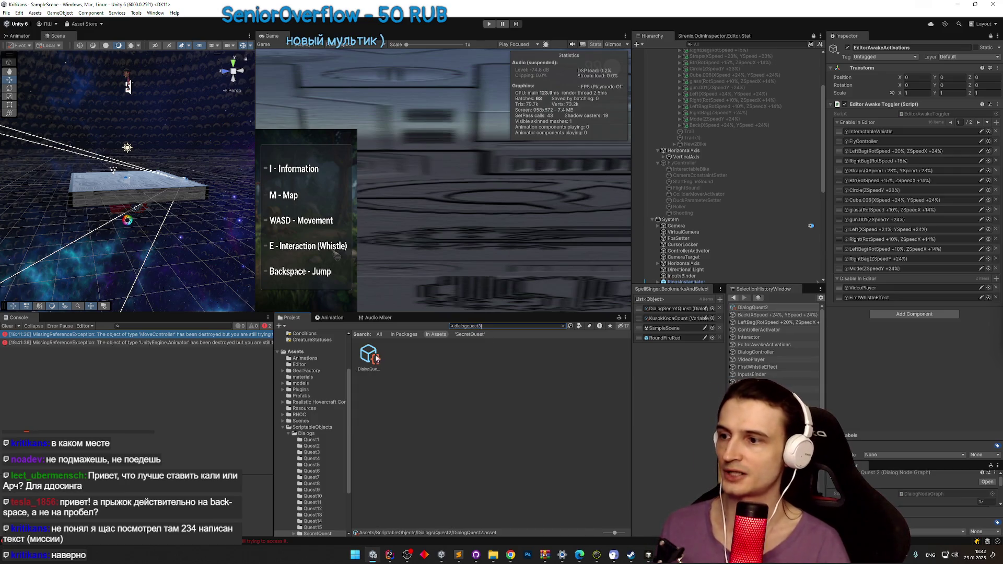
pyautogui.doubleClick(376, 358)
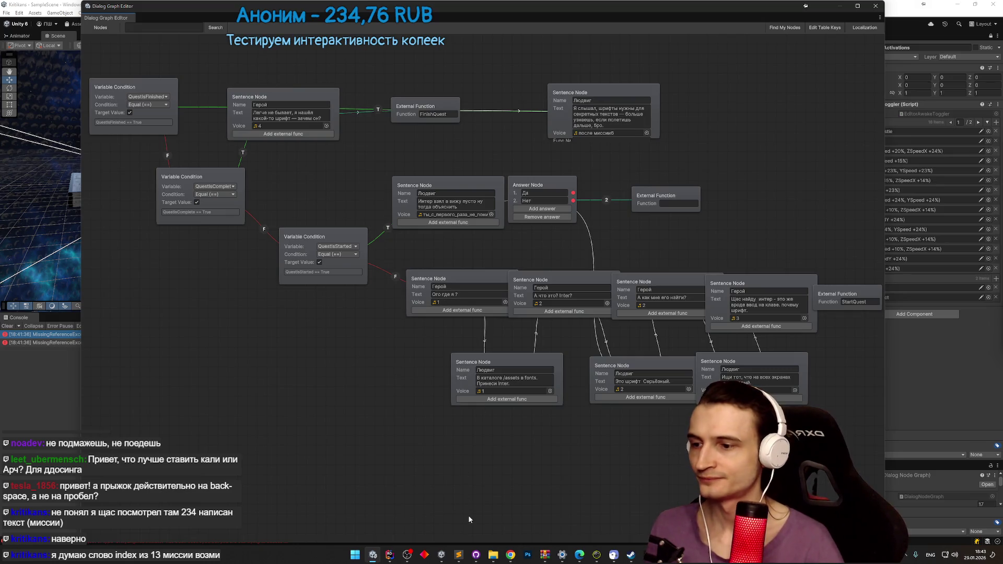
pyautogui.click(459, 555)
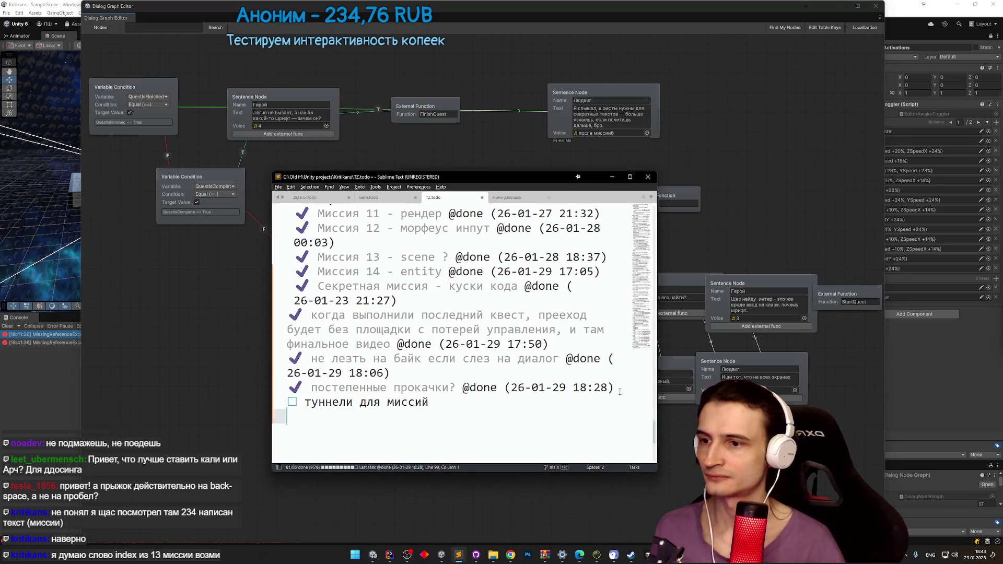
# Step: Replace the '?' after 'миссия 2 -' with 'слово index из 13 миссии' in TZ.todo
pyautogui.scroll(8, 451, 403)
pyautogui.click(384, 331)
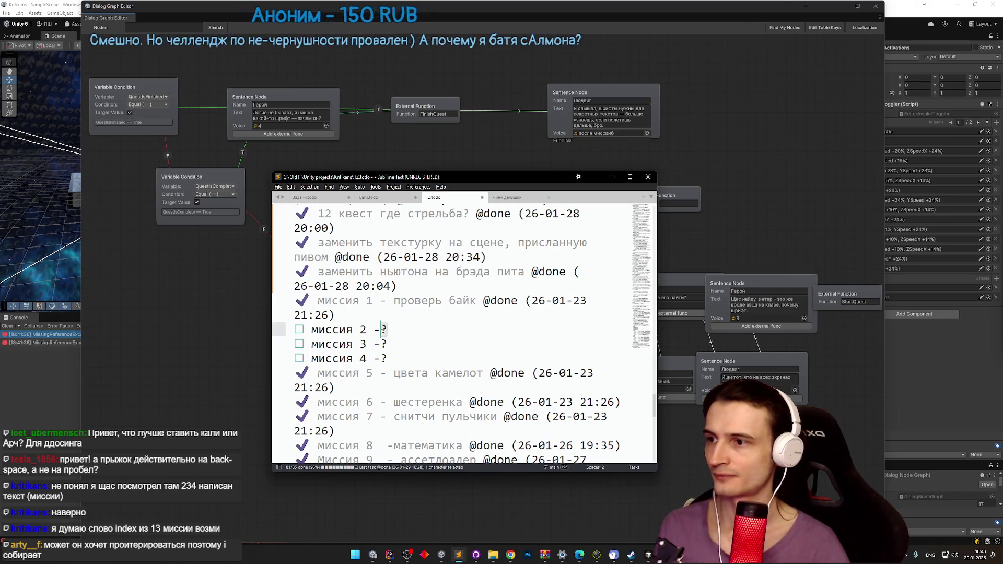
pyautogui.press('BackSpace')
pyautogui.write('с')
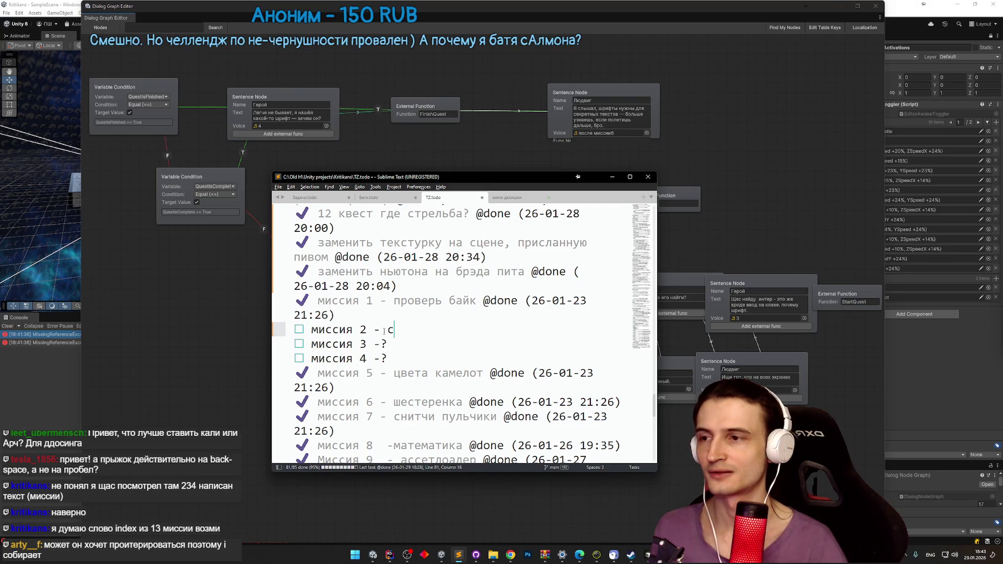
pyautogui.write('kjdj')
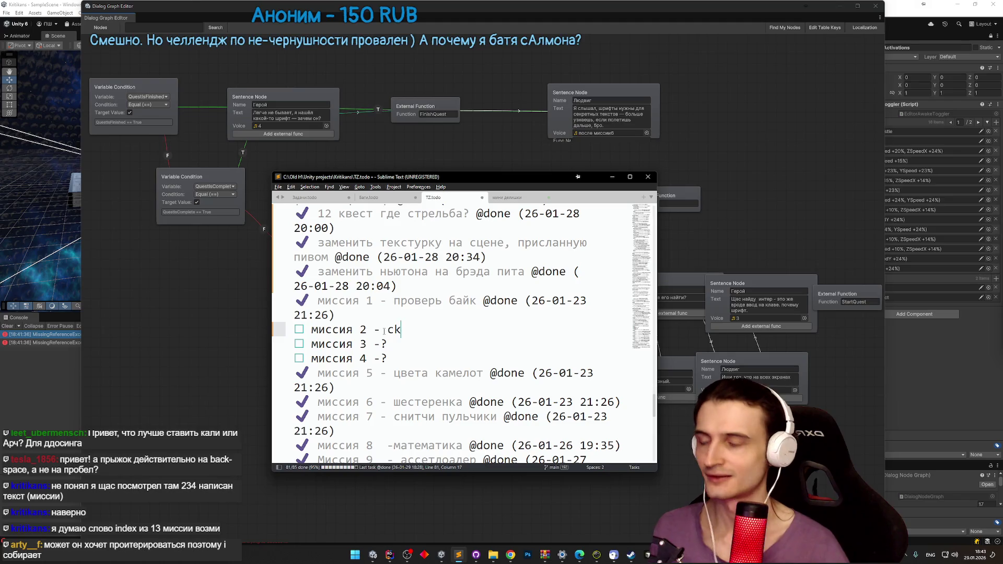
pyautogui.press('BackSpace')
pyautogui.press('BackSpace')
pyautogui.press('BackSpace')
pyautogui.hotkey('alt', 'shift')
pyautogui.write('лово')
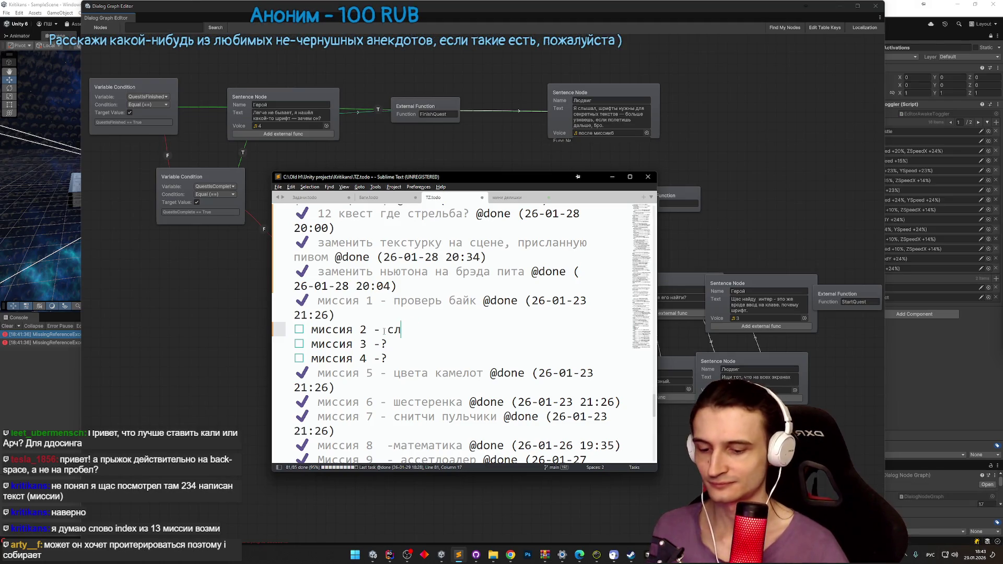
pyautogui.hotkey('alt', 'shift')
pyautogui.write(' index')
pyautogui.hotkey('alt', 'shift')
pyautogui.write(' из')
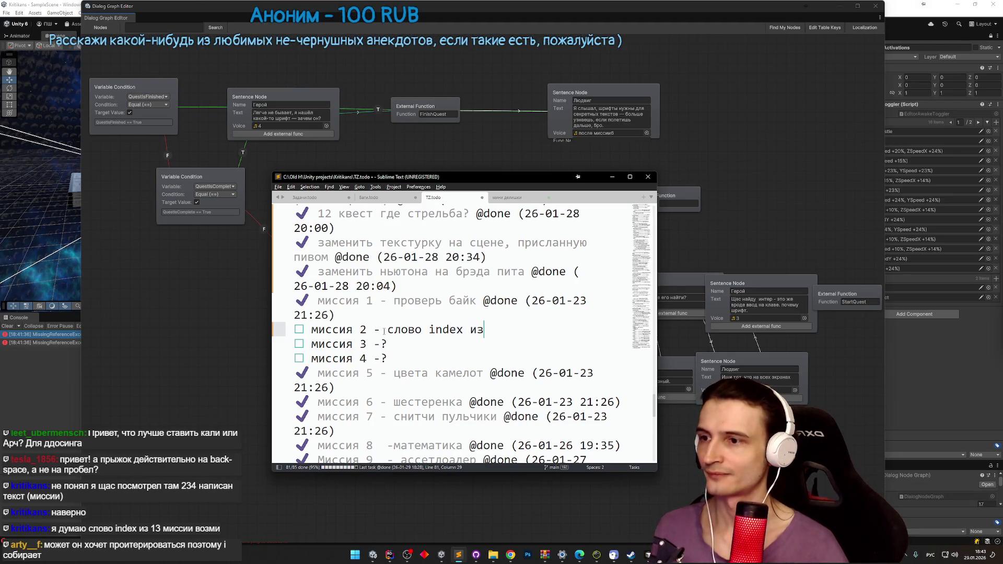
pyautogui.write(' 13 миссии')
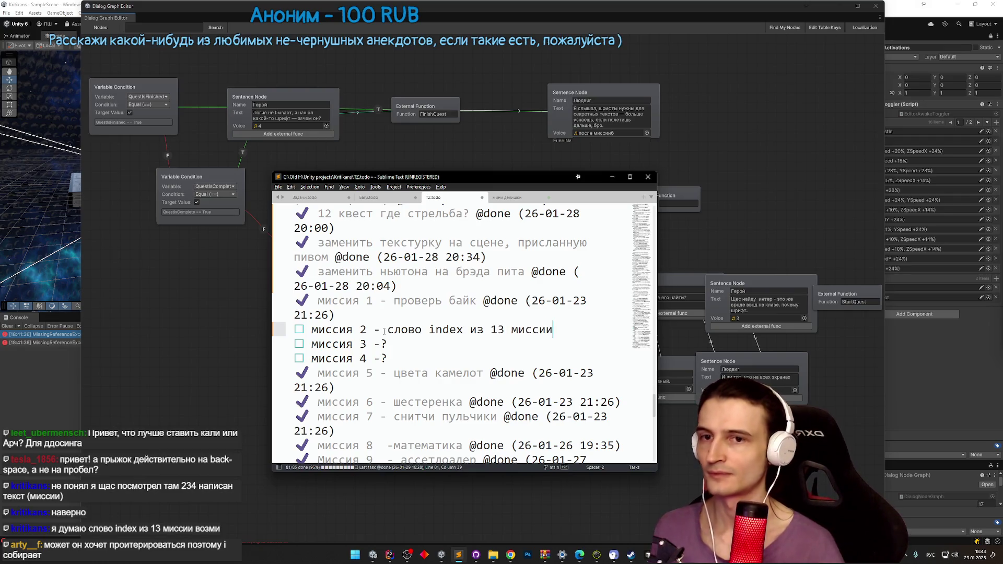
pyautogui.hotkey('alt', 'shift')
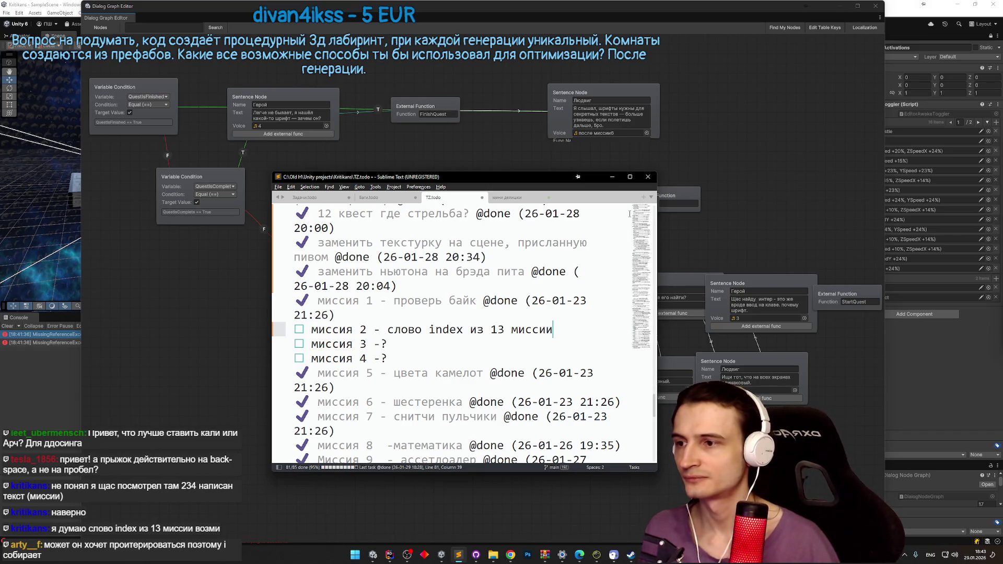
# Step: Delete the question mark after mission 3 and hide the Sublime Text window
pyautogui.press('Down')
pyautogui.press('BackSpace')
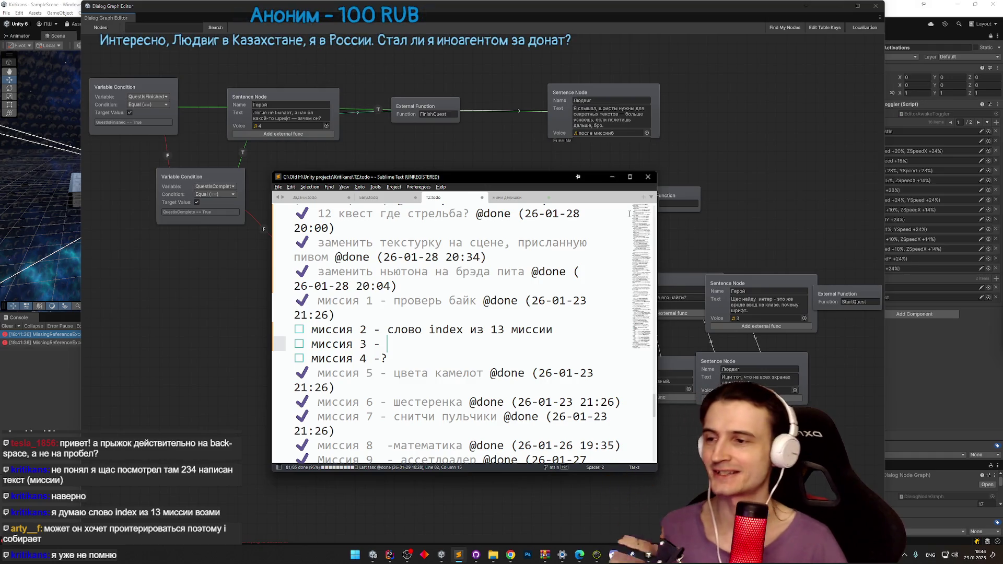
pyautogui.click(612, 177)
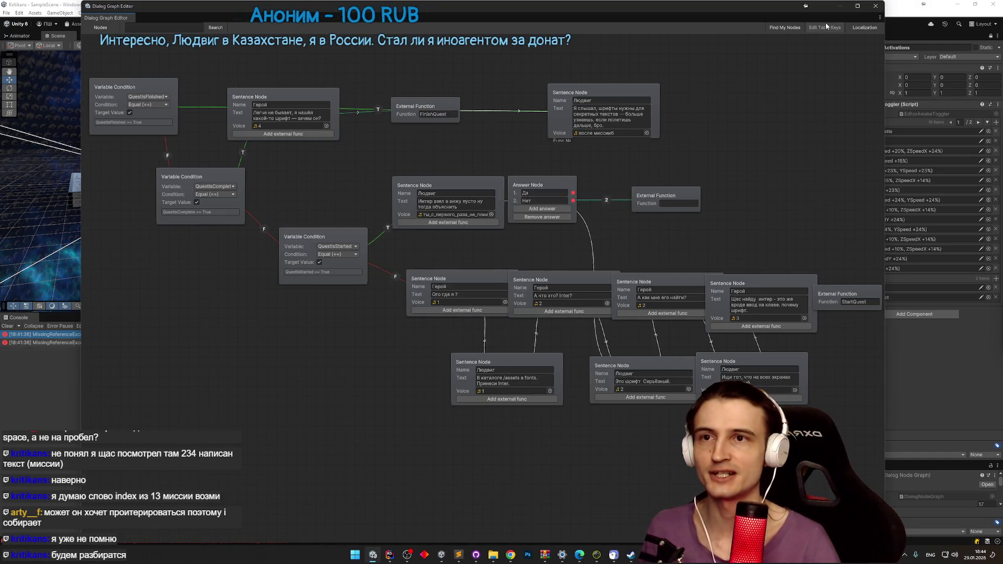
# Step: Close the Dialog Graph Editor, clear the search, and browse to Assets/Prefabs
pyautogui.click(875, 6)
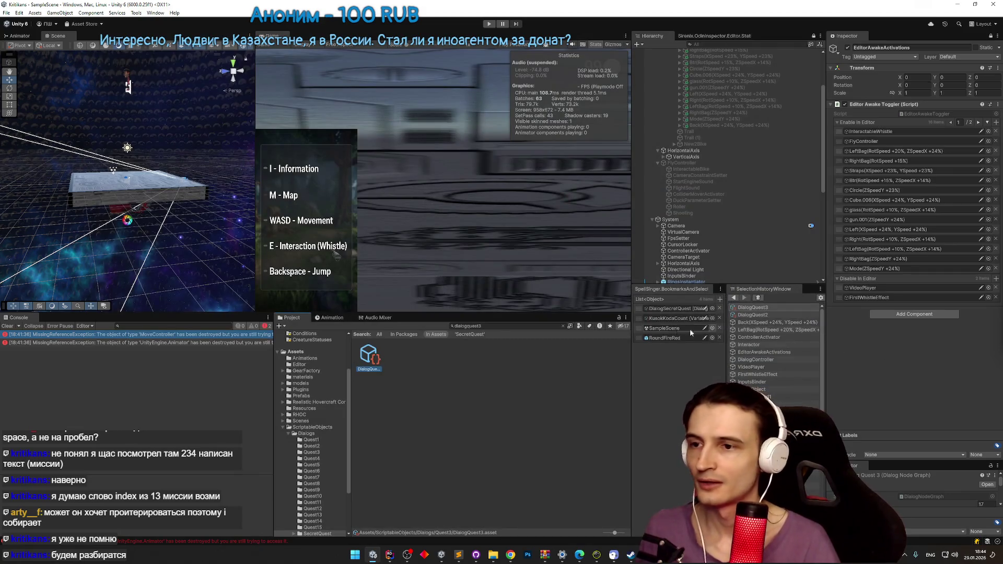
pyautogui.click(563, 325)
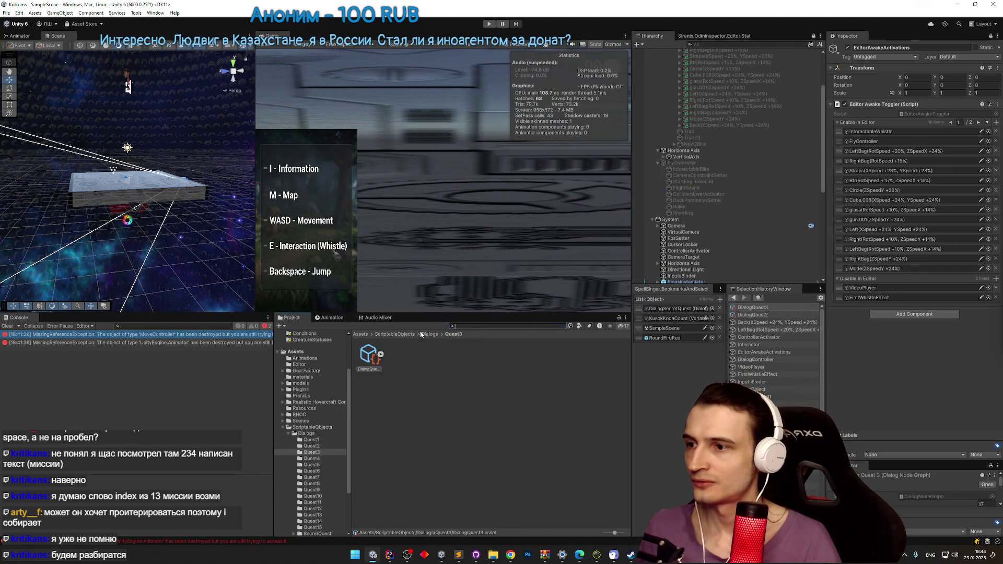
pyautogui.click(377, 334)
pyautogui.click(359, 334)
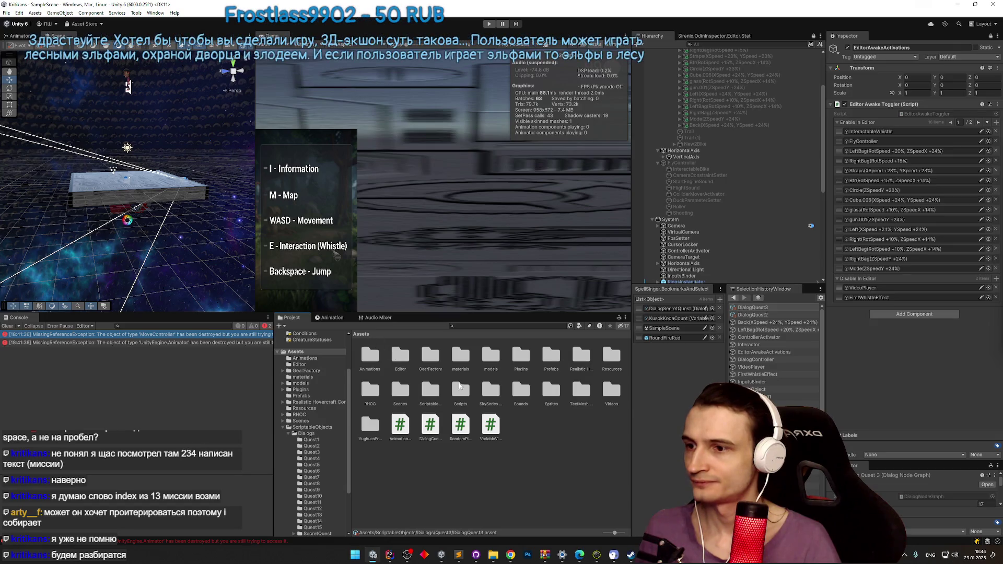
pyautogui.doubleClick(550, 365)
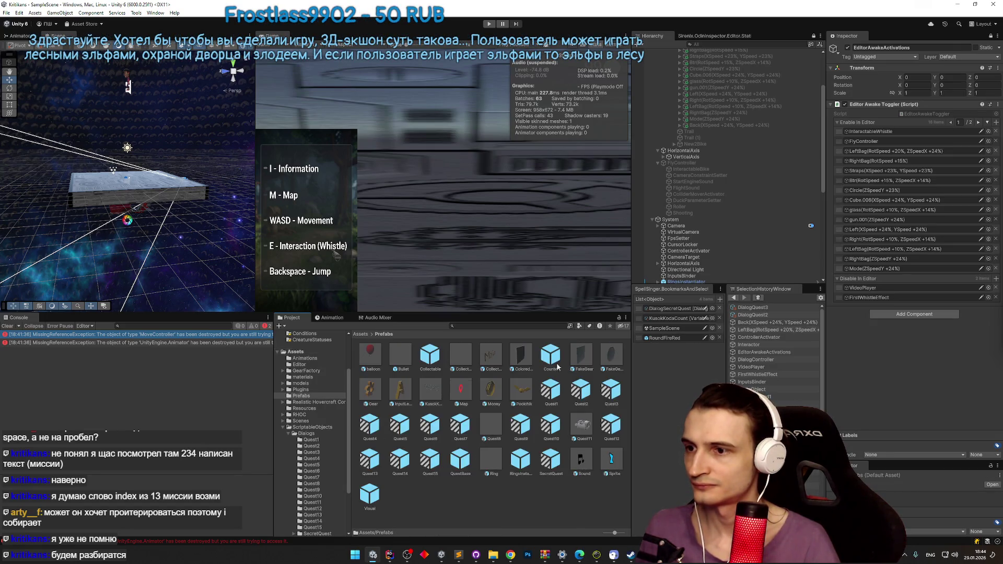
# Step: Duplicate CollectableWord as a new prefab named Index and open it
pyautogui.click(494, 364)
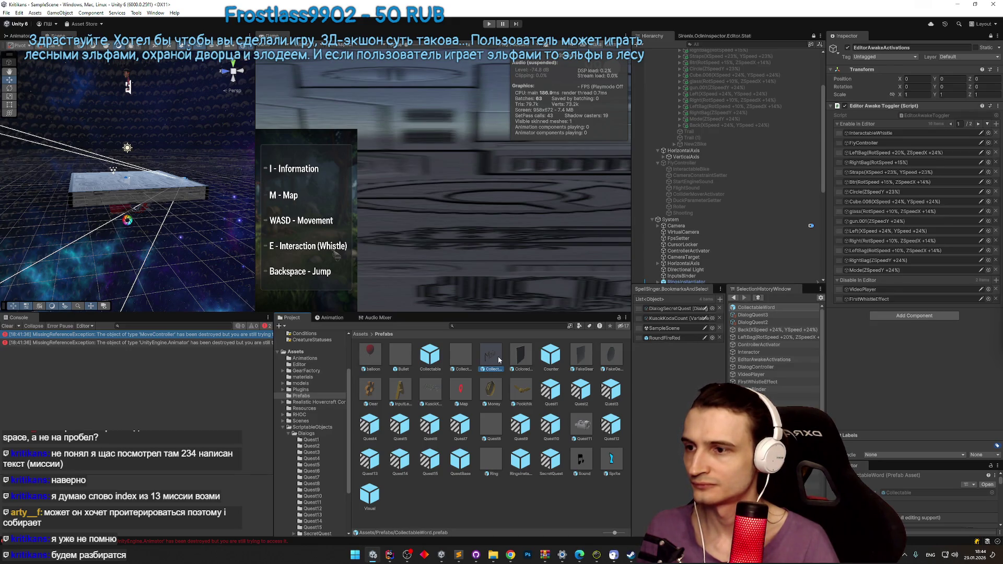
pyautogui.hotkey('ctrl', 'd')
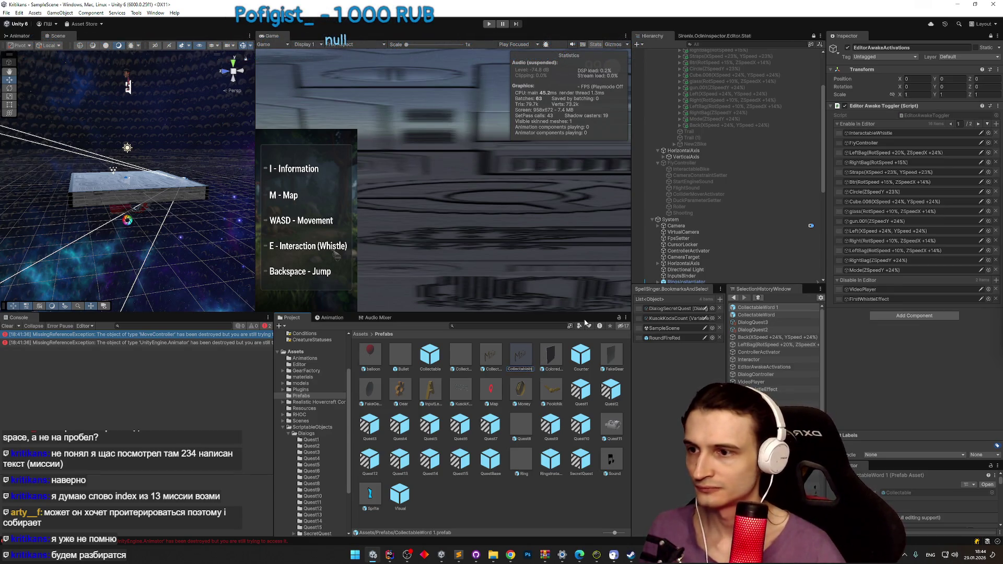
pyautogui.write('Index')
pyautogui.press('Return')
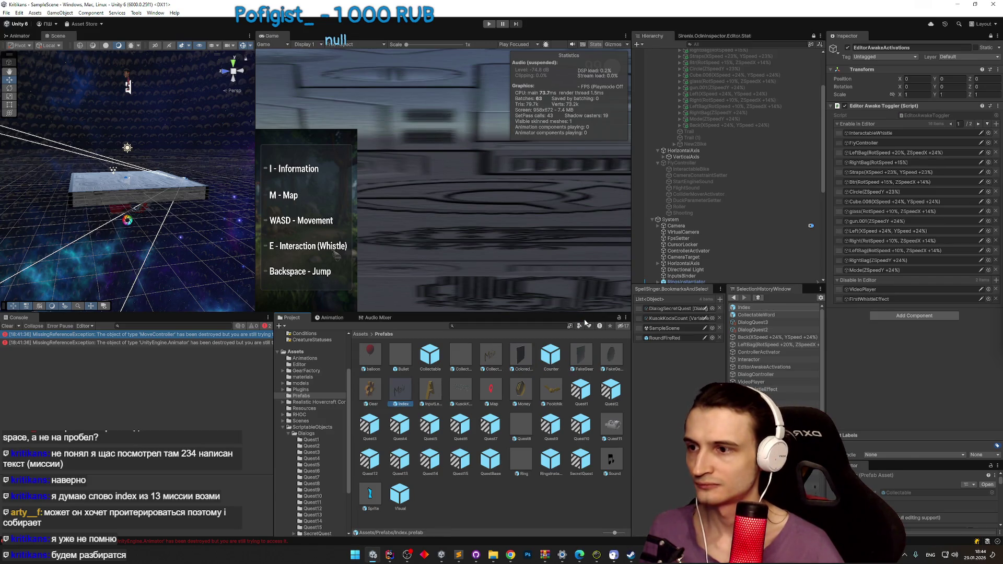
pyautogui.press('Return')
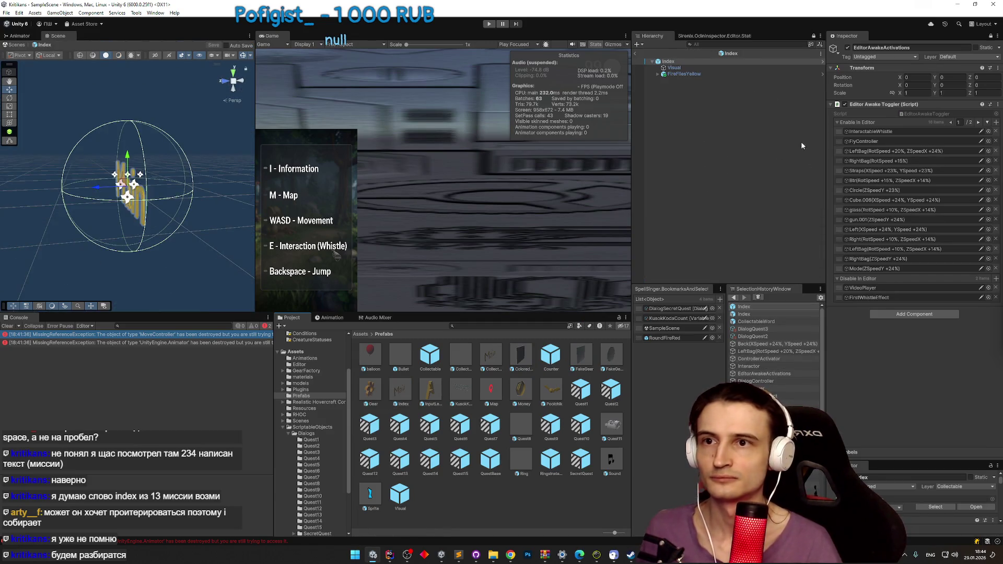
# Step: Select the Index root and expand its Word Meshes list in the Inspector
pyautogui.click(707, 62)
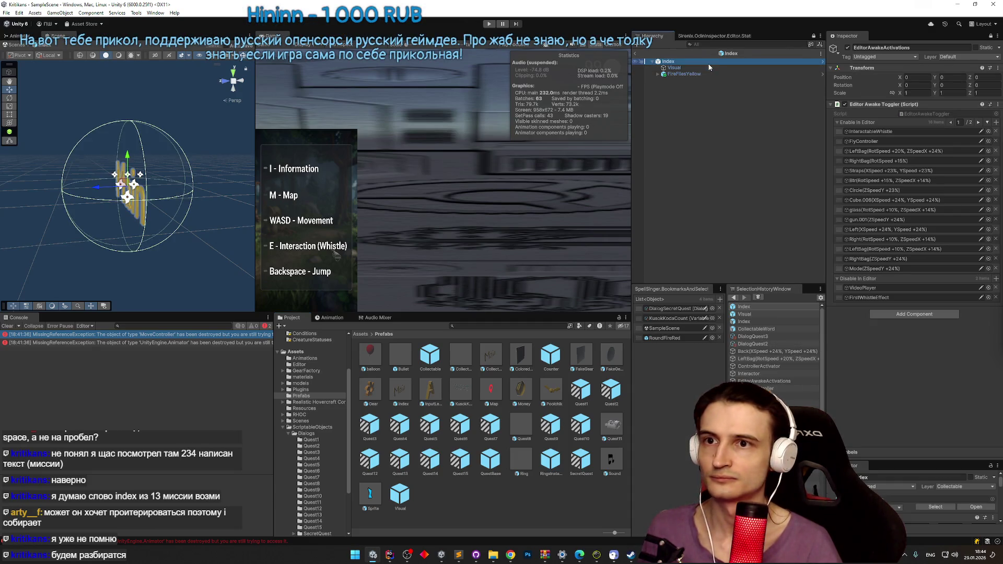
pyautogui.click(990, 36)
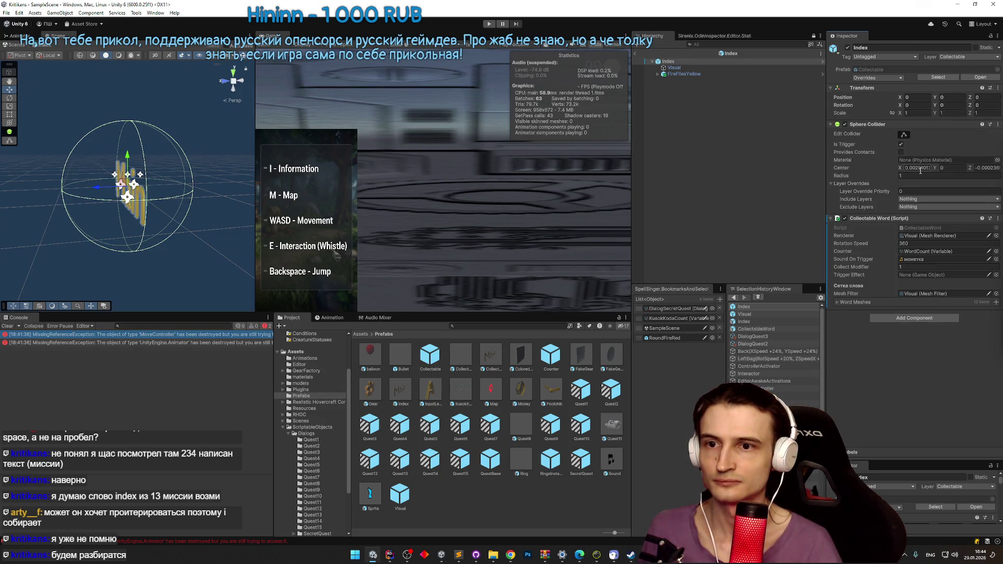
pyautogui.click(891, 303)
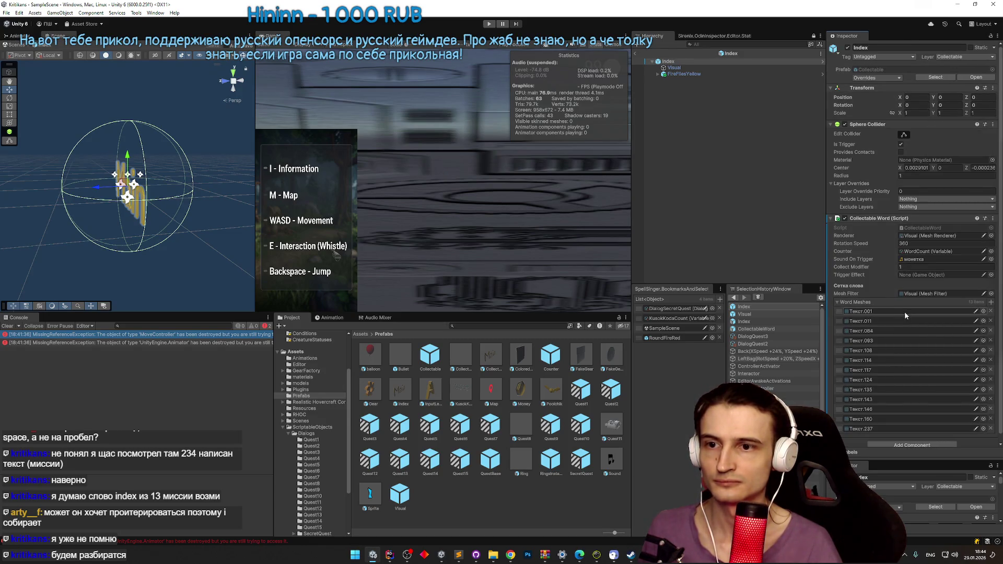
pyautogui.click(902, 312)
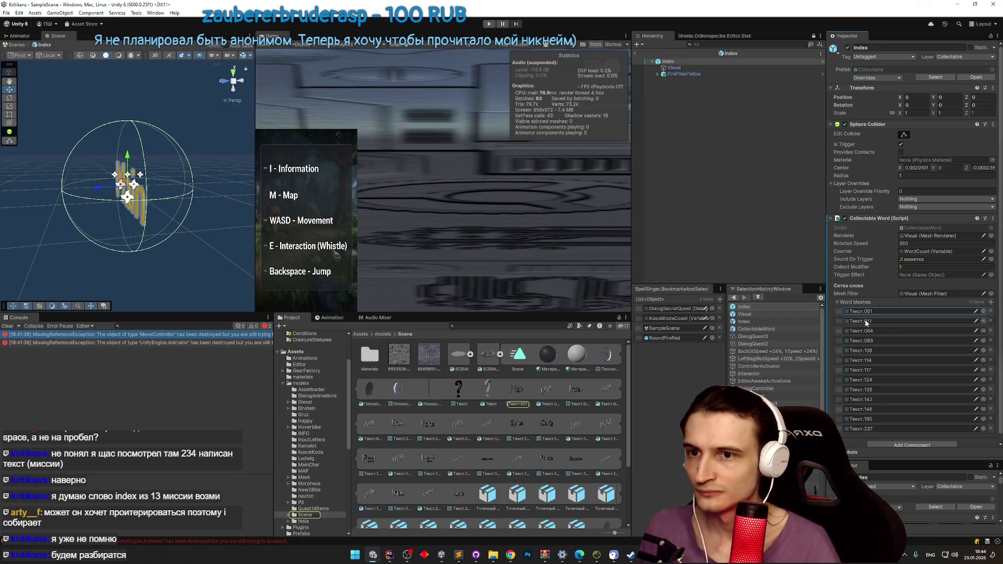
pyautogui.click(865, 321)
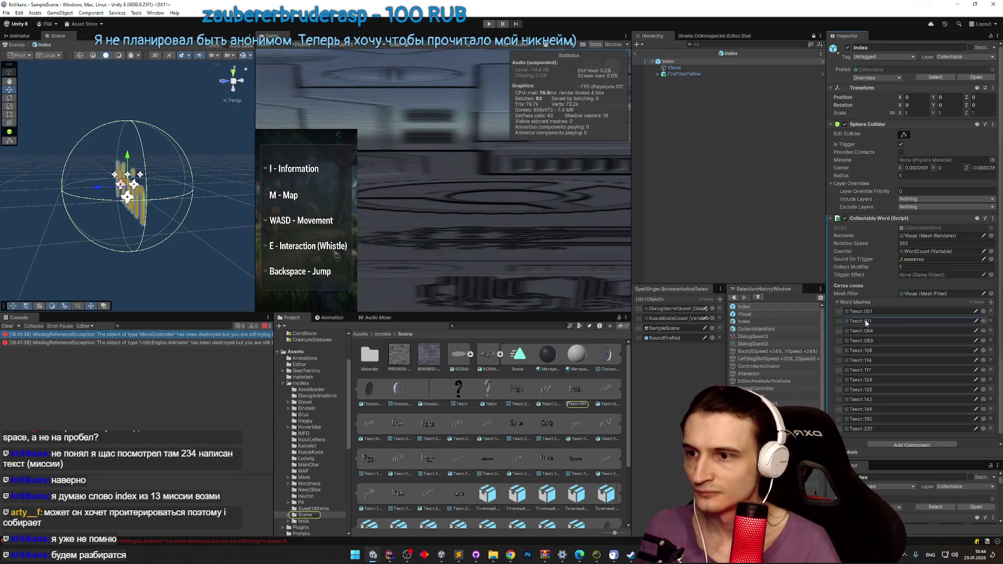
# Step: Remove every Word Meshes entry except Текст.011, then exit prefab mode
pyautogui.click(987, 321)
pyautogui.click(995, 321)
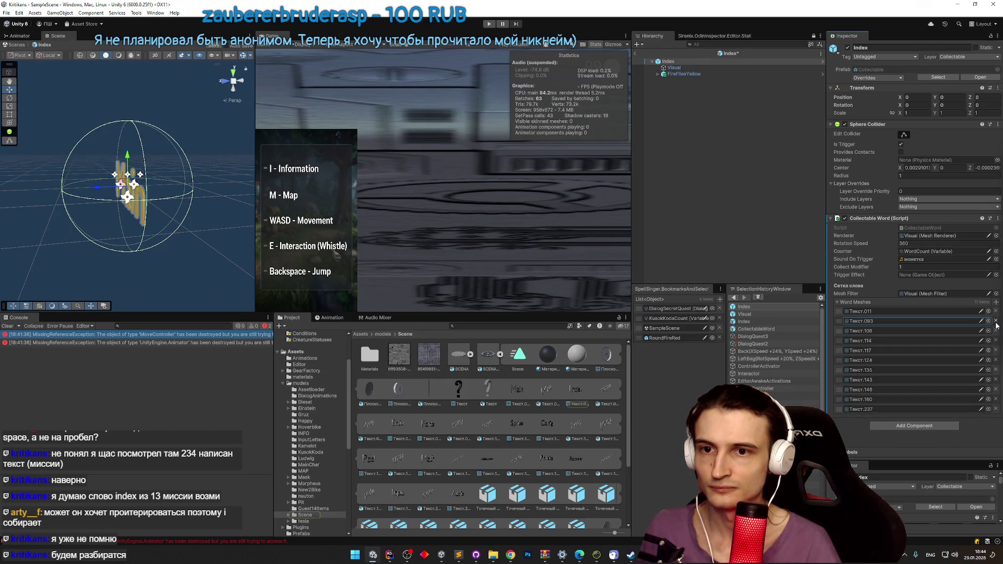
pyautogui.click(995, 321)
pyautogui.click(995, 321)
pyautogui.click(995, 321)
pyautogui.click(995, 321)
pyautogui.click(995, 321)
pyautogui.click(995, 322)
pyautogui.click(995, 322)
pyautogui.click(995, 322)
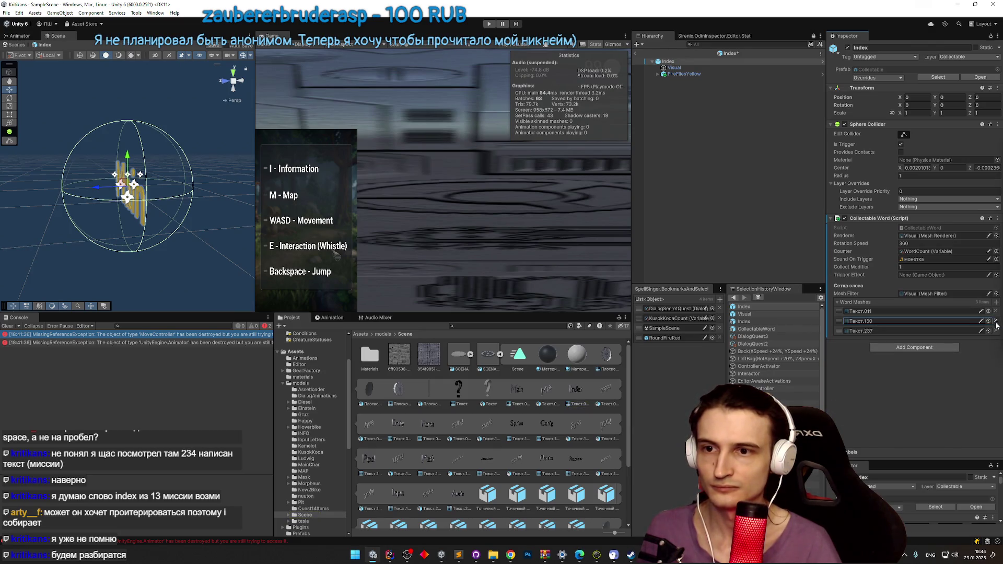
pyautogui.click(995, 323)
pyautogui.click(995, 323)
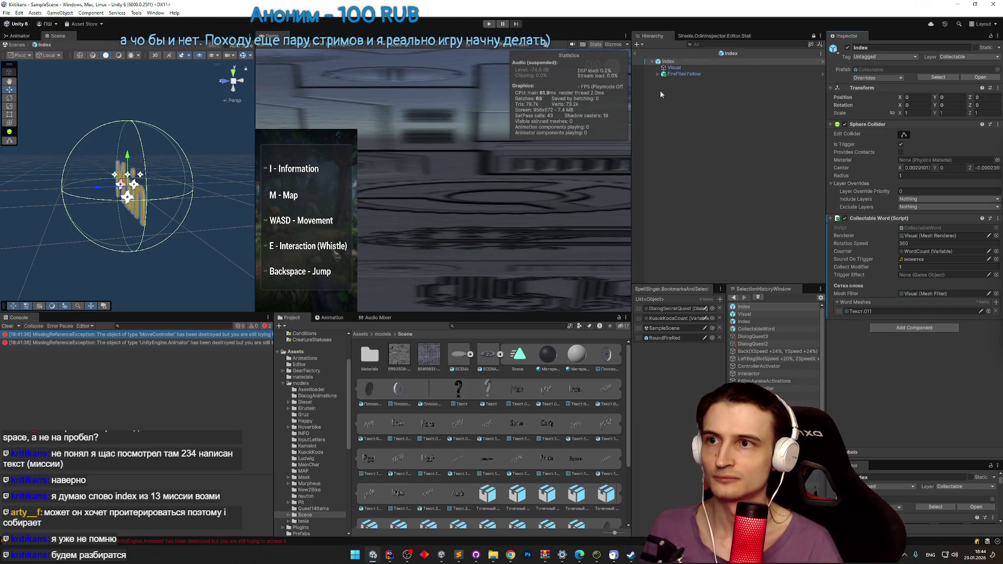
pyautogui.click(636, 59)
pyautogui.click(635, 55)
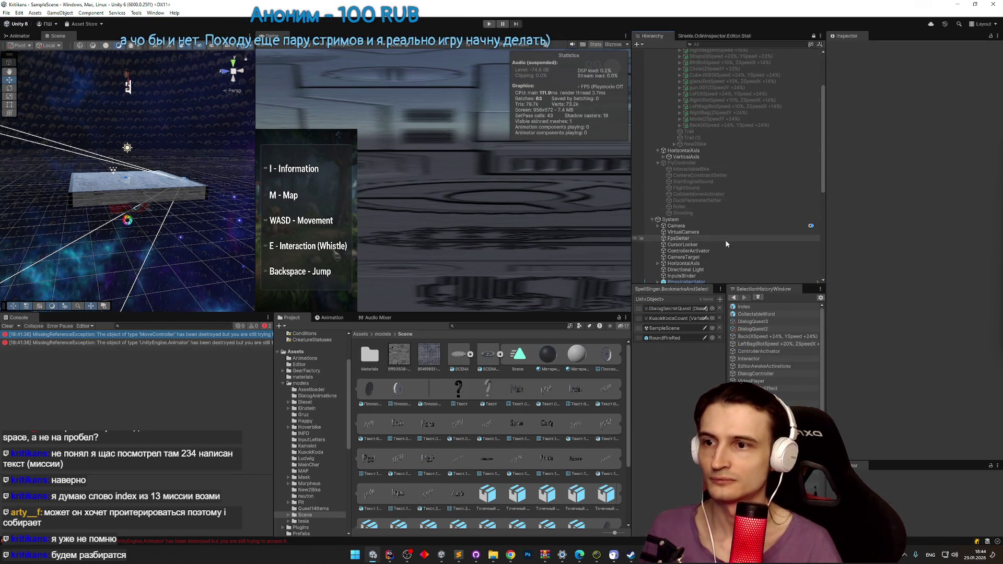
# Step: Search the Project for quest2 and open the Quest2 prefab
pyautogui.scroll(-5, 738, 211)
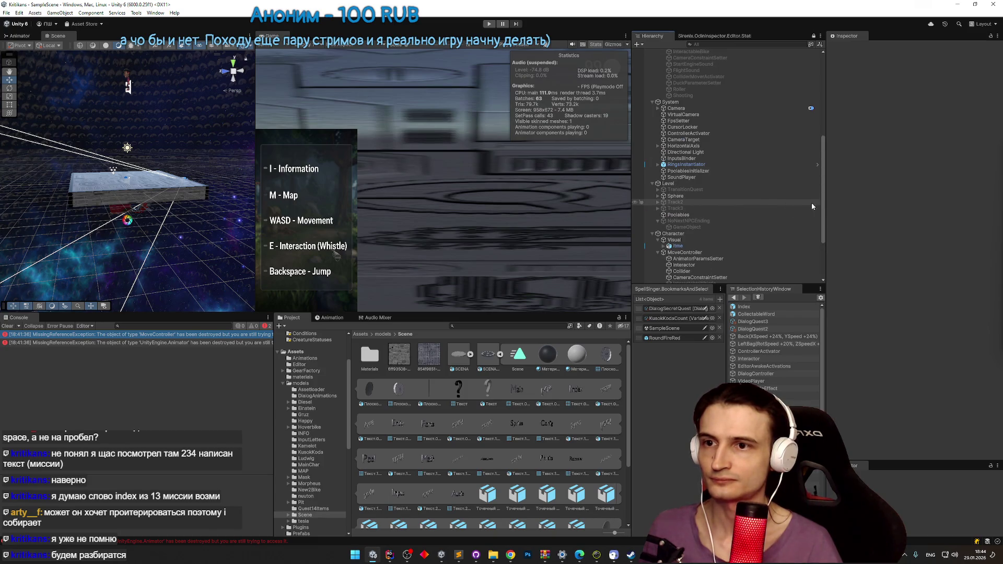
pyautogui.moveTo(823, 209); pyautogui.dragTo(815, 240)
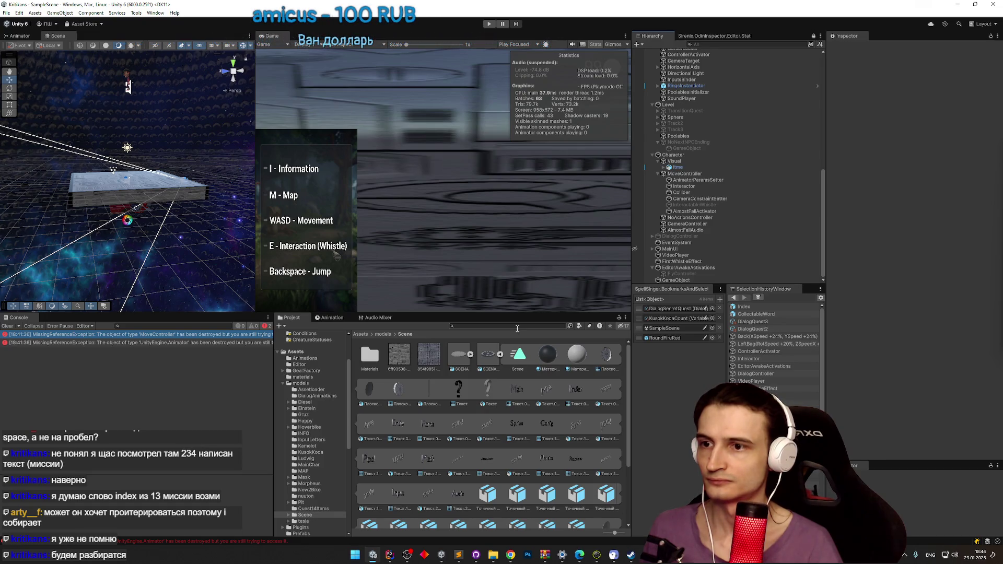
pyautogui.write('quest2')
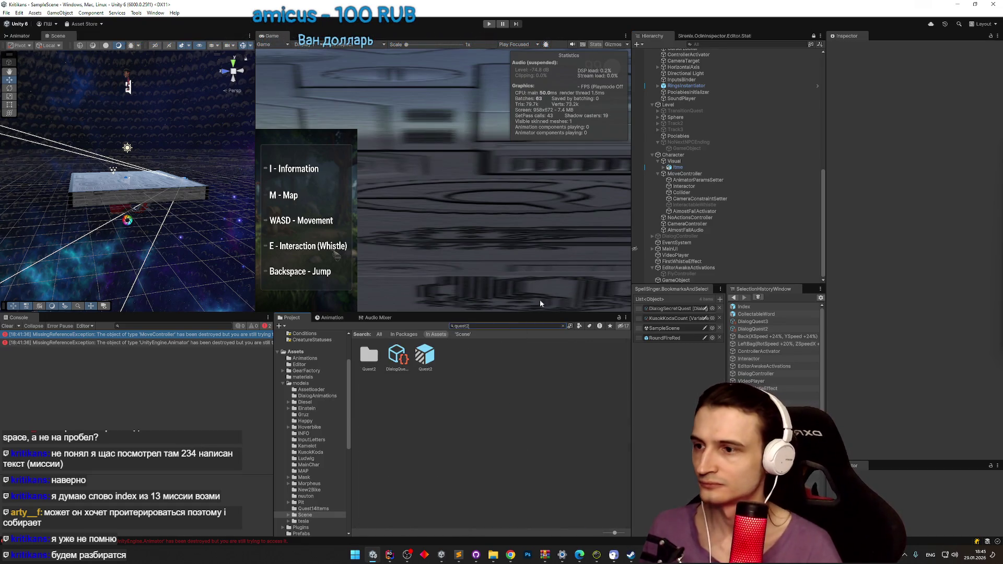
pyautogui.doubleClick(422, 358)
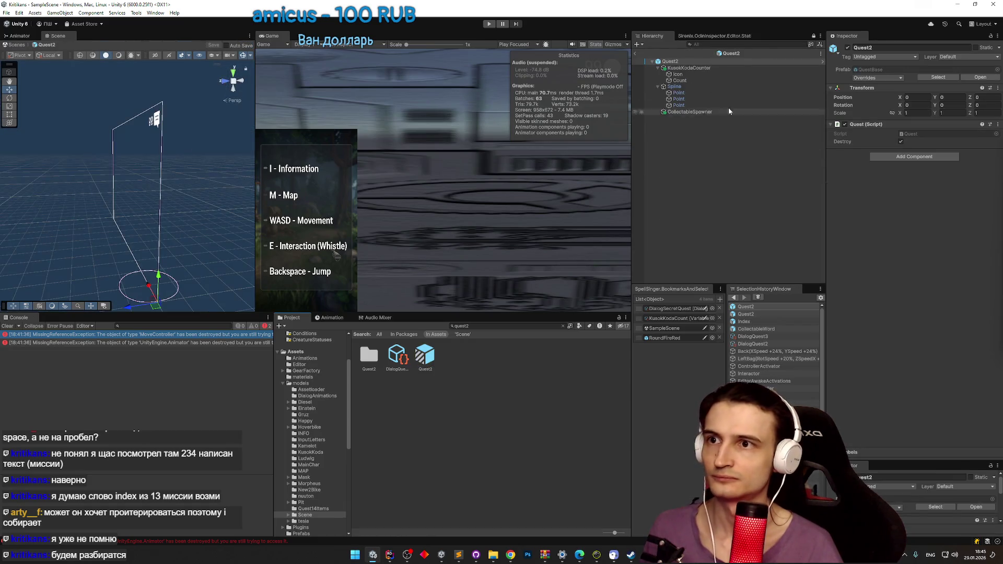
# Step: Point KusokKodaCounter's Variable View at the WordCount variable instead of KusokKodaCount
pyautogui.click(709, 69)
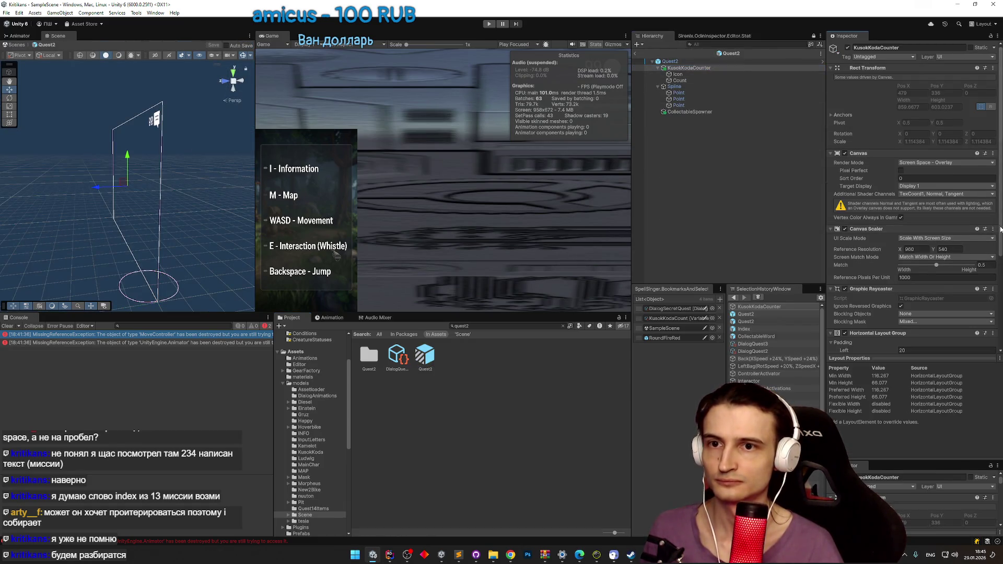
pyautogui.scroll(-5, 990, 282)
pyautogui.click(991, 313)
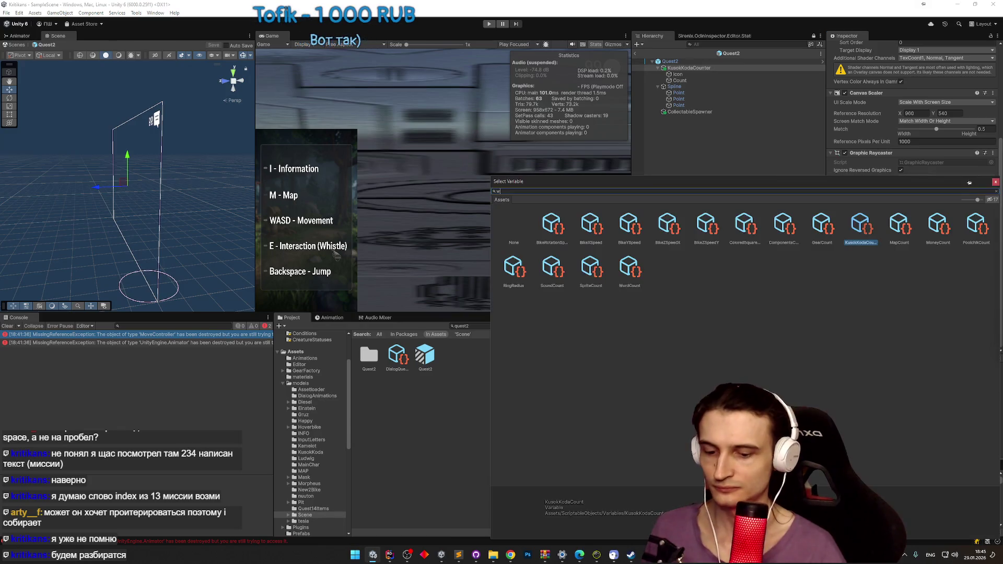
pyautogui.write('word')
pyautogui.doubleClick(549, 225)
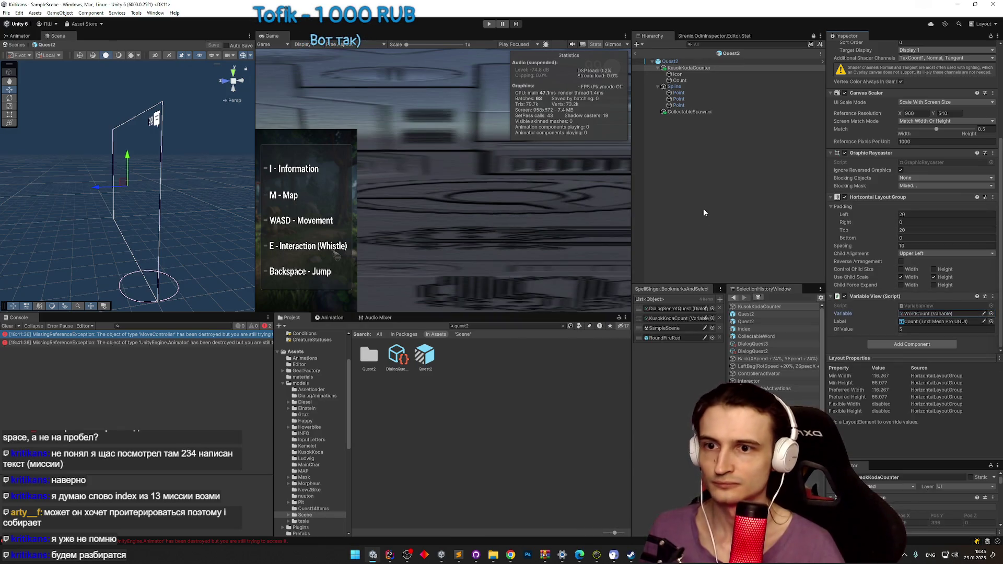
pyautogui.click(700, 112)
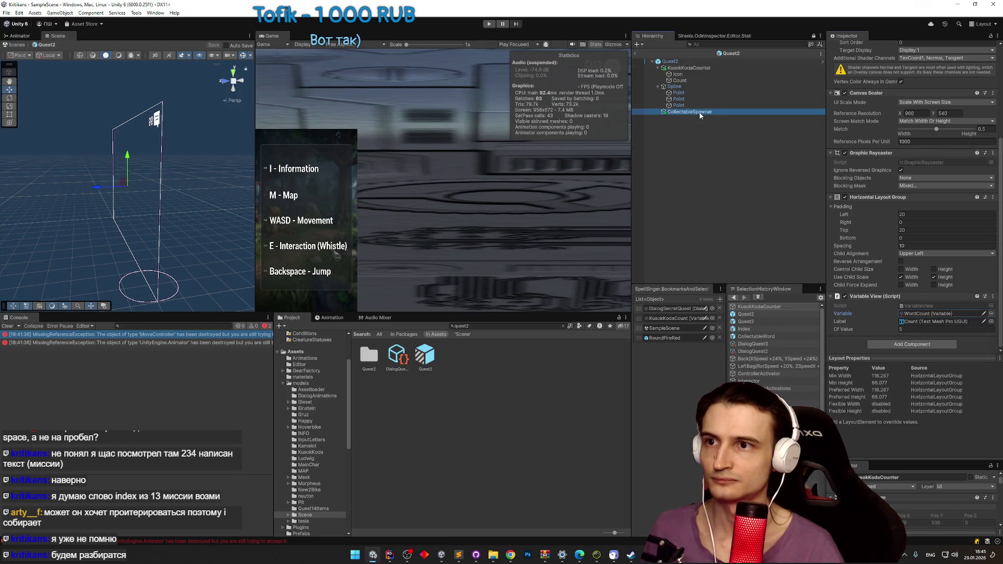
# Step: Put the Index prefab in CollectableSpawner's second Collectable slot, replacing KusokKoda, and leave prefab mode
pyautogui.click(921, 158)
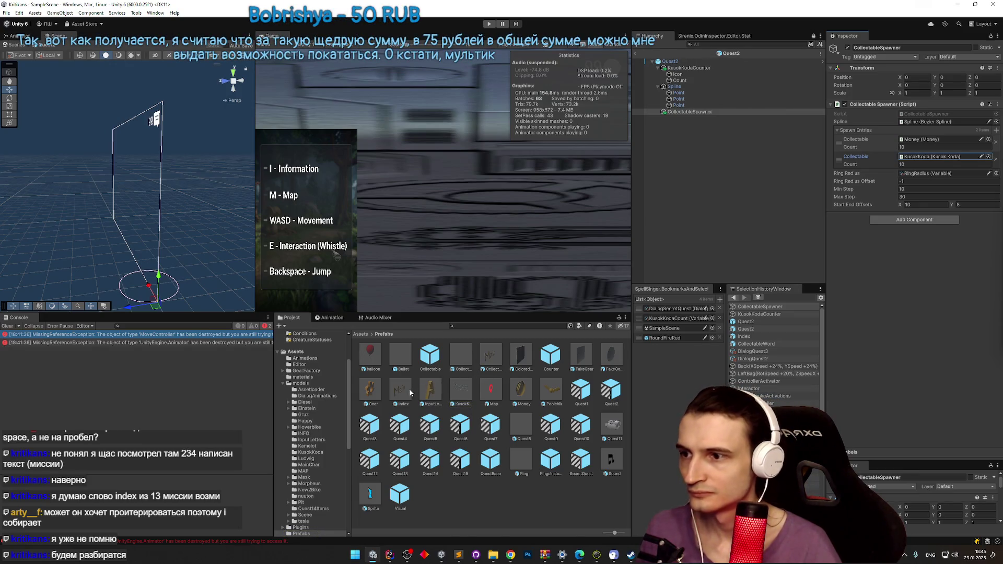
pyautogui.moveTo(911, 161); pyautogui.dragTo(917, 147)
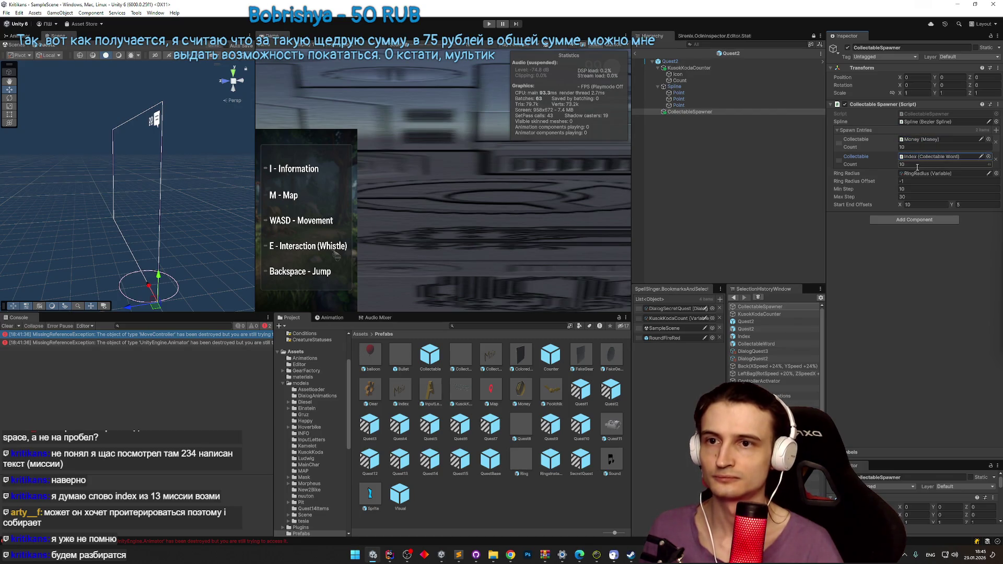
pyautogui.click(877, 272)
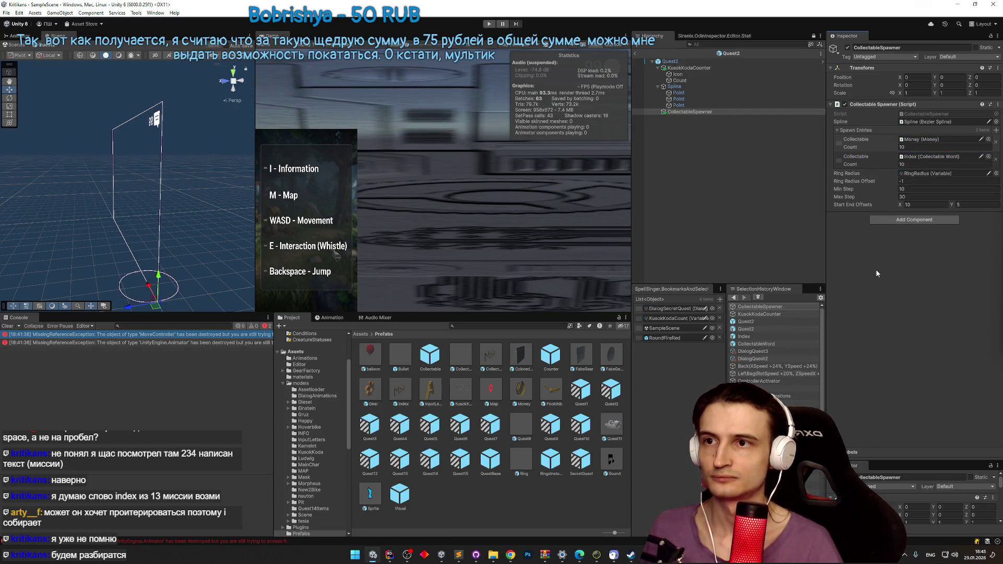
pyautogui.click(634, 52)
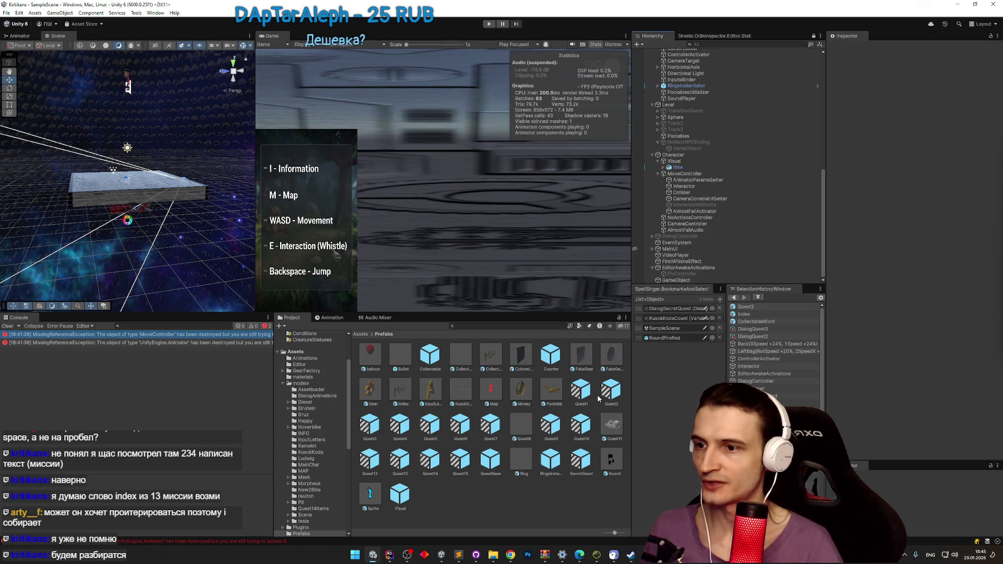
# Step: Select the GameObject holding Quest2, start Play mode and maximize the Game view
pyautogui.click(653, 280)
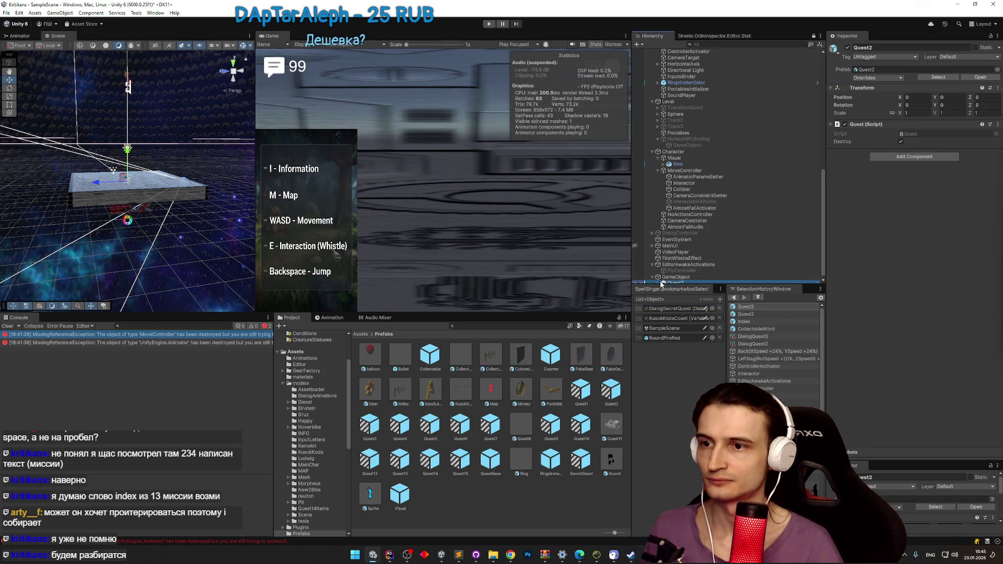
pyautogui.click(679, 274)
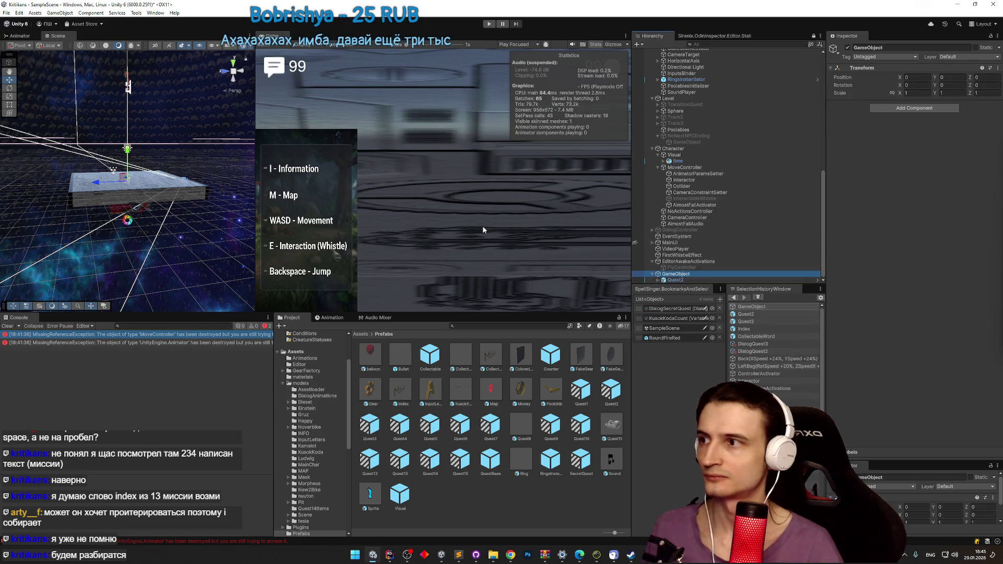
pyautogui.hotkey('ctrl', 'p')
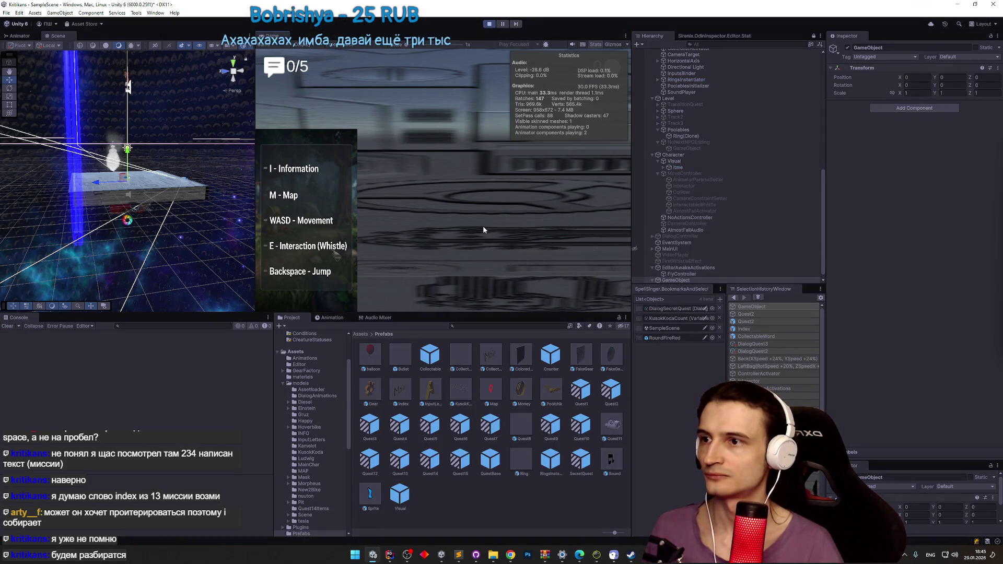
pyautogui.hotkey('shift', 'space')
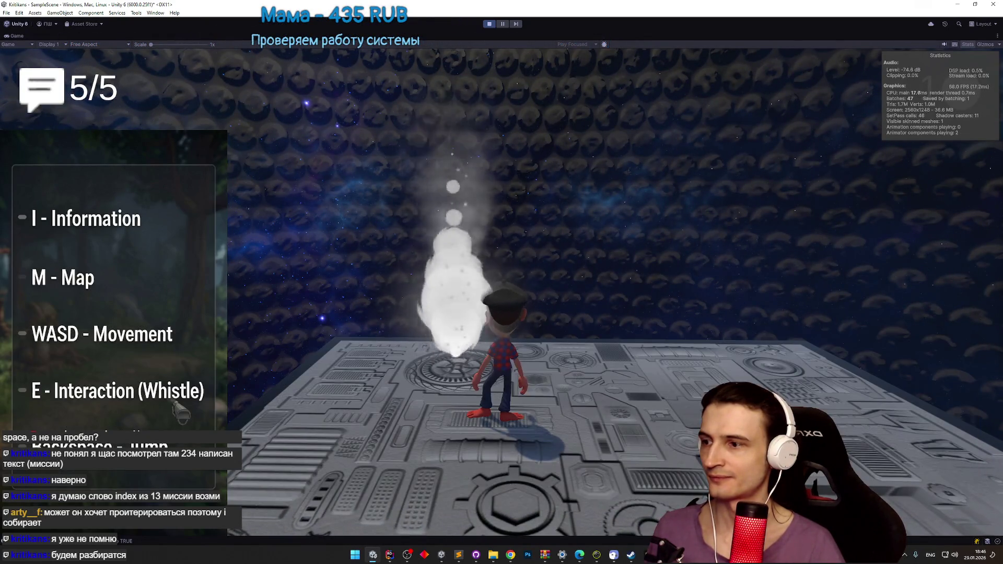
# Step: Walk the character around collecting words to a 5/5 count, then stop playing
pyautogui.press('w')
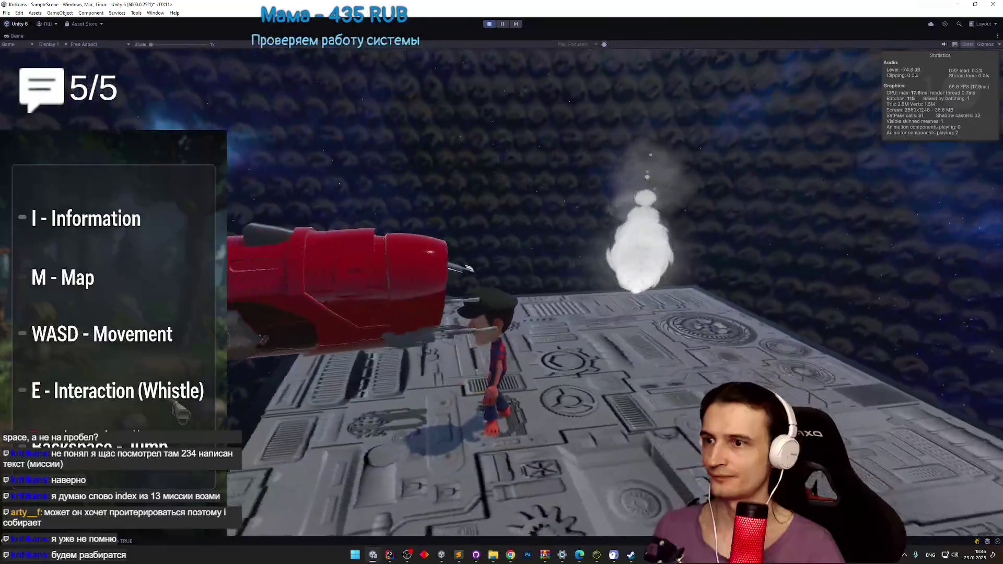
pyautogui.press('w')
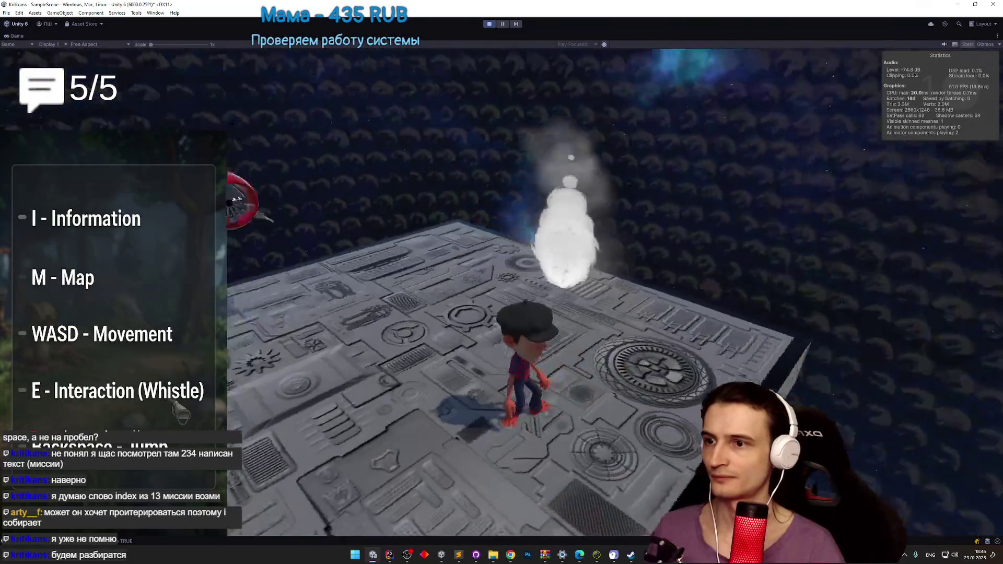
pyautogui.press('w')
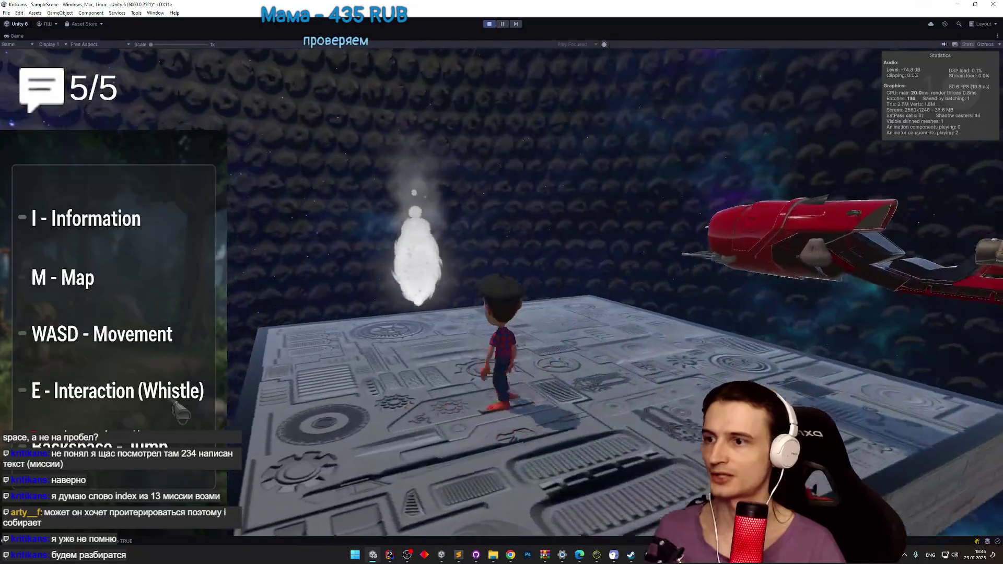
pyautogui.press('w')
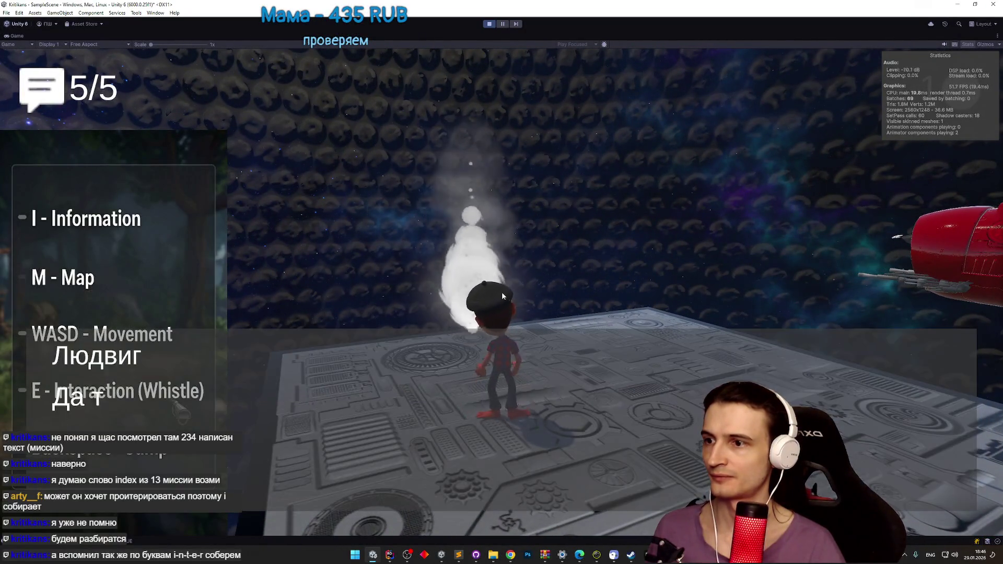
pyautogui.hotkey('ctrl', 'p')
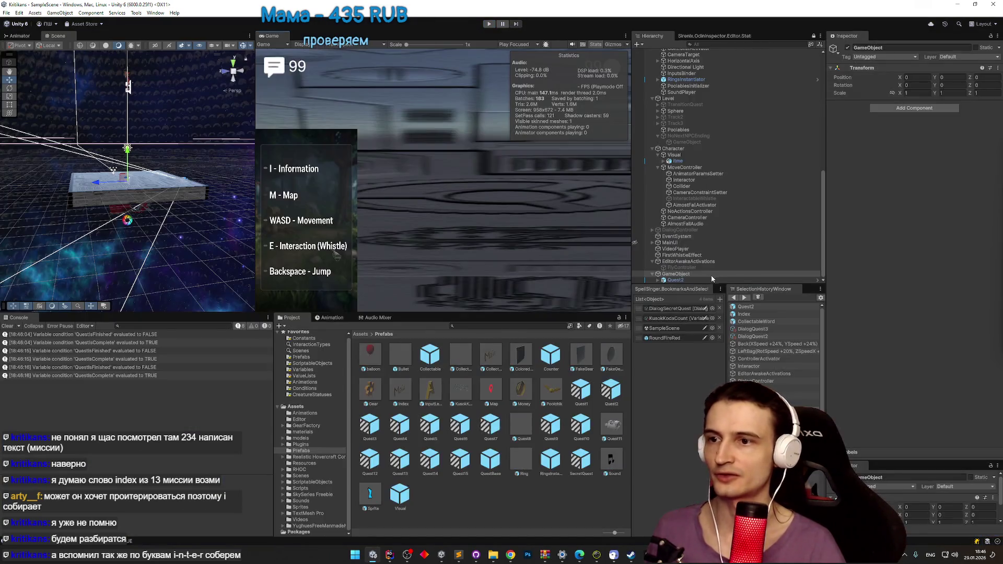
pyautogui.click(686, 281)
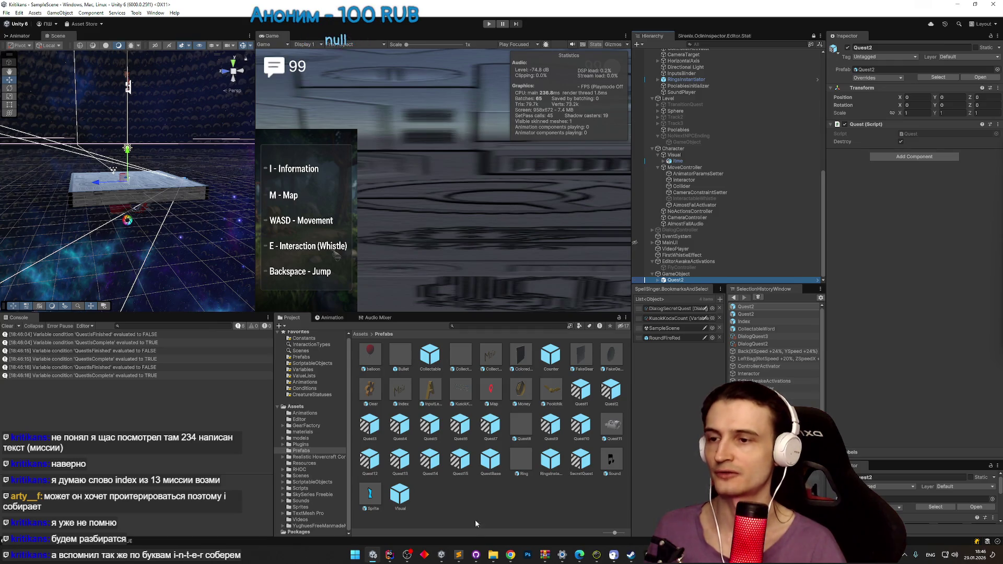
pyautogui.click(459, 555)
pyautogui.click(425, 323)
pyautogui.hotkey('ctrl', 'd')
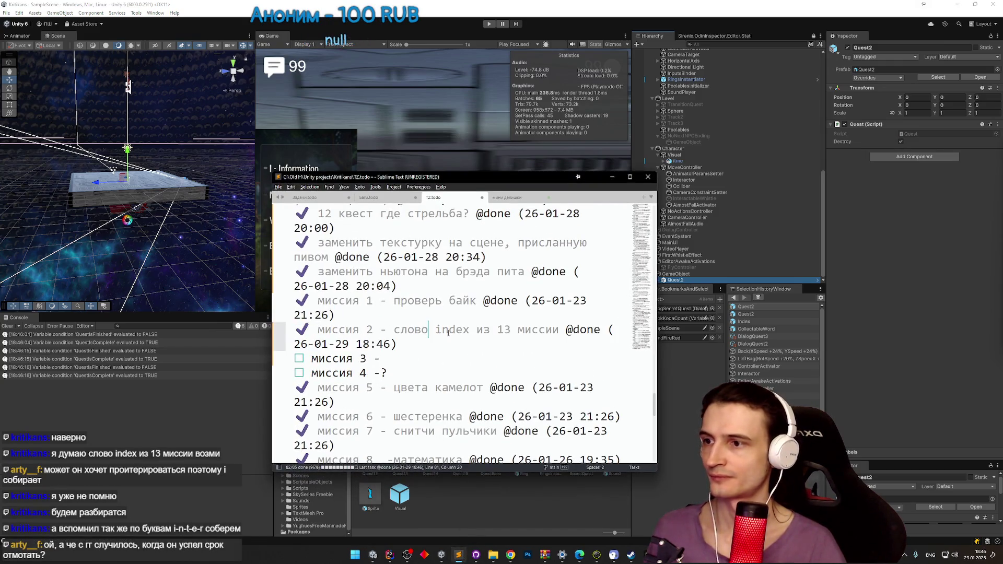
# Step: Delete the Quest2 instance from the Unity scene and start Play mode again
pyautogui.click(678, 282)
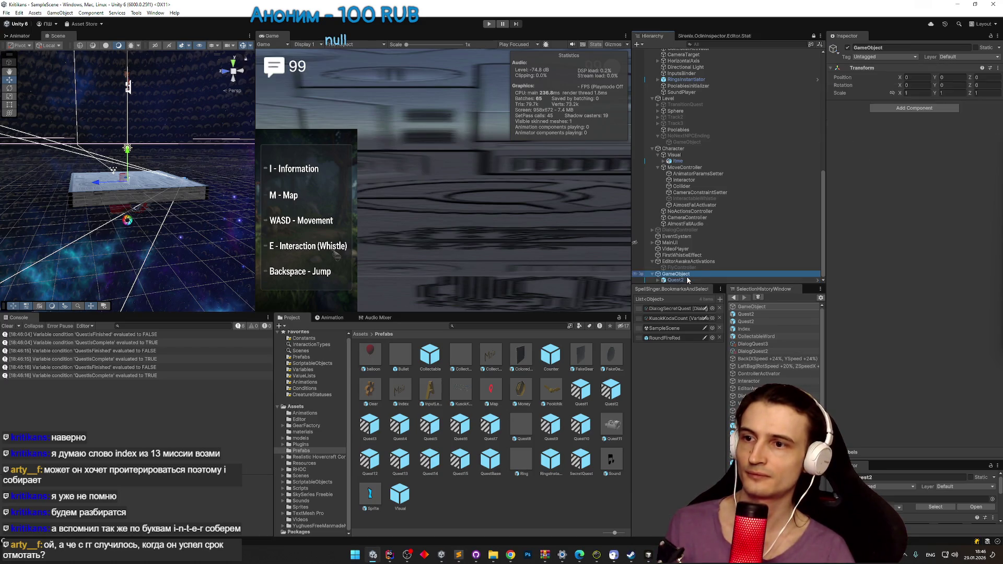
pyautogui.press('Delete')
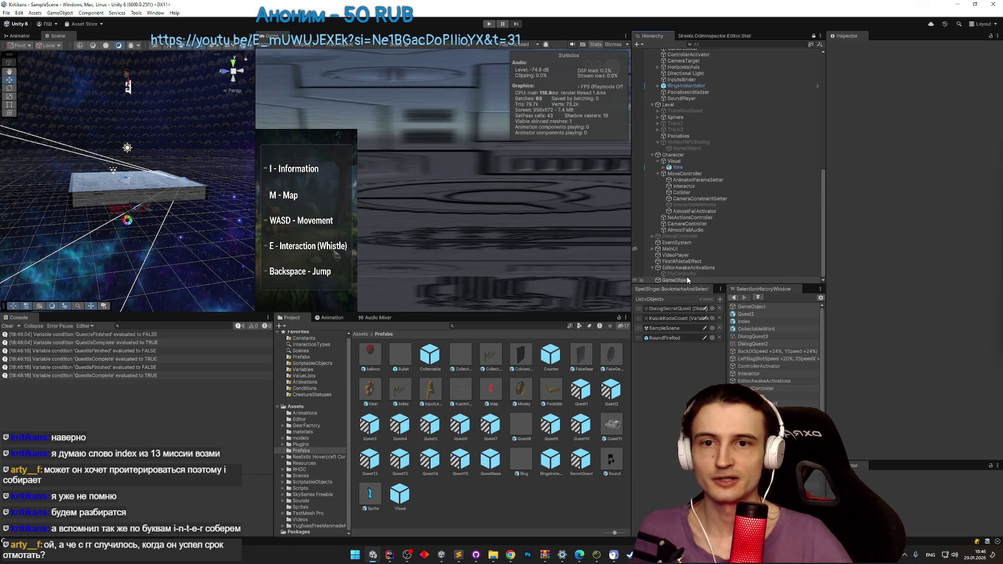
pyautogui.hotkey('ctrl', 'p')
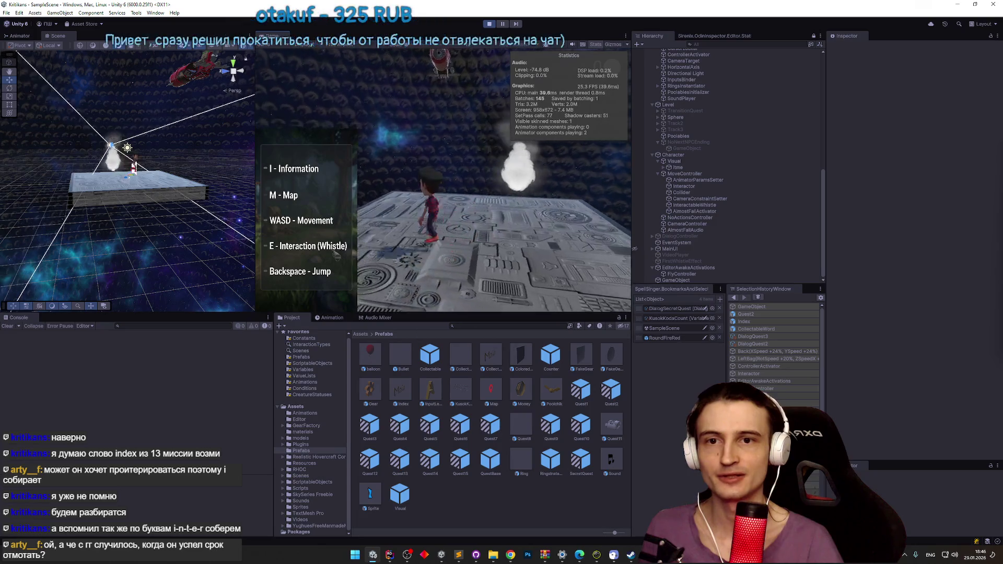
# Step: Stop the running test game to return to scene editing
pyautogui.hotkey('ctrl', 'p')
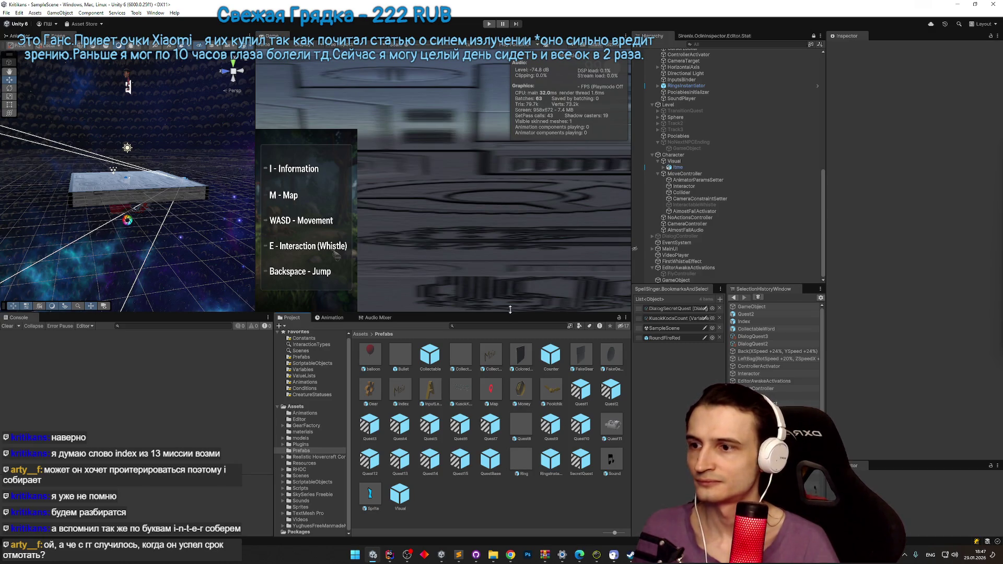
# Step: Move the splitter above the Project and Console panels to give them slightly more height
pyautogui.moveTo(509, 309); pyautogui.dragTo(510, 306)
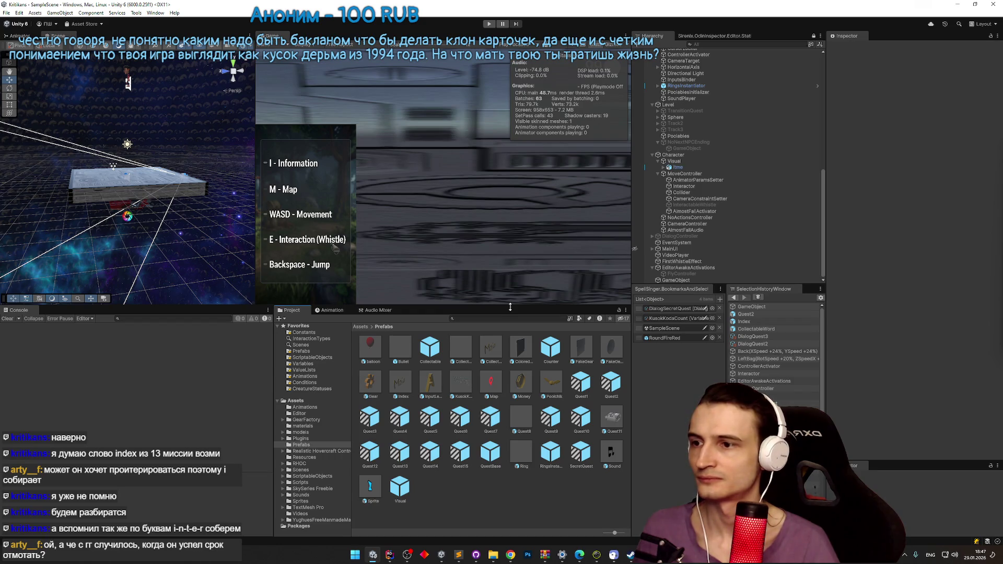
pyautogui.moveTo(510, 307); pyautogui.dragTo(522, 286)
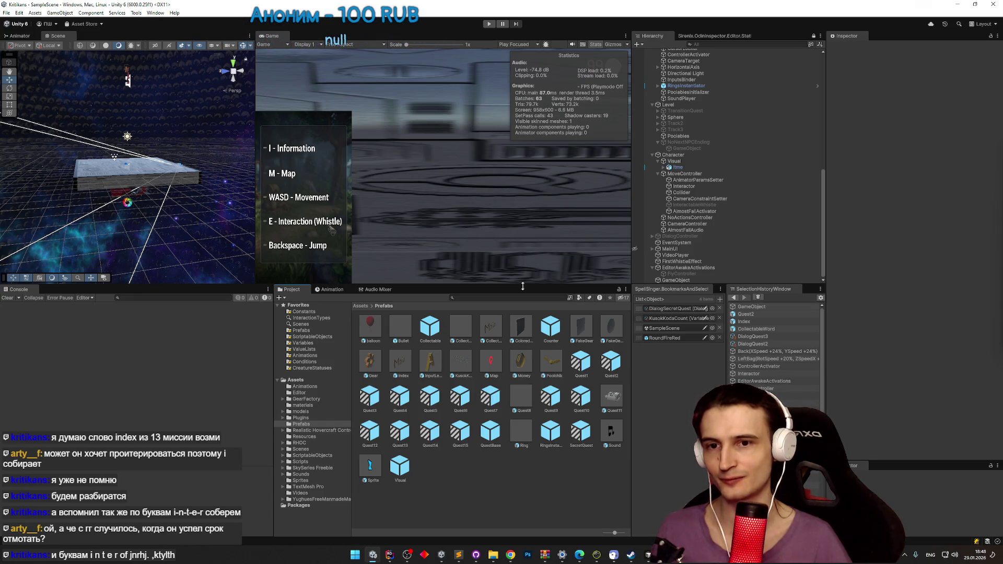
pyautogui.click(502, 24)
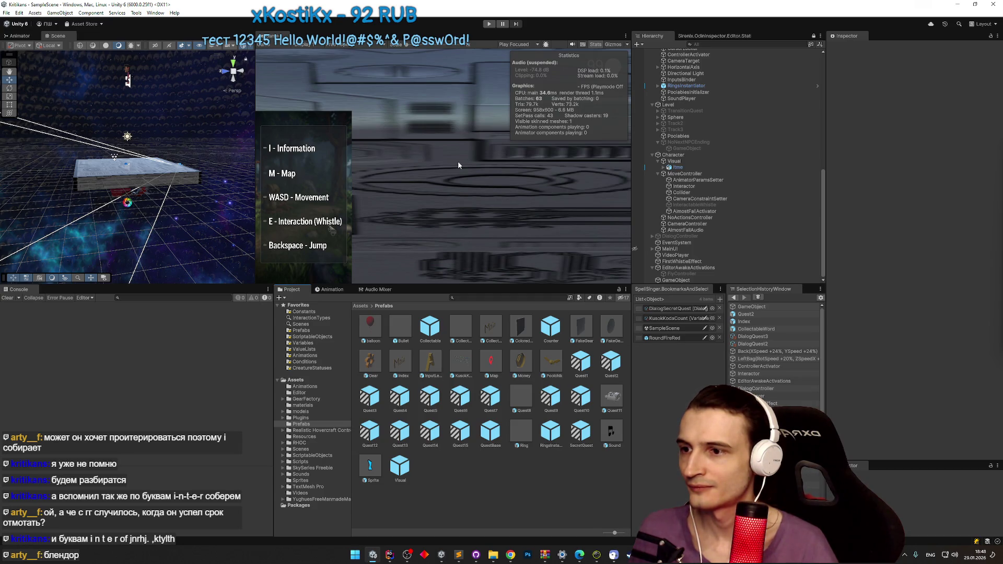
# Step: Duplicate the CollectableWord prefab, then find and open the Quest3 prefab
pyautogui.click(493, 323)
pyautogui.hotkey('ctrl', 'd')
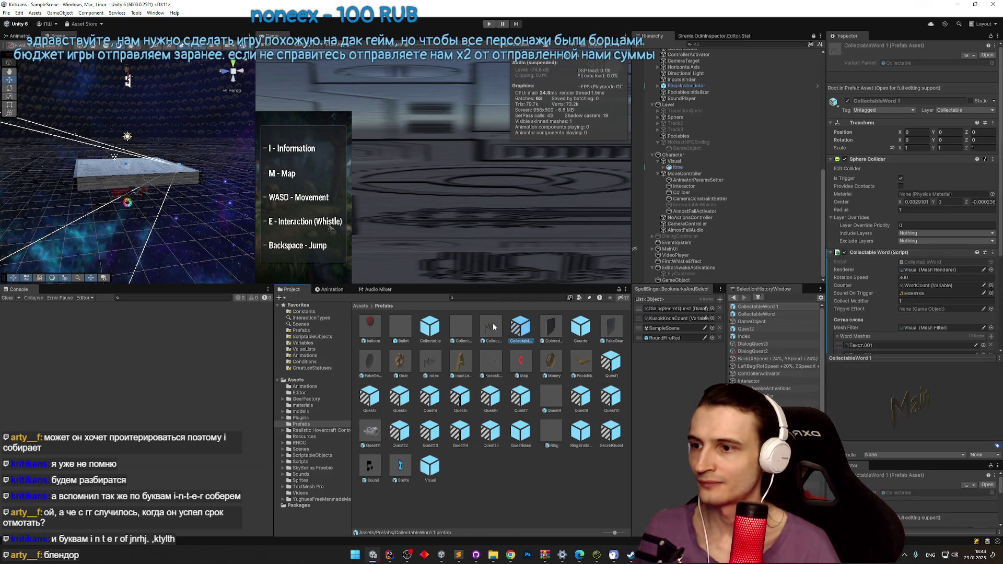
pyautogui.click(509, 298)
pyautogui.write('quest3')
pyautogui.click(426, 325)
pyautogui.doubleClick(425, 325)
# Step: Assign the Inter word to CollectableSpawner's second spawn entry in place of KusokKoda
pyautogui.click(694, 112)
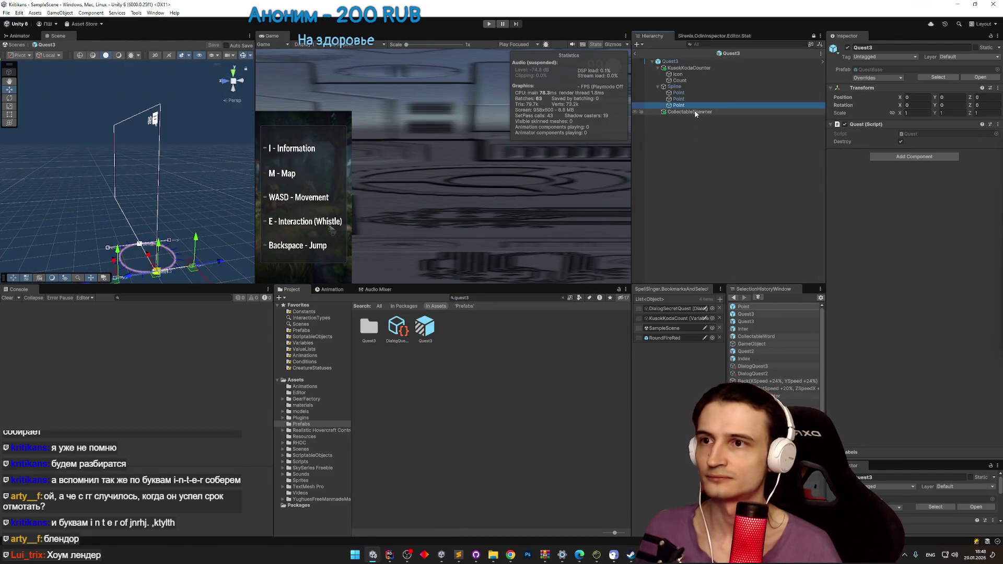
pyautogui.click(922, 157)
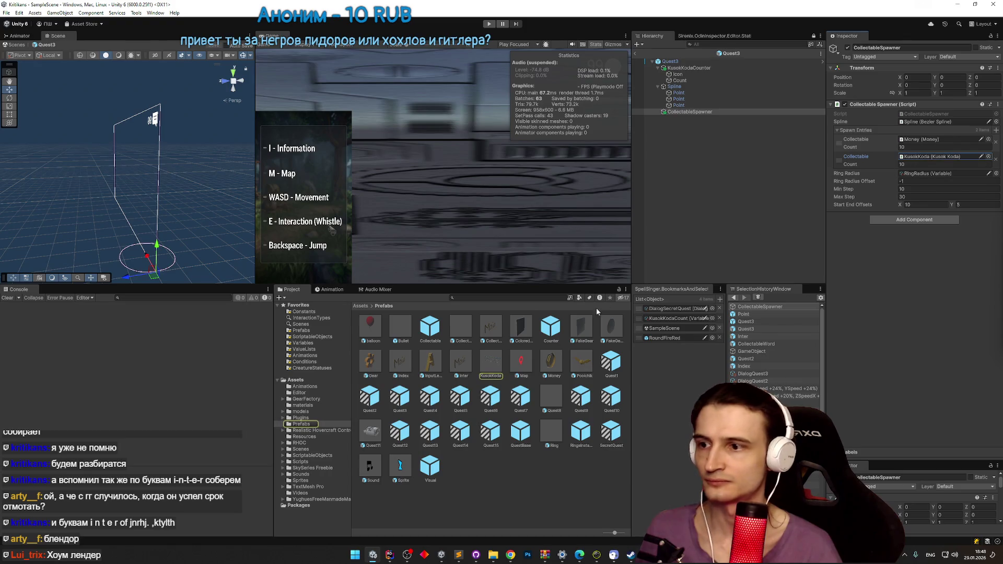
pyautogui.moveTo(552, 343)
pyautogui.mouseDown()
pyautogui.moveTo(460, 361)
pyautogui.moveTo(920, 161)
pyautogui.mouseUp()
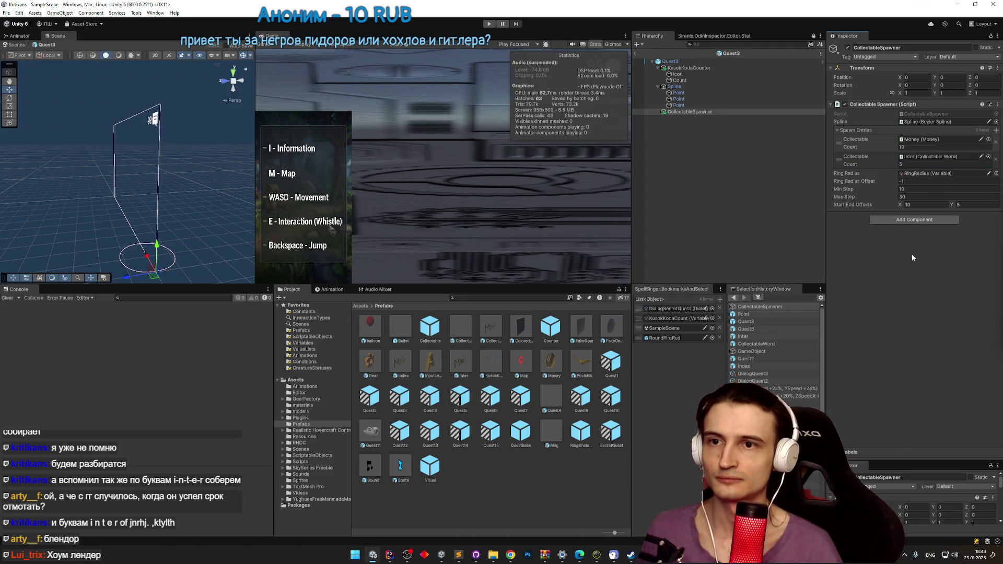
pyautogui.click(690, 68)
# Step: Point Quest3's KusokKodaCounter Variable at WordCount and return to the full level scene
pyautogui.scroll(-2, 912, 245)
pyautogui.scroll(-4, 913, 245)
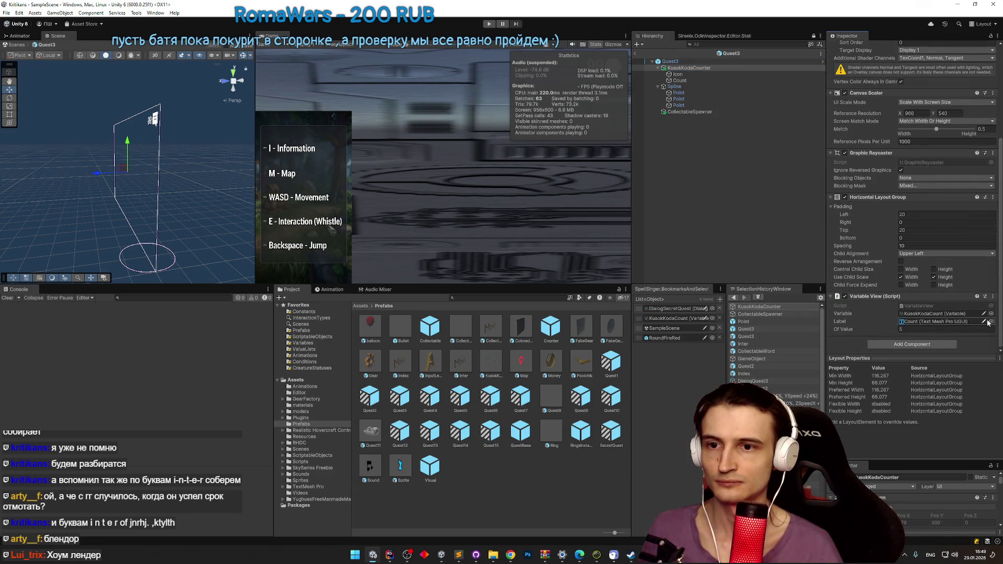
pyautogui.click(990, 314)
pyautogui.write('or')
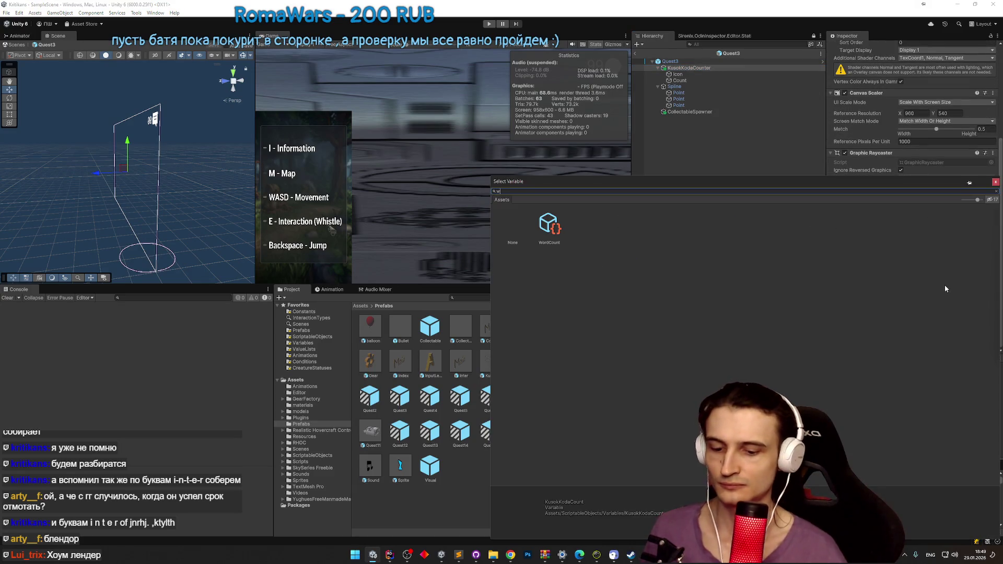
pyautogui.doubleClick(585, 225)
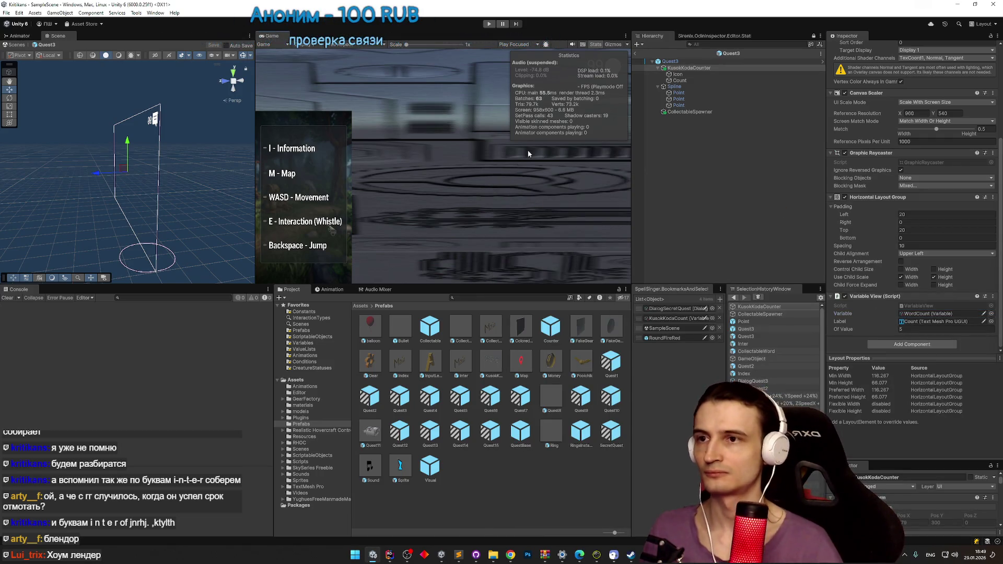
pyautogui.click(635, 53)
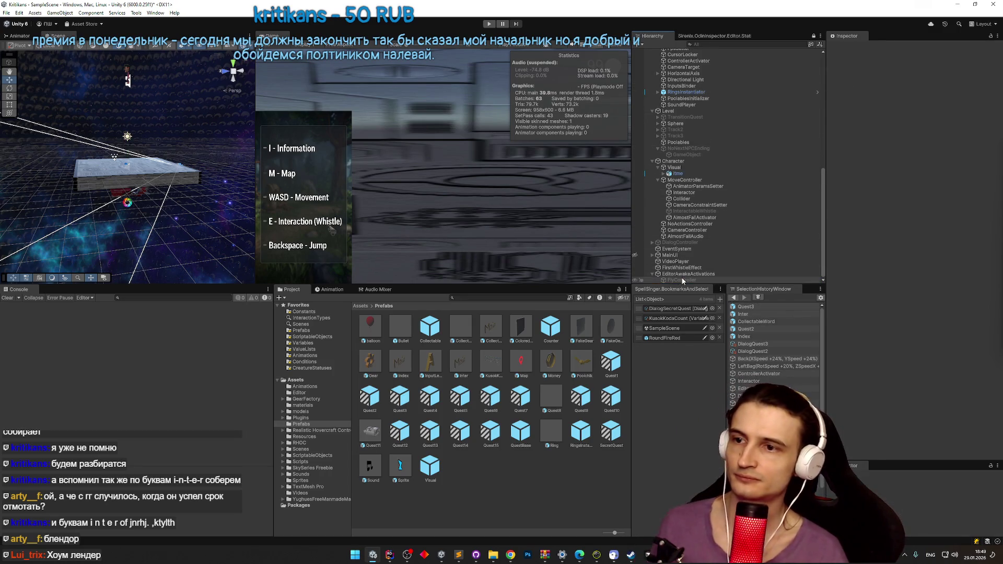
# Step: Open the Quest4 prefab from the Project search, then open the CollectableWord prefab
pyautogui.click(543, 298)
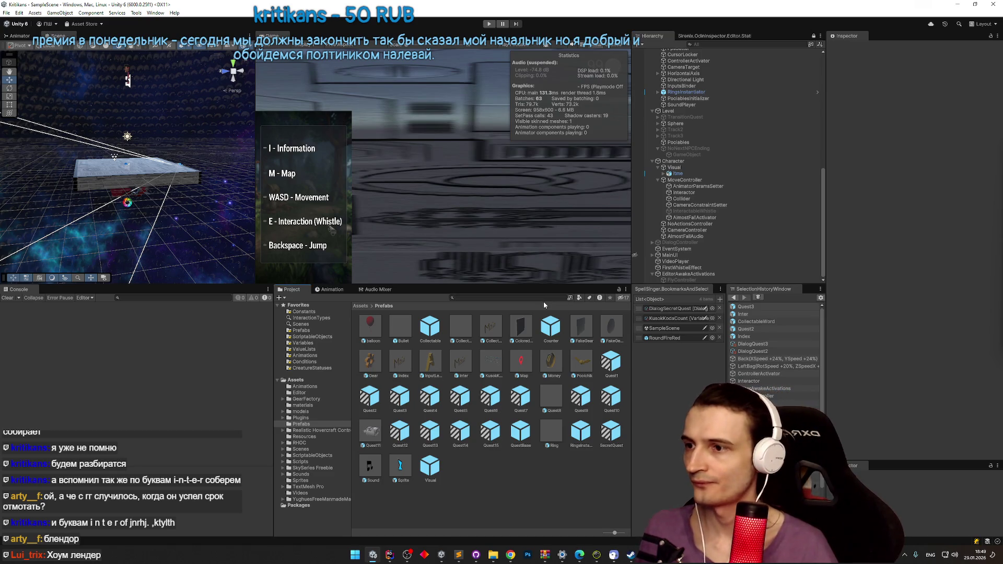
pyautogui.doubleClick(430, 396)
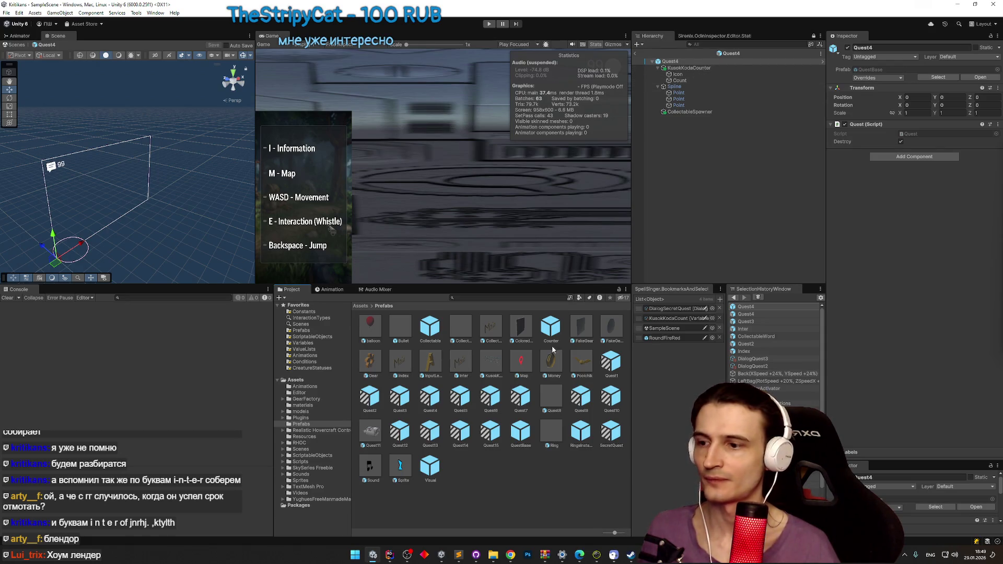
pyautogui.hotkey('ctrl', 'f')
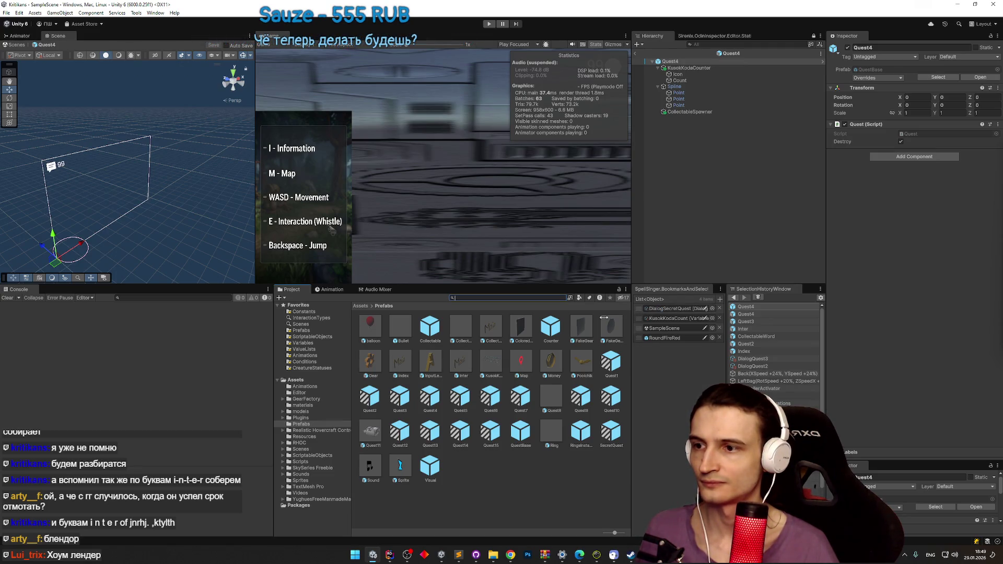
pyautogui.doubleClick(501, 328)
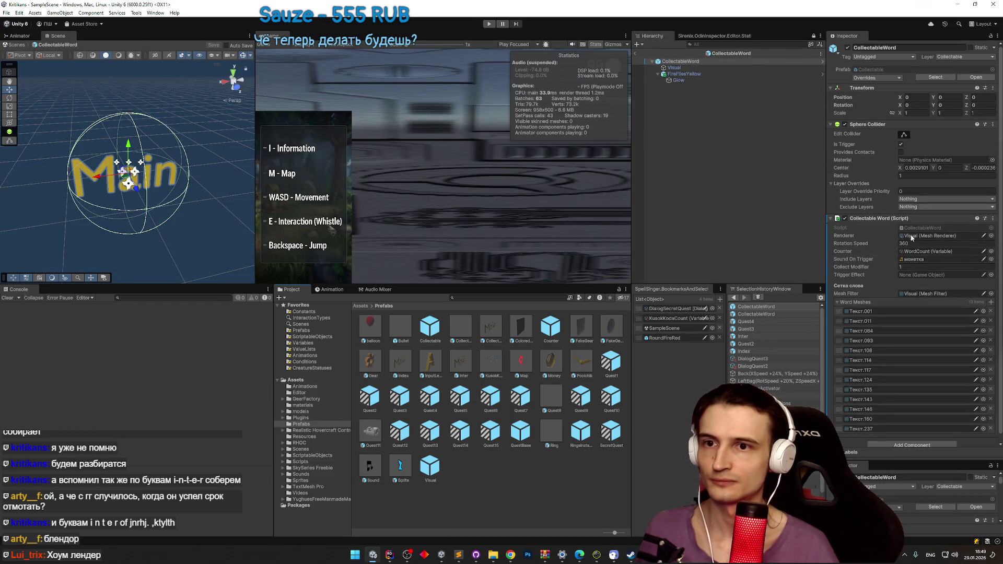
pyautogui.doubleClick(913, 236)
pyautogui.click(941, 113)
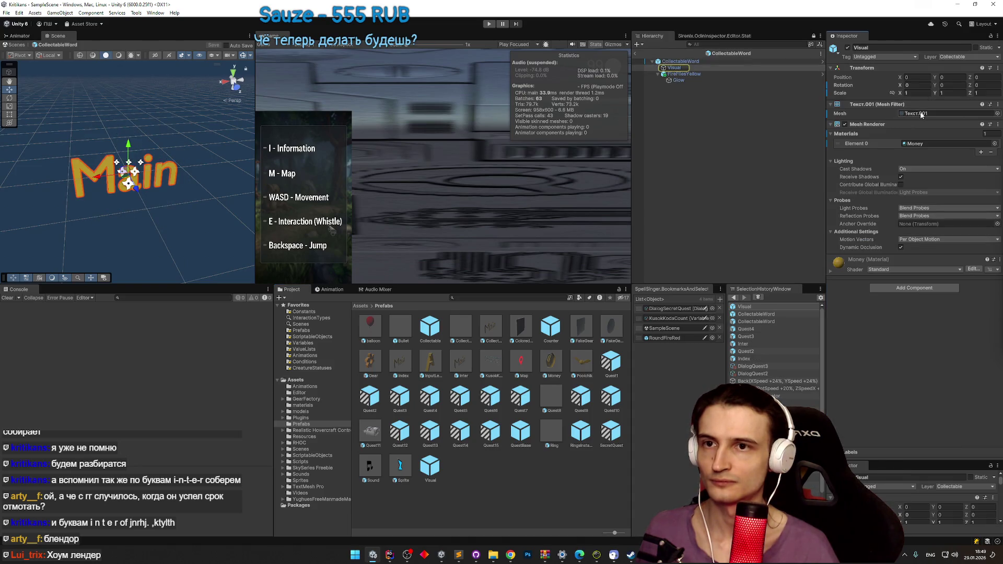
pyautogui.click(679, 61)
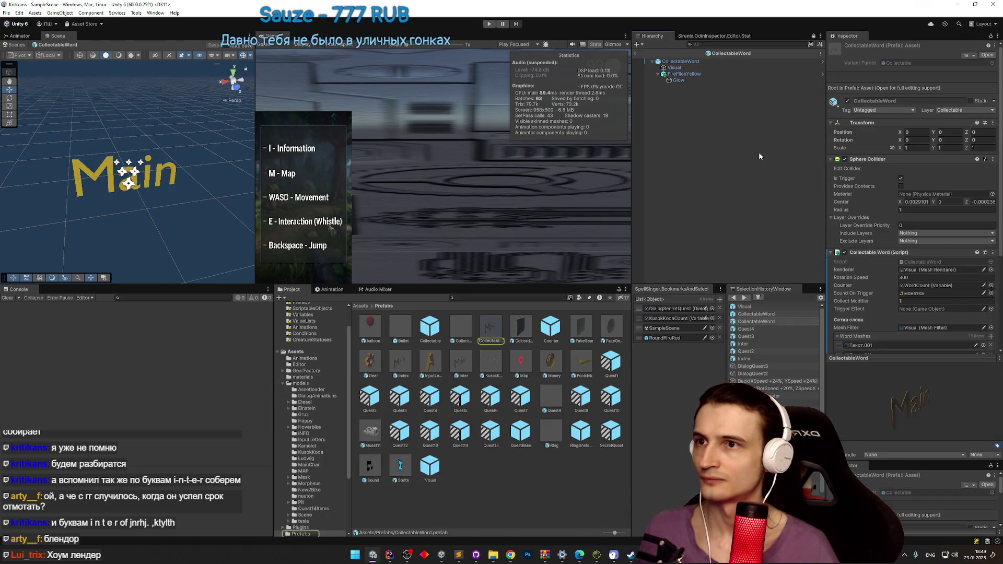
pyautogui.click(638, 50)
pyautogui.click(637, 50)
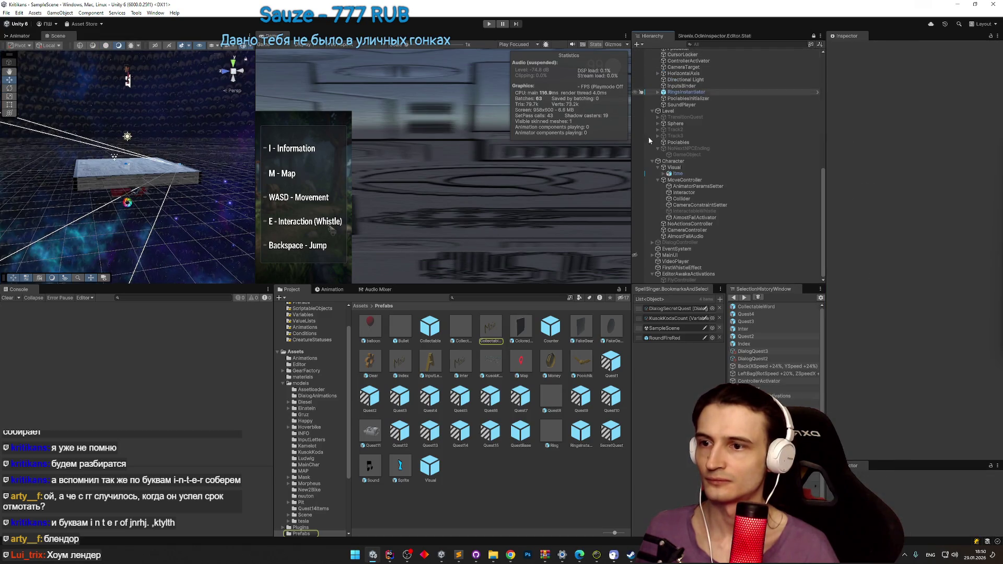
pyautogui.click(547, 298)
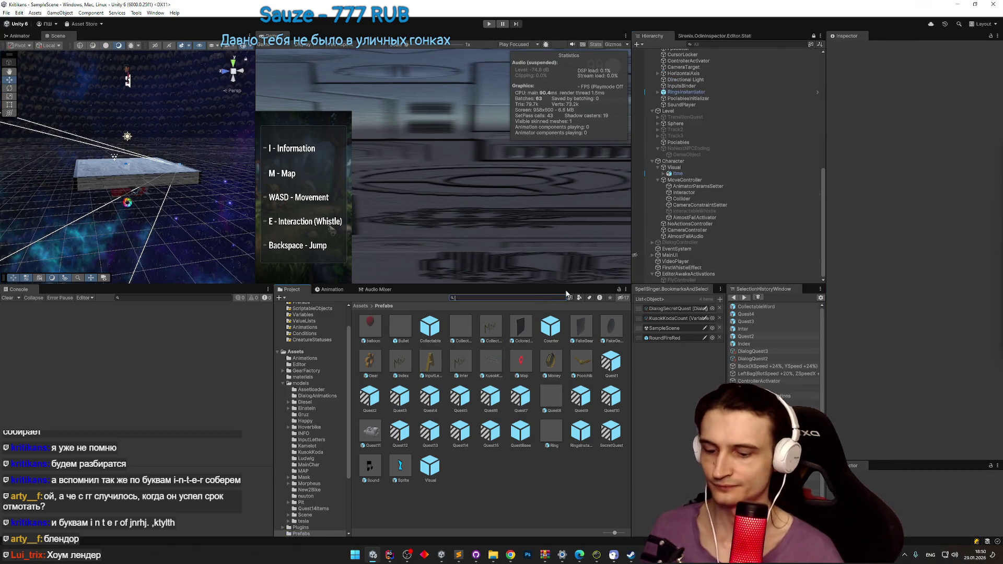
pyautogui.write('ques')
pyautogui.scroll(-3, 559, 353)
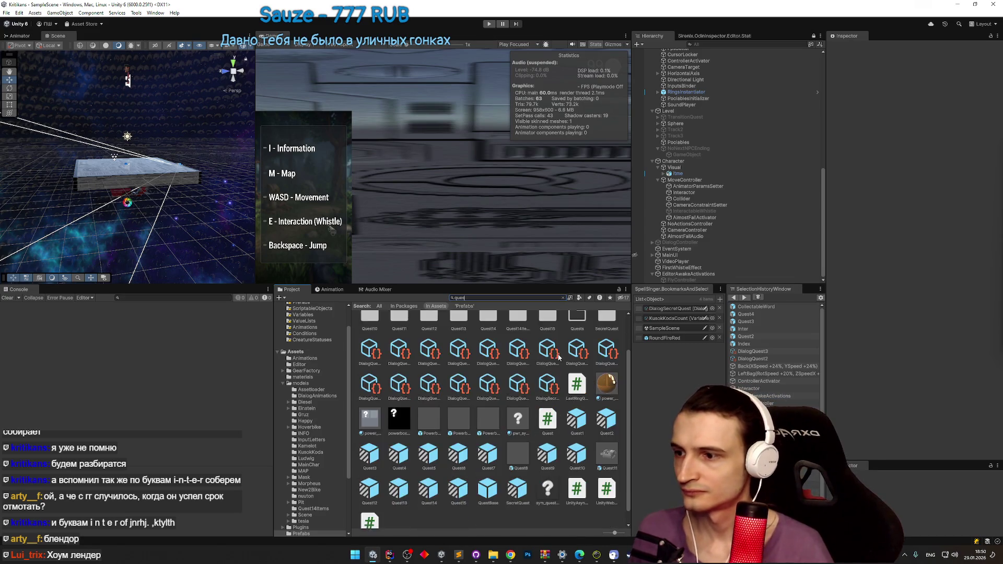
pyautogui.scroll(3, 558, 354)
pyautogui.scroll(-2, 559, 353)
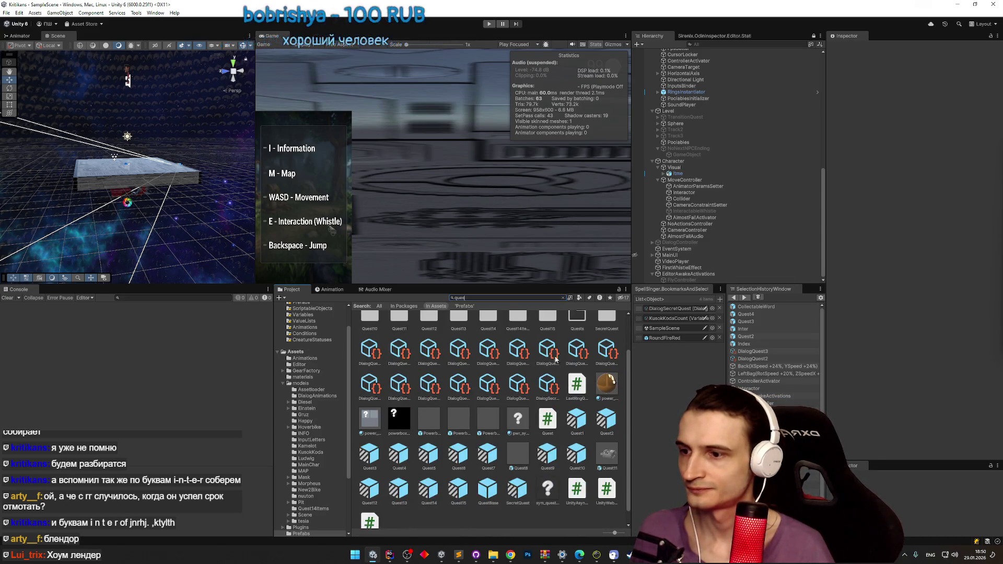
pyautogui.doubleClick(399, 454)
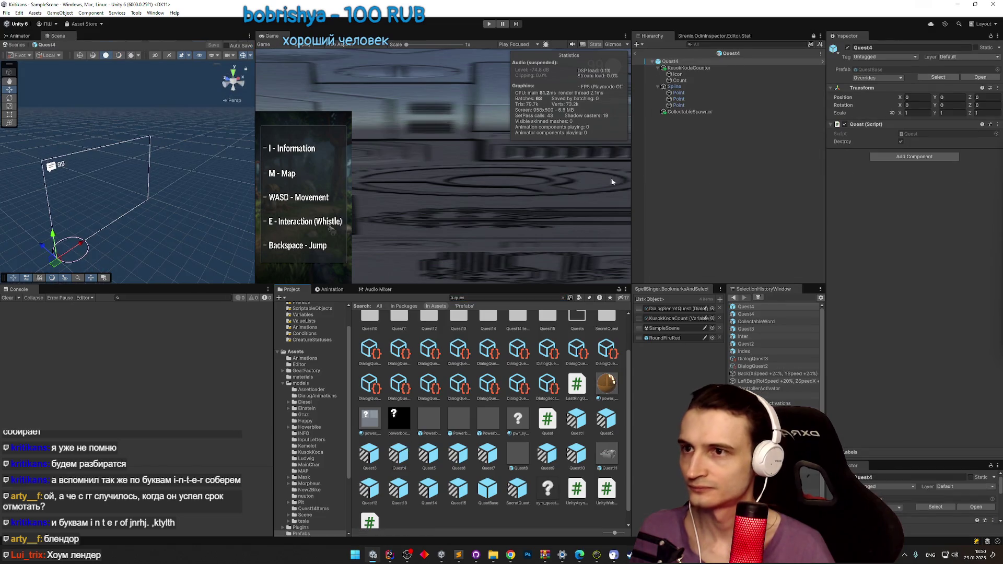
pyautogui.click(686, 113)
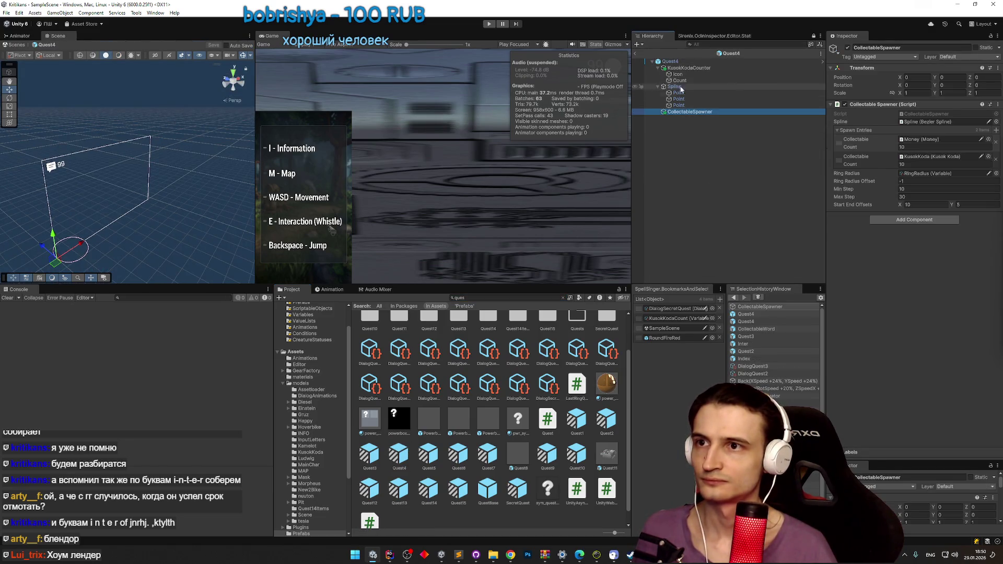
# Step: Search 'quest4', review DialogQuest4 in the Dialog Graph Editor, then close the editor
pyautogui.click(517, 298)
pyautogui.write('quest4')
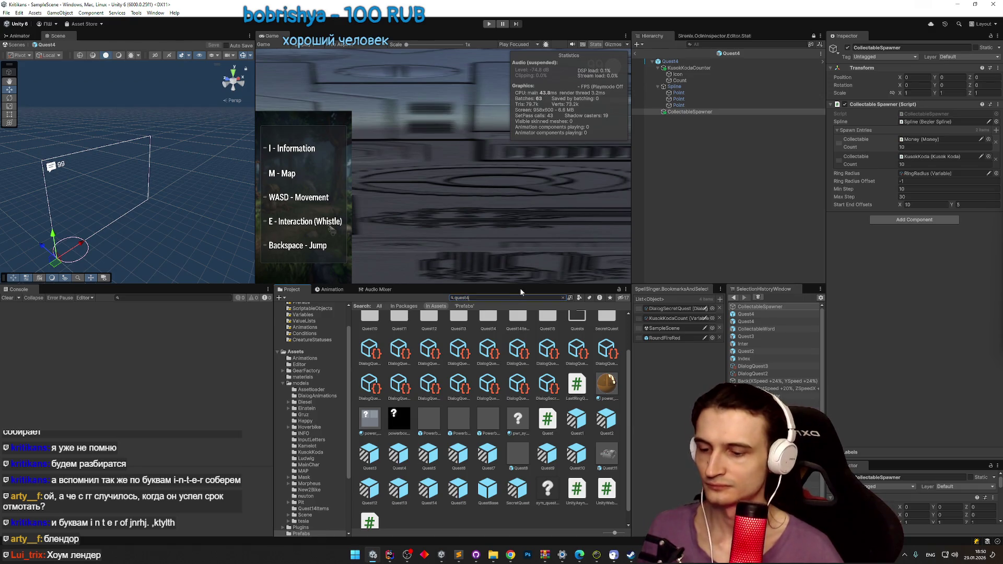
pyautogui.doubleClick(397, 327)
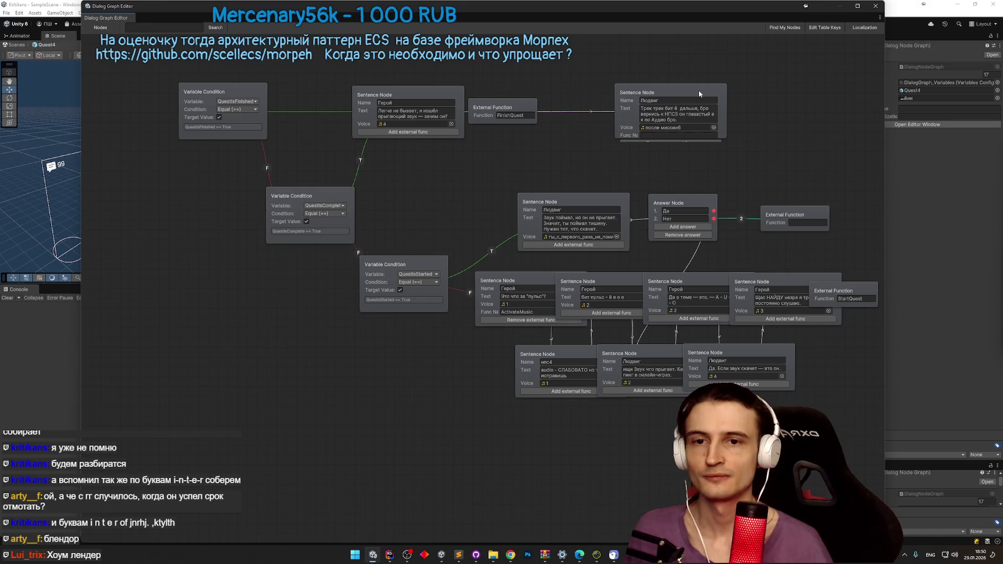
pyautogui.click(875, 6)
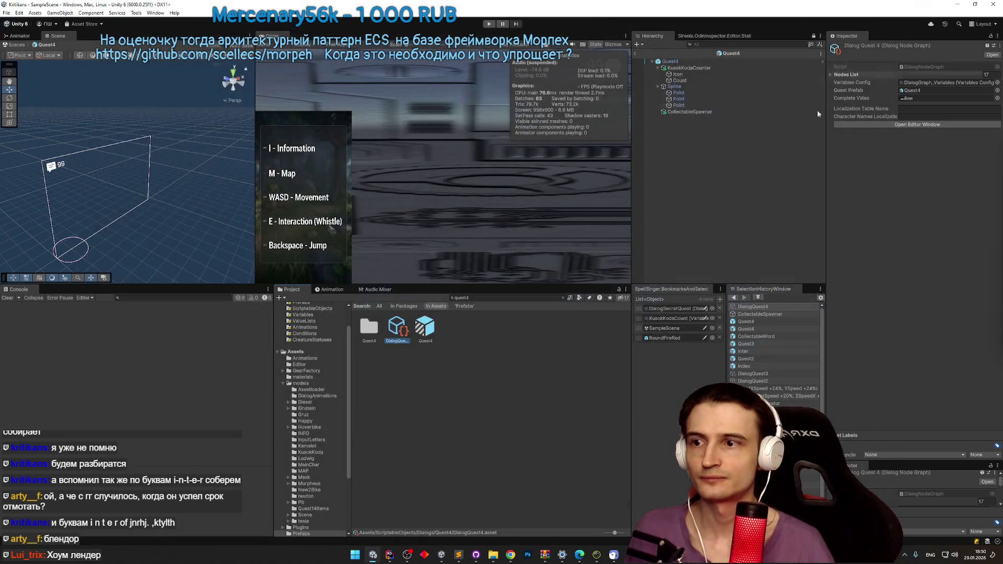
# Step: Clear the search, browse to Assets/Prefabs, and select the Sound collectable prefab
pyautogui.click(562, 297)
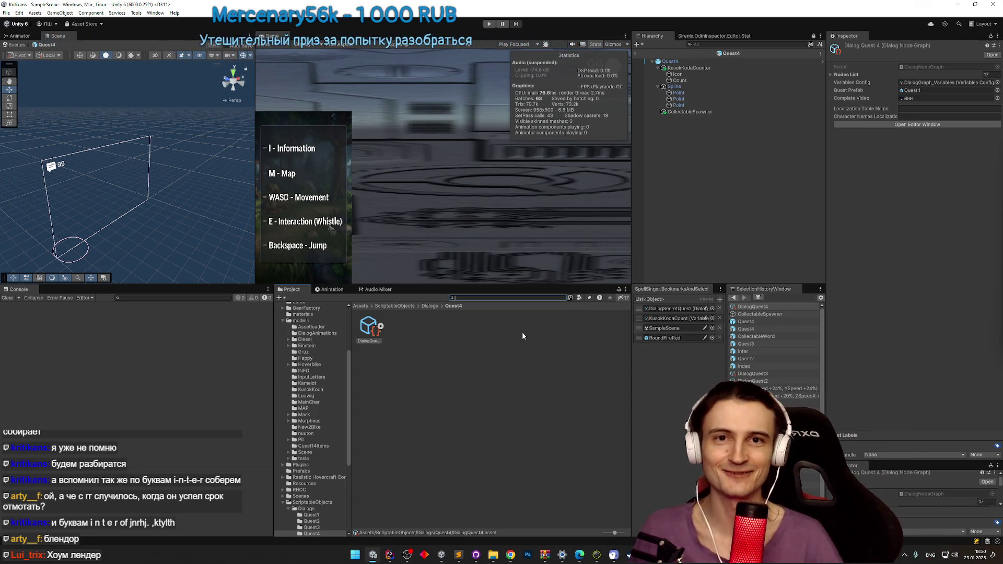
pyautogui.click(365, 306)
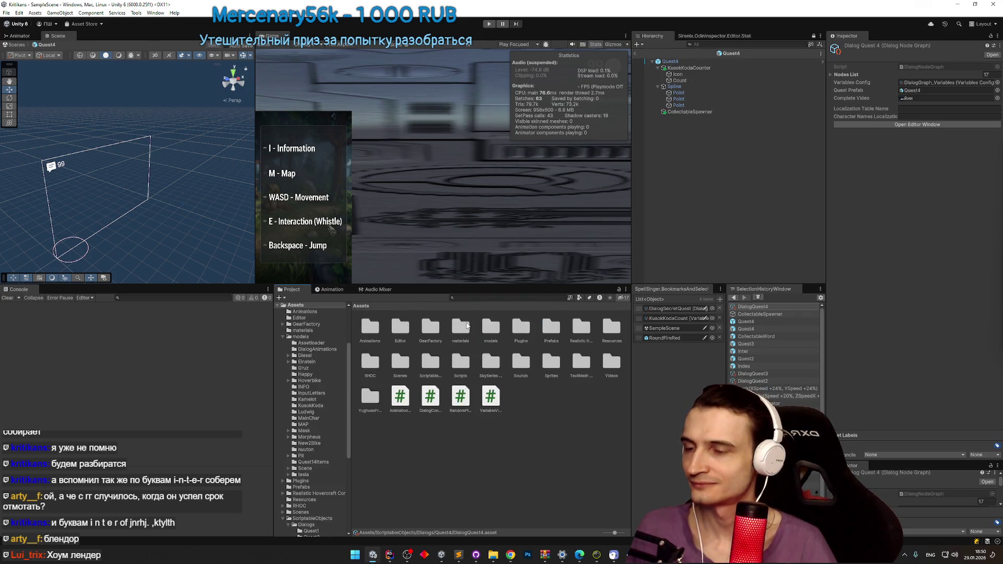
pyautogui.doubleClick(545, 329)
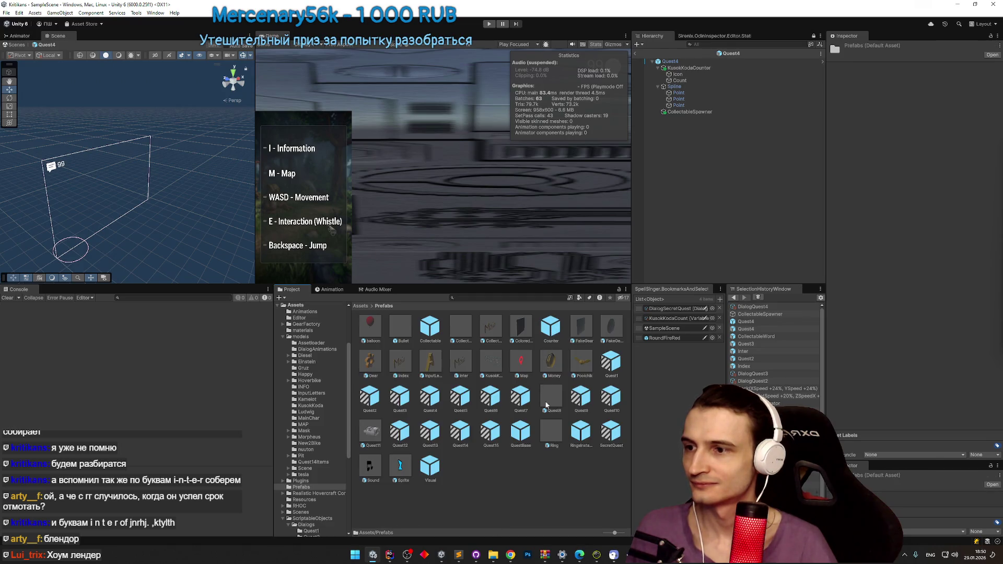
pyautogui.click(552, 457)
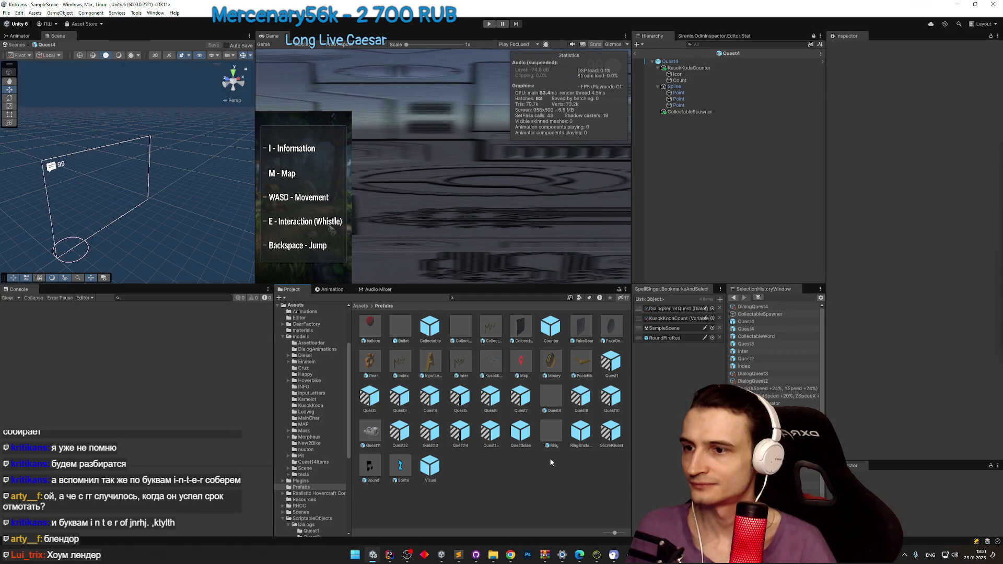
pyautogui.click(371, 470)
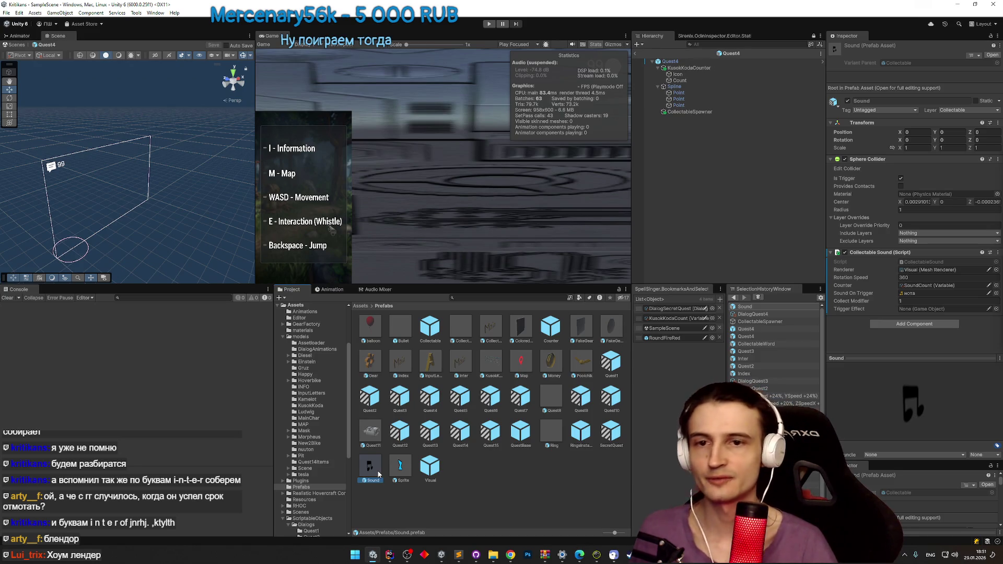
# Step: Duplicate the Sound prefab, open it for editing, and rename the copy to SoundJumping
pyautogui.hotkey('ctrl', 'd')
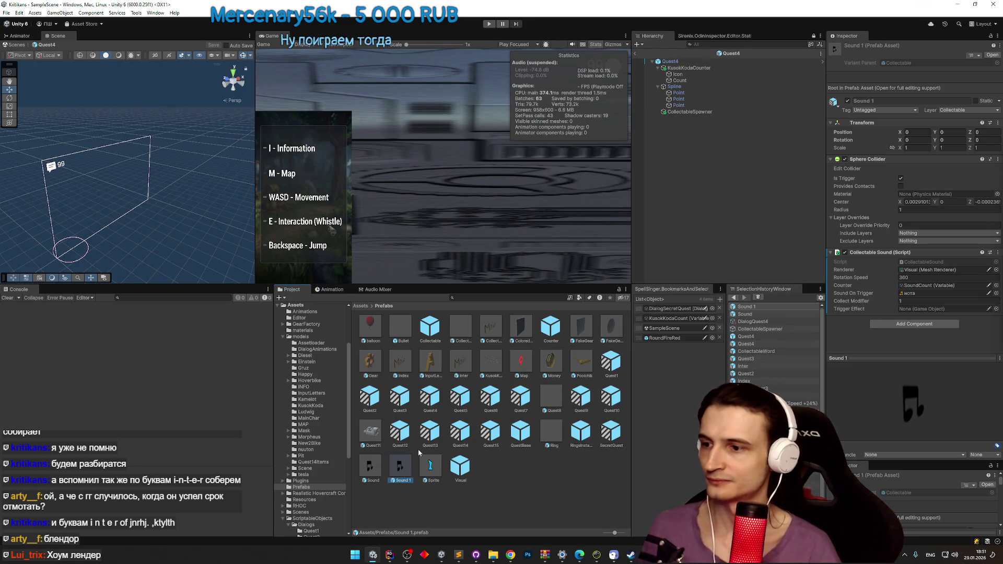
pyautogui.click(375, 466)
pyautogui.doubleClick(375, 467)
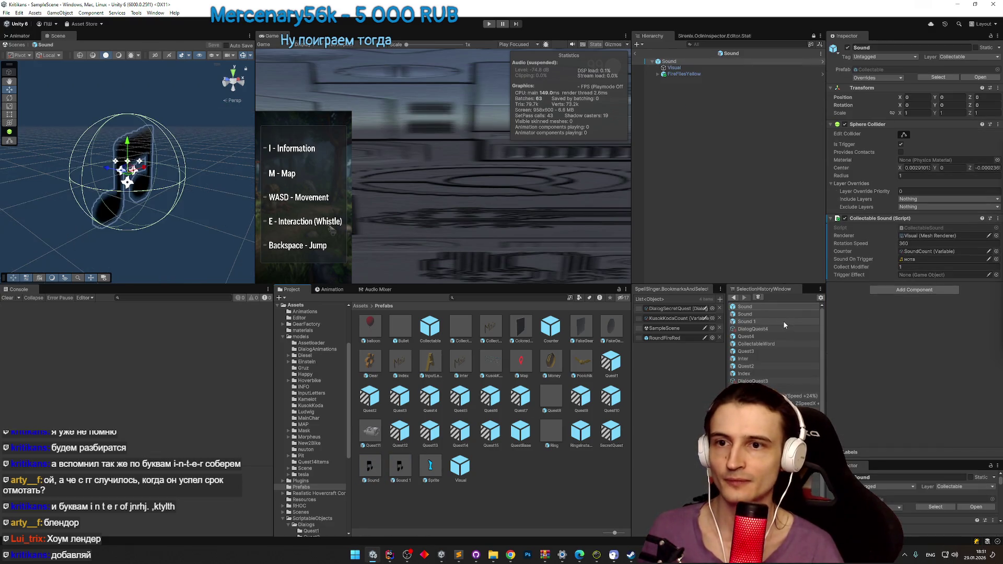
pyautogui.press('Right')
pyautogui.press('Return')
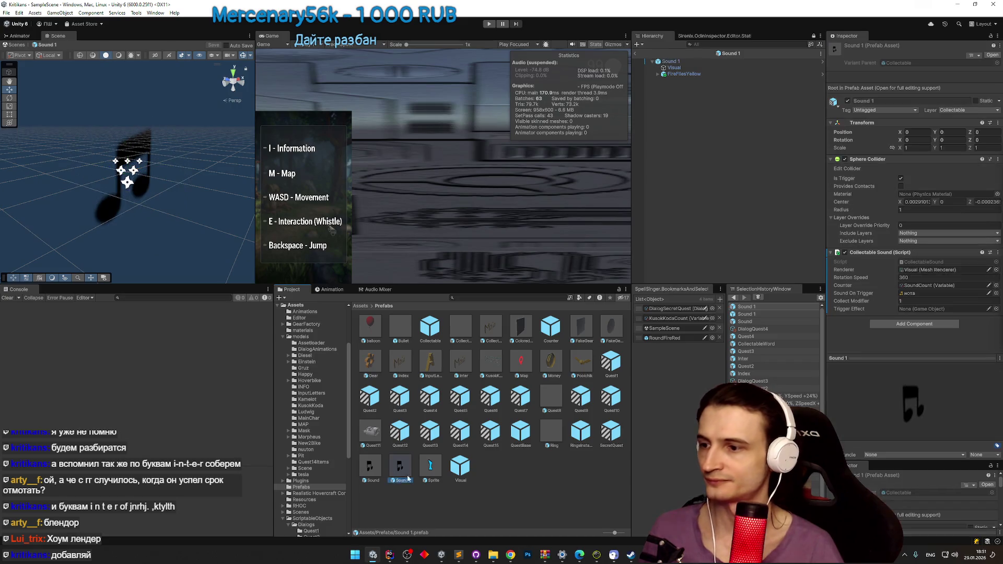
pyautogui.write('Sound')
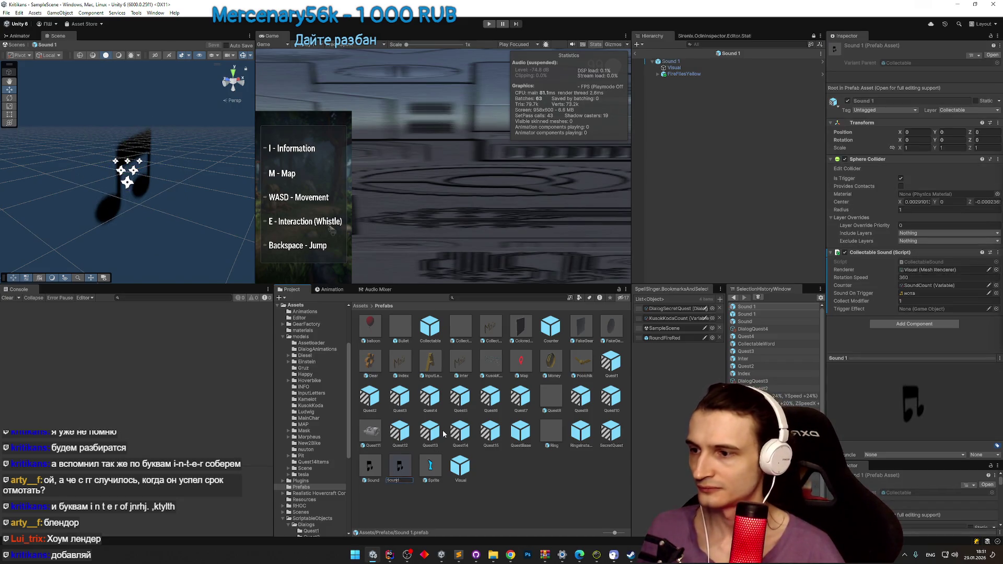
pyautogui.write('Jum')
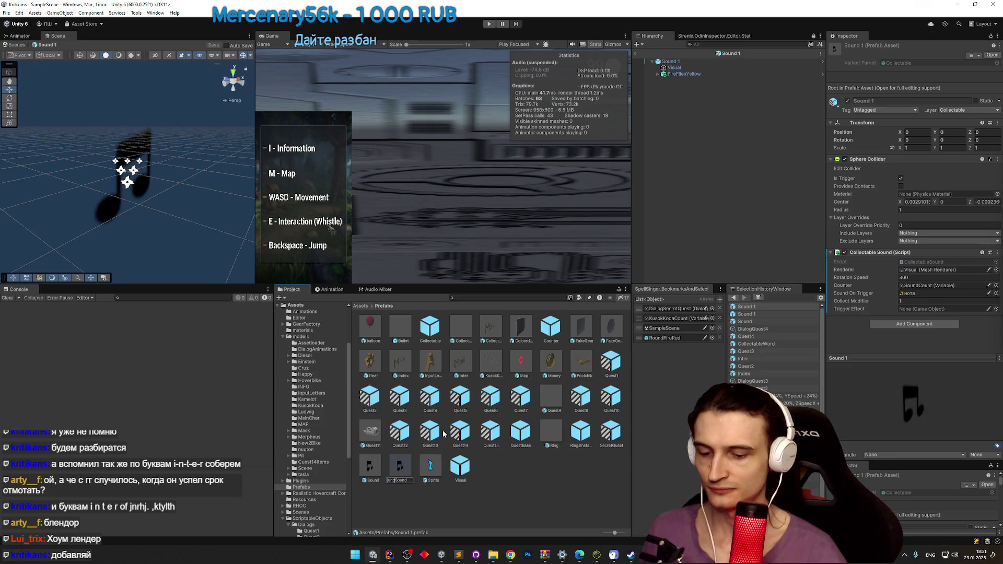
pyautogui.write('ping')
pyautogui.press('Return')
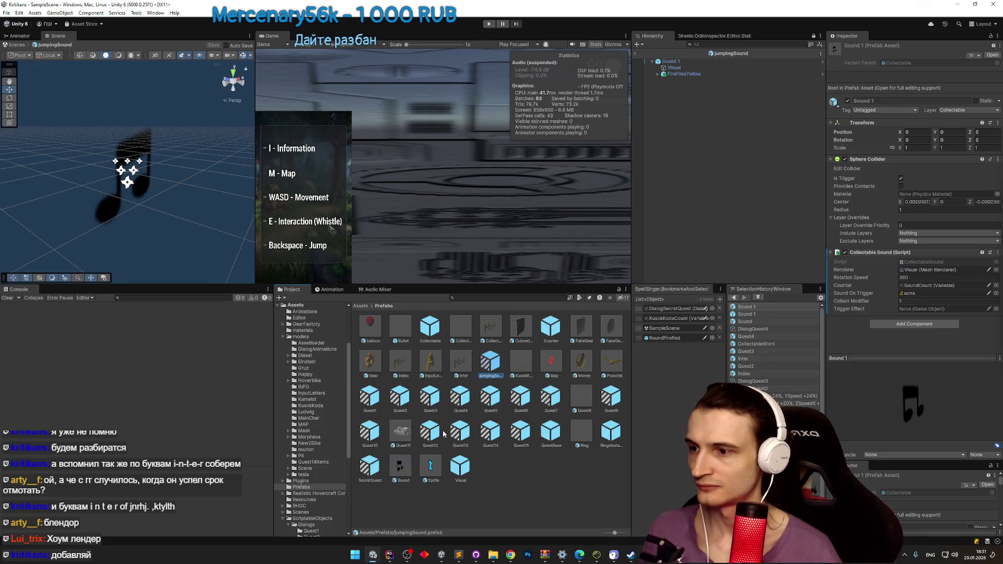
# Step: Inspect the Sound 1 root and its Visual and FireFliesYellow children
pyautogui.click(671, 61)
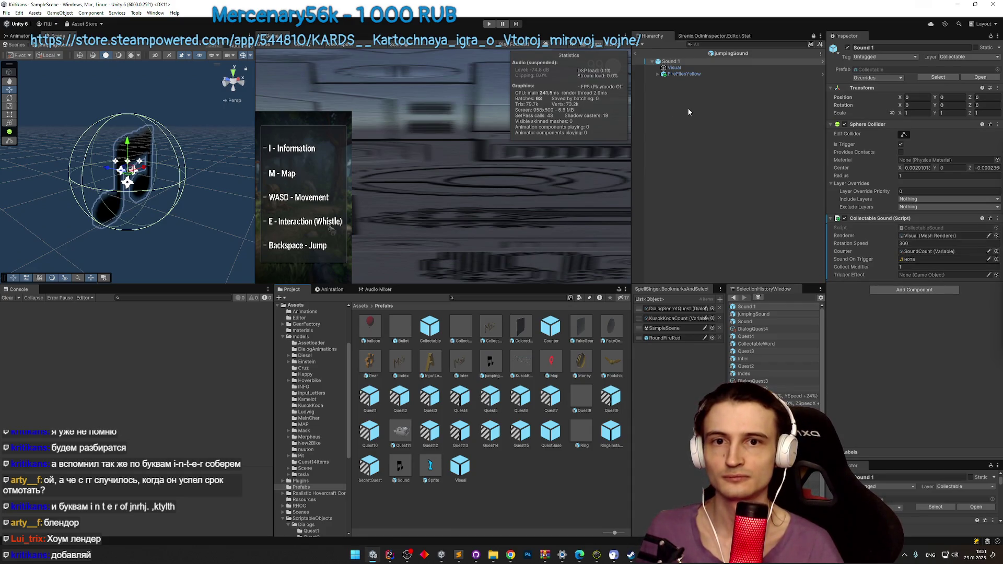
pyautogui.click(688, 68)
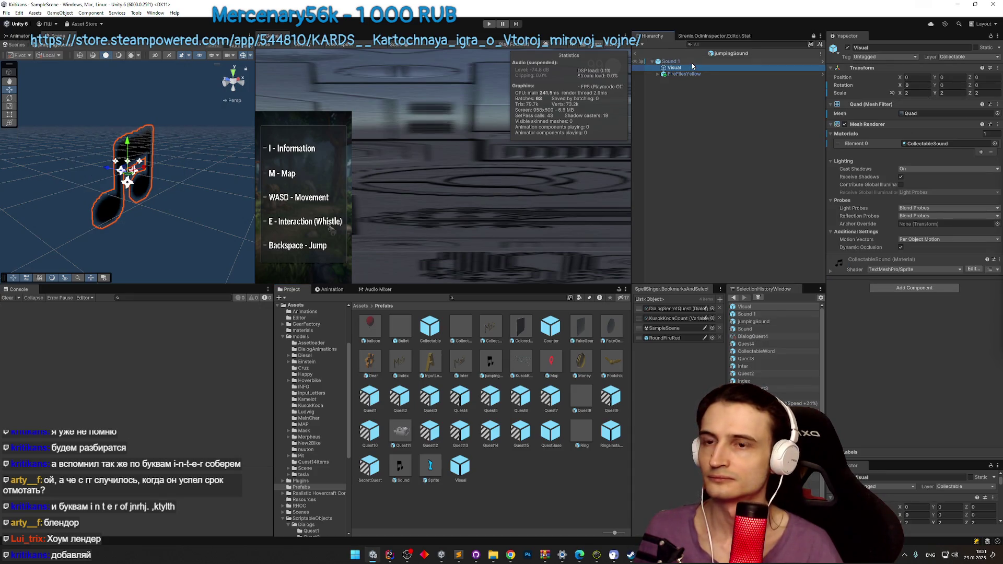
pyautogui.click(692, 74)
pyautogui.click(693, 68)
pyautogui.click(693, 74)
pyautogui.click(694, 68)
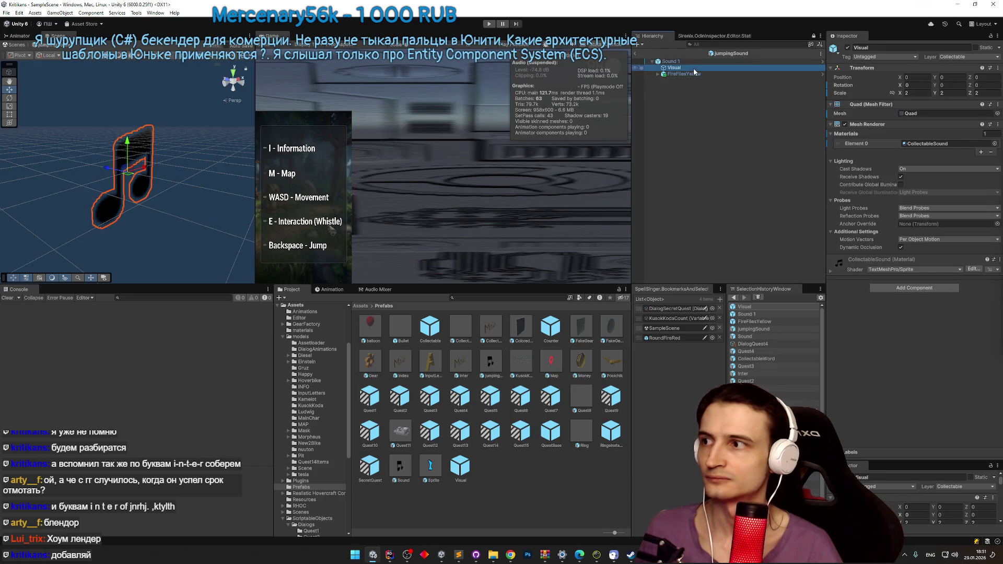
pyautogui.click(697, 63)
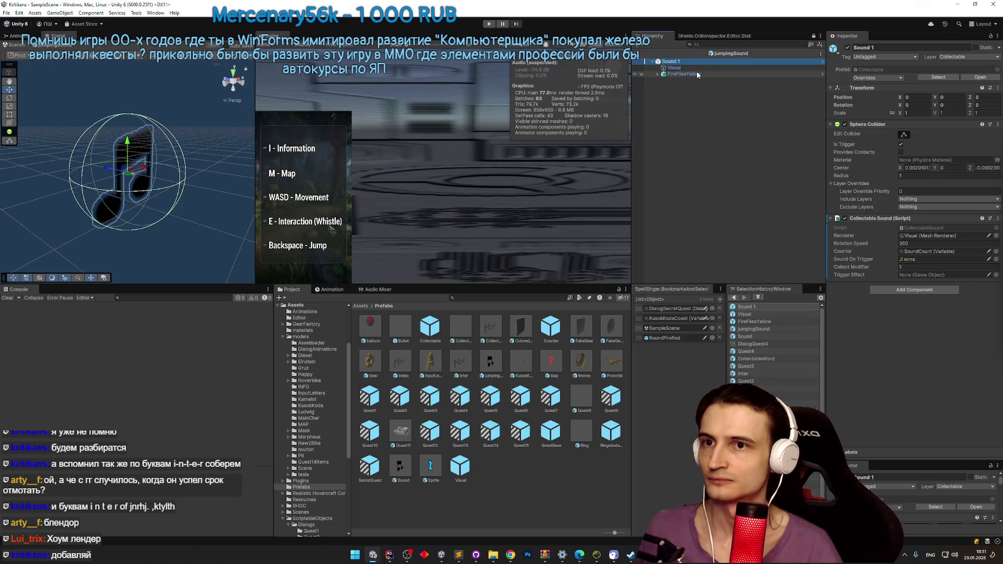
pyautogui.click(695, 68)
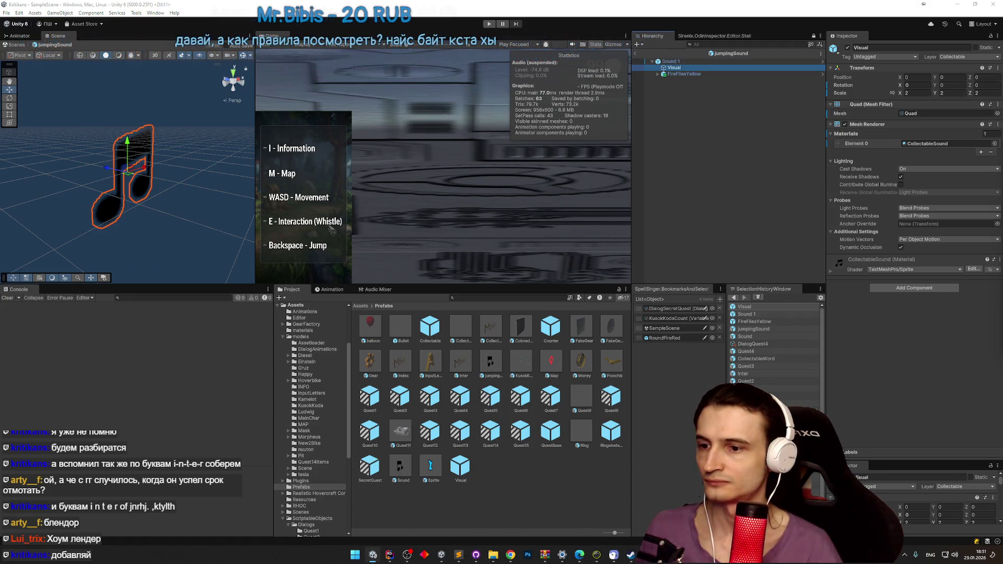
# Step: Ask the Cursor agent for a script that runs a shake tween while enabled, then return to Unity
pyautogui.click(614, 554)
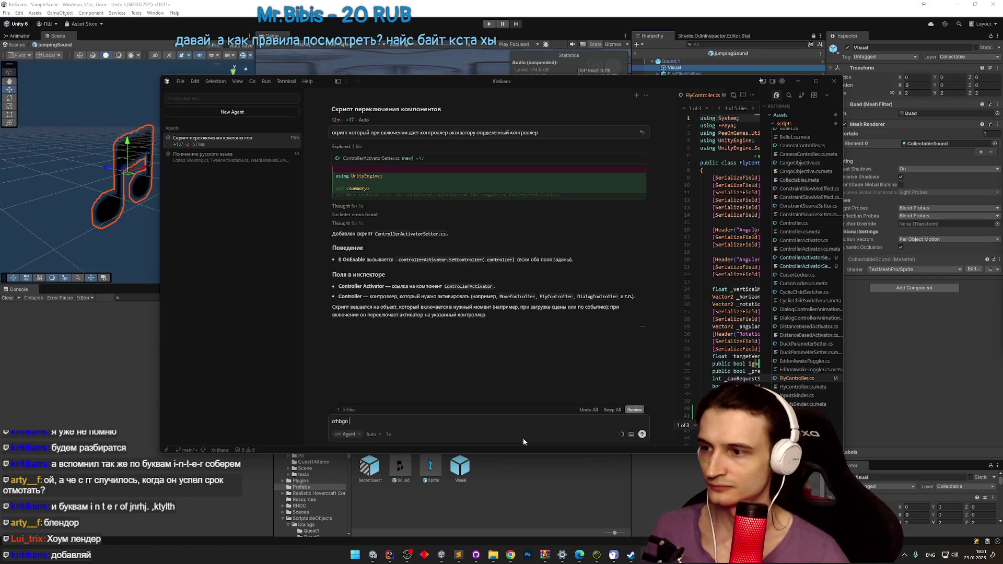
pyautogui.write('скрипт который включаен')
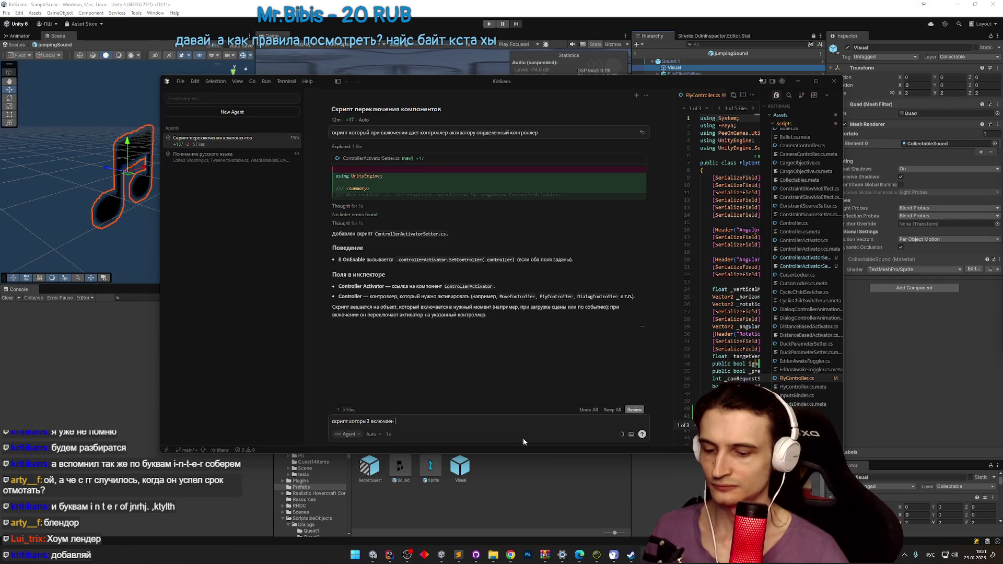
pyautogui.write(' твин тря')
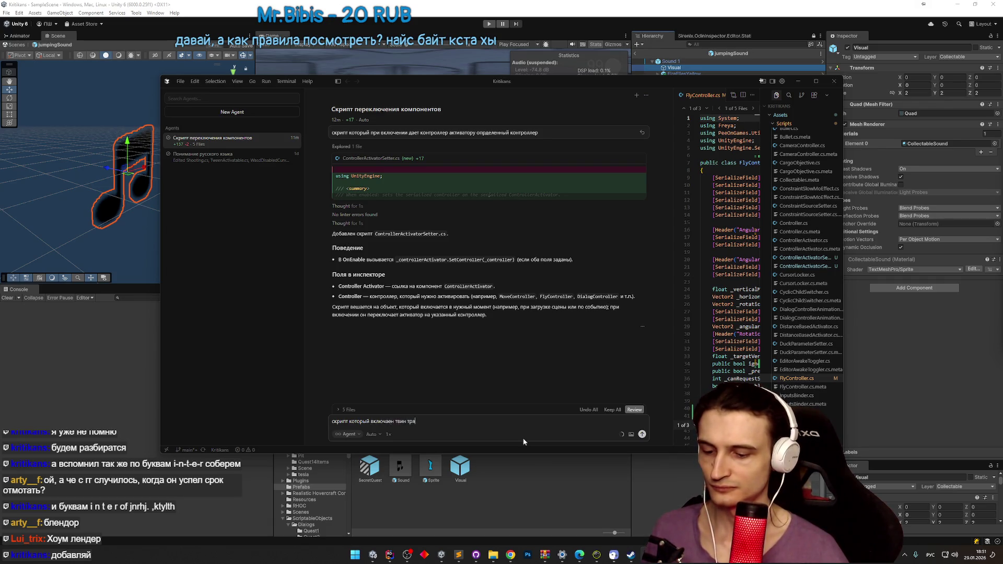
pyautogui.write('ски пока сам')
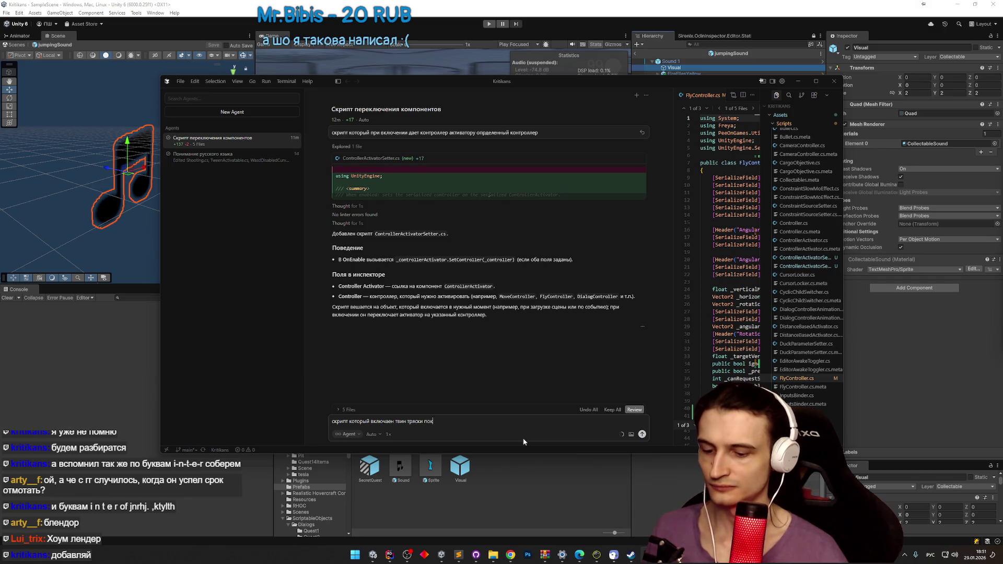
pyautogui.write(' включен')
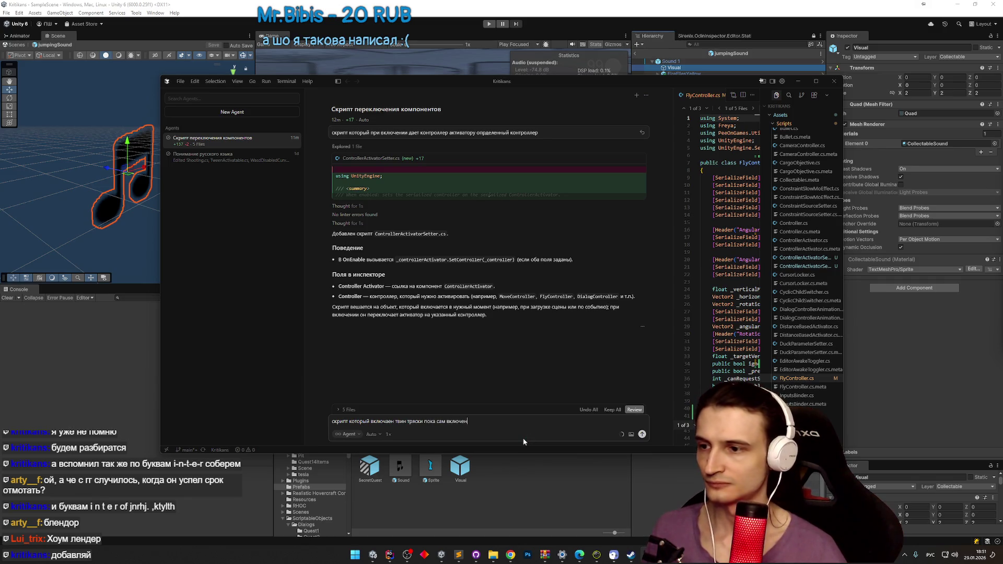
pyautogui.press('Return')
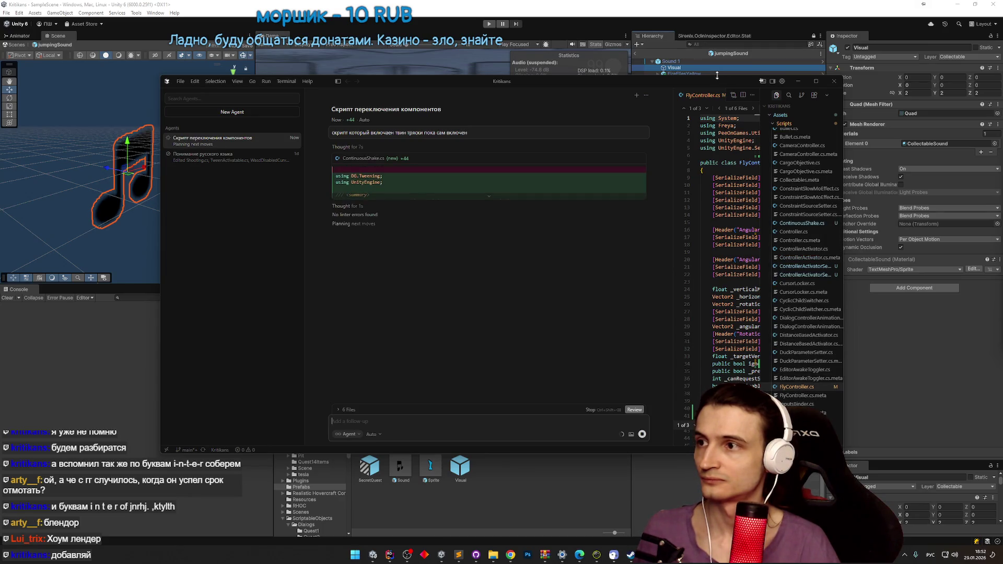
pyautogui.click(799, 82)
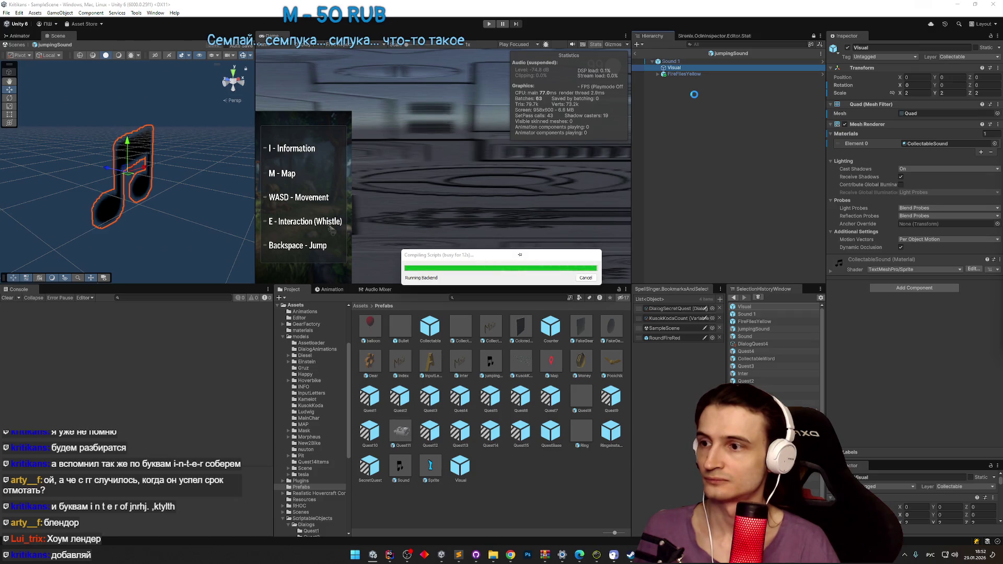
# Step: Add a Continuous Shake component to the Visual child
pyautogui.click(888, 290)
pyautogui.write('сштеш')
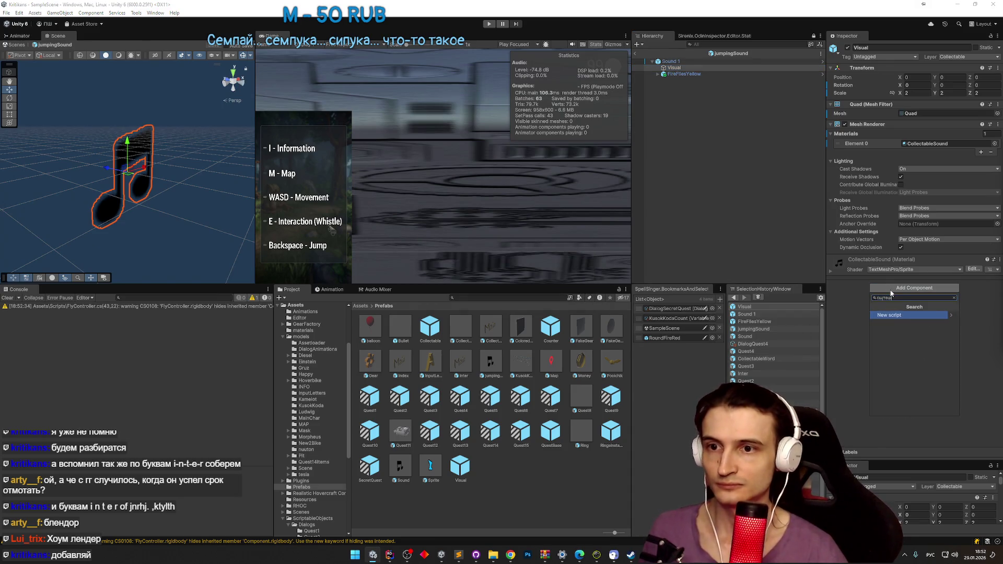
pyautogui.hotkey('alt', 'shift')
pyautogui.write('conti')
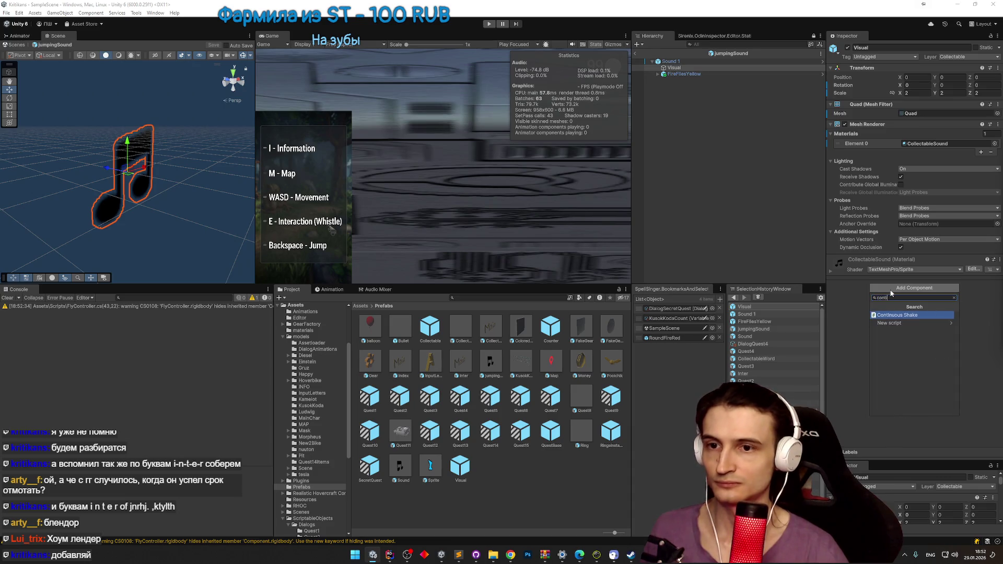
pyautogui.press('Return')
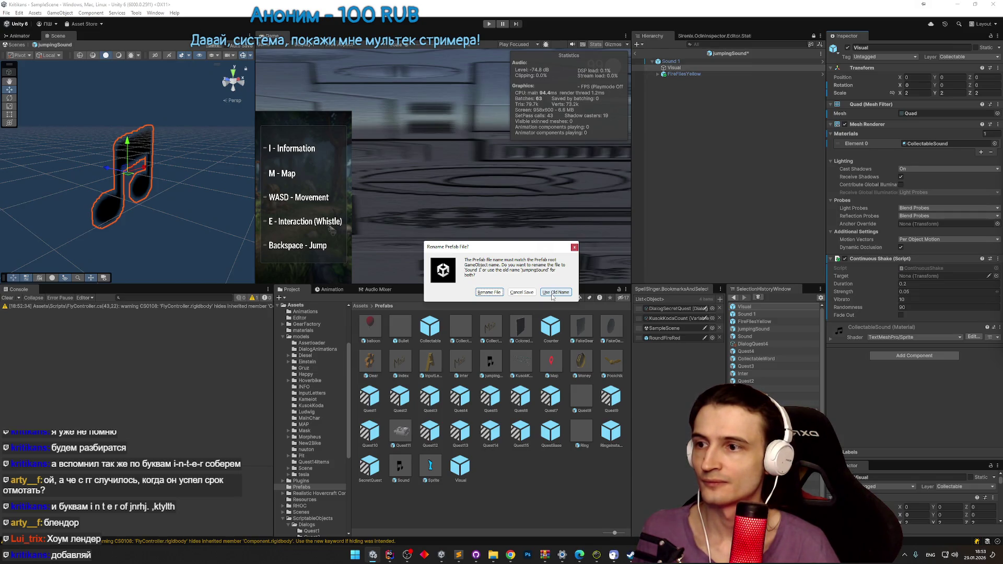
# Step: Rename the Sound 1 prefab file to JumpSound
pyautogui.click(490, 292)
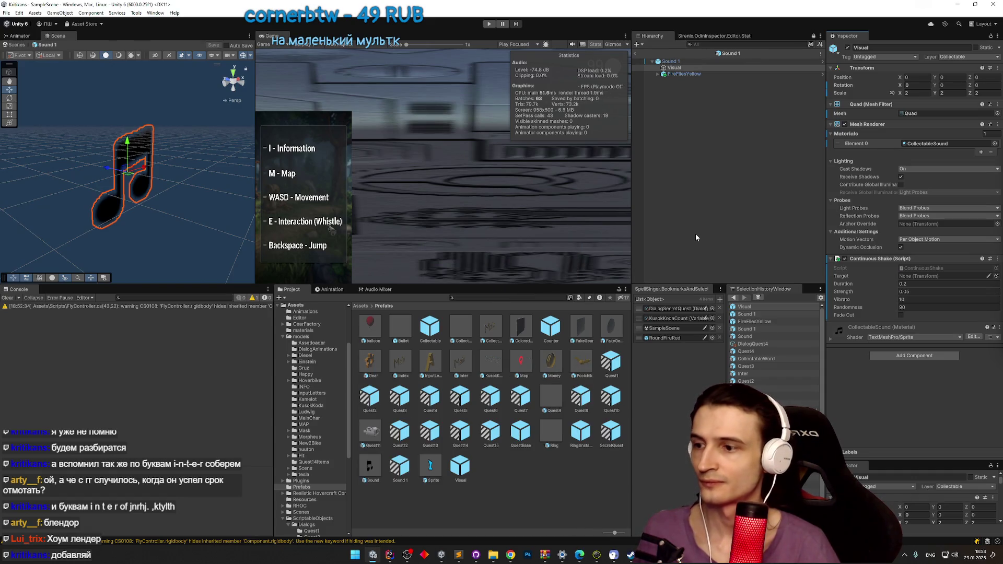
pyautogui.click(410, 463)
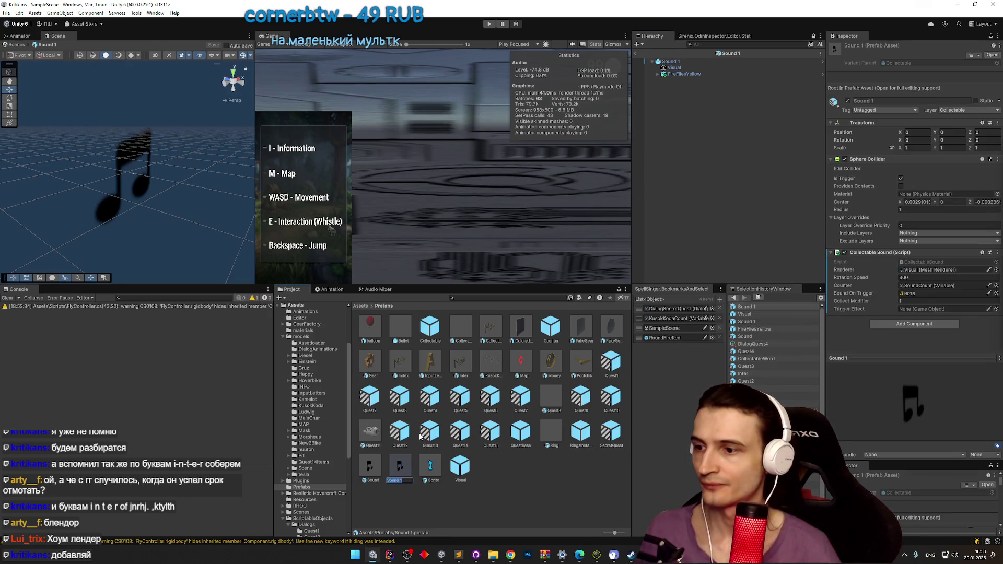
pyautogui.write('mpSoun')
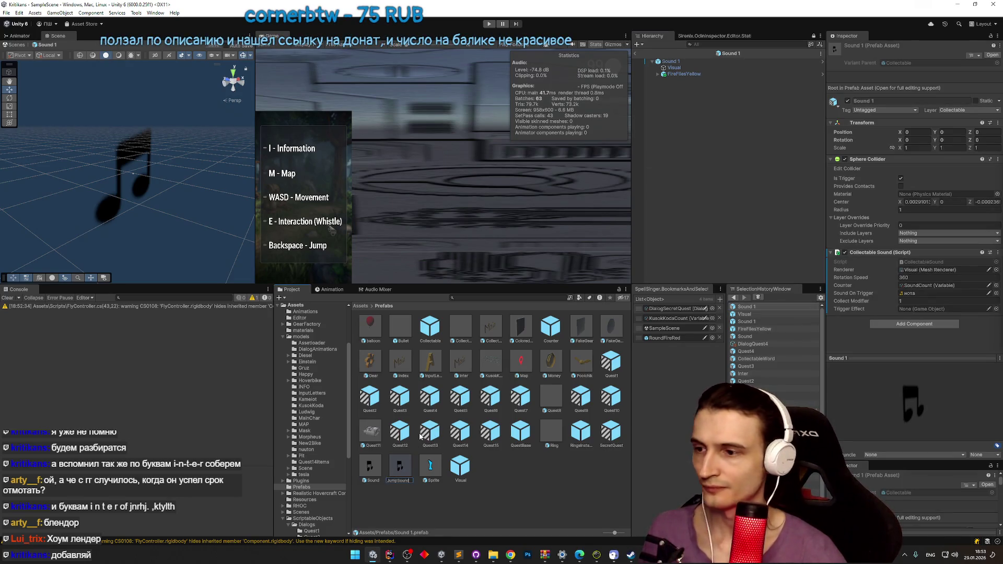
pyautogui.write('d')
pyautogui.press('Return')
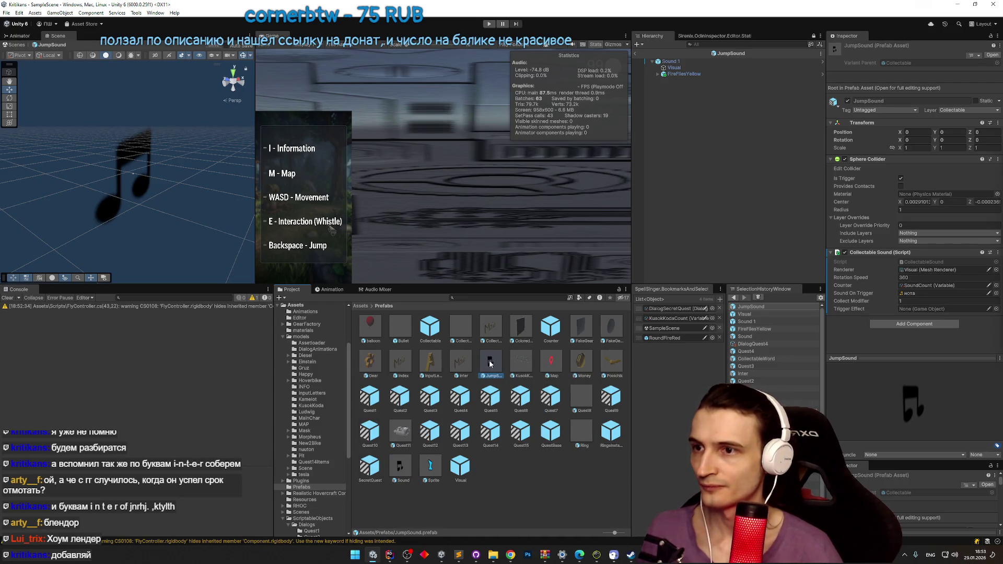
# Step: Rename the prefab's root object to JumpSound
pyautogui.click(671, 61)
pyautogui.write('Jum')
pyautogui.write('d')
pyautogui.press('Return')
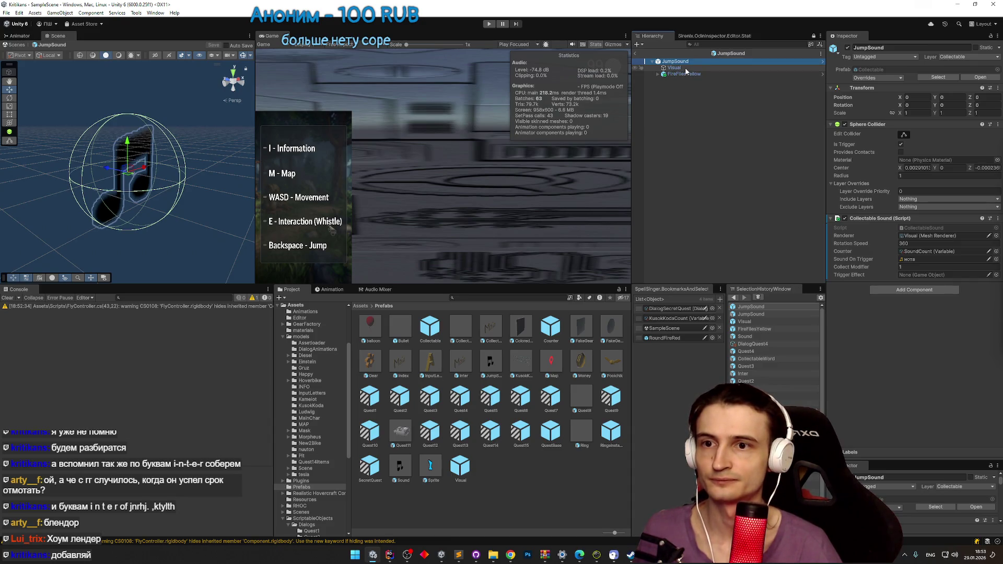
# Step: Set Visual as the Continuous Shake target and leave Prefab mode
pyautogui.click(679, 68)
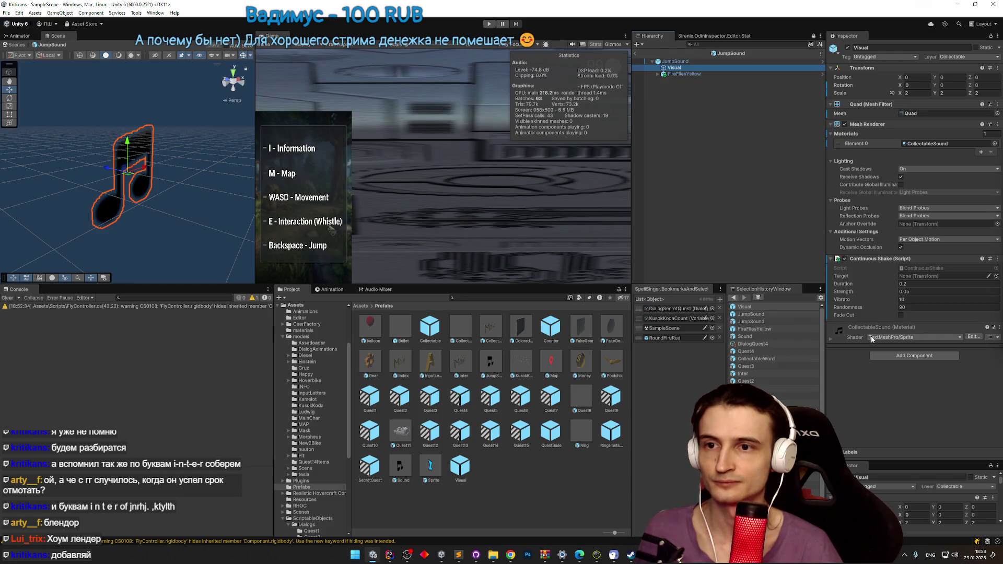
pyautogui.moveTo(677, 68)
pyautogui.mouseDown()
pyautogui.moveTo(695, 70)
pyautogui.moveTo(773, 156)
pyautogui.moveTo(917, 277)
pyautogui.mouseUp()
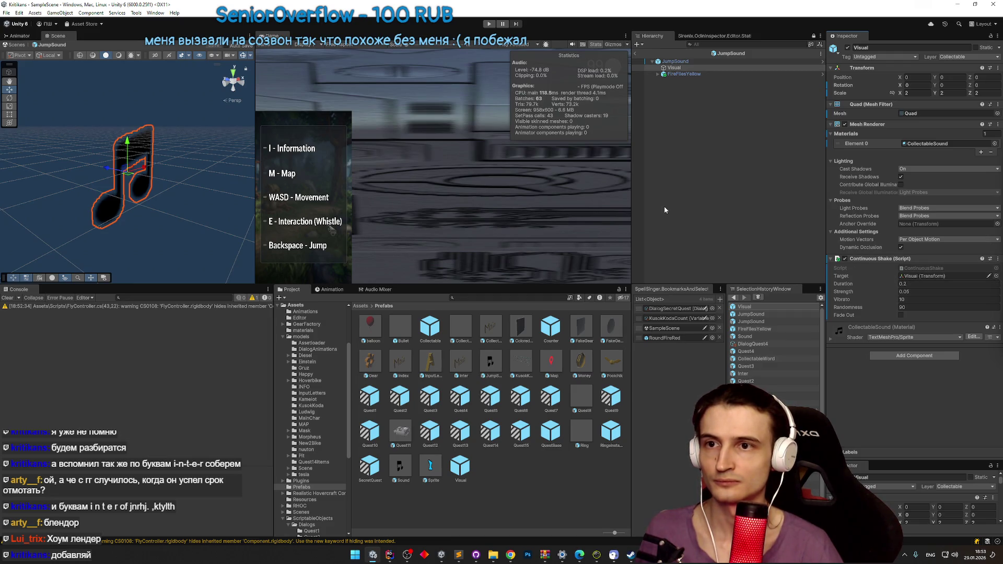
pyautogui.click(636, 52)
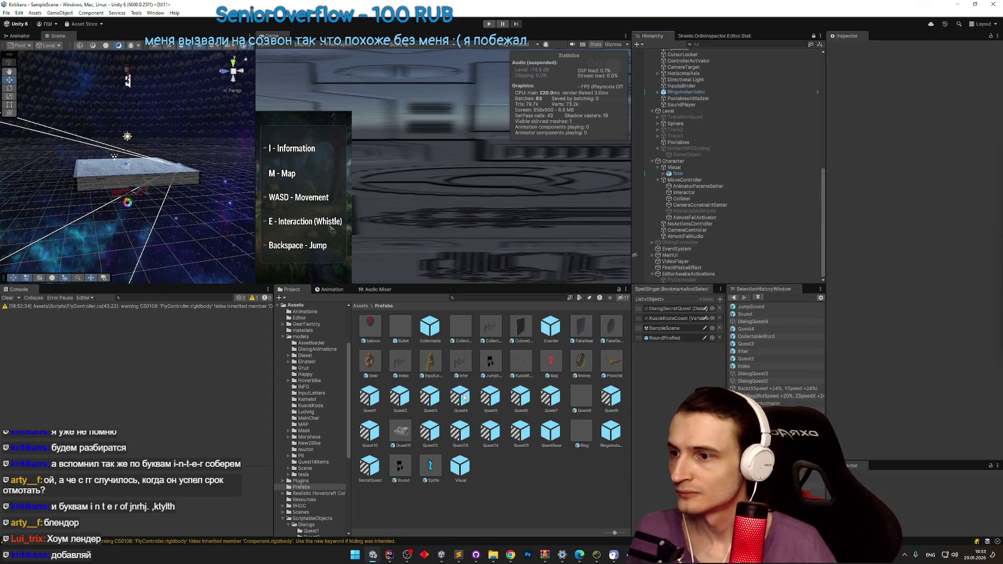
# Step: Frame JumpSound, raise it above the platform, and start Play mode to test it
pyautogui.click(158, 171)
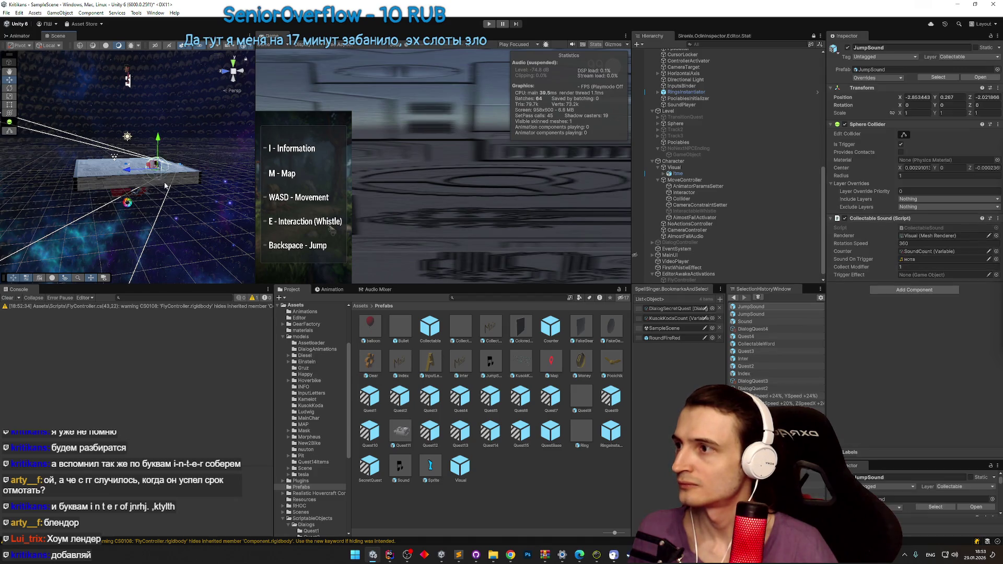
pyautogui.press('f')
pyautogui.moveTo(191, 174); pyautogui.dragTo(194, 131)
pyautogui.hotkey('ctrl', 'p')
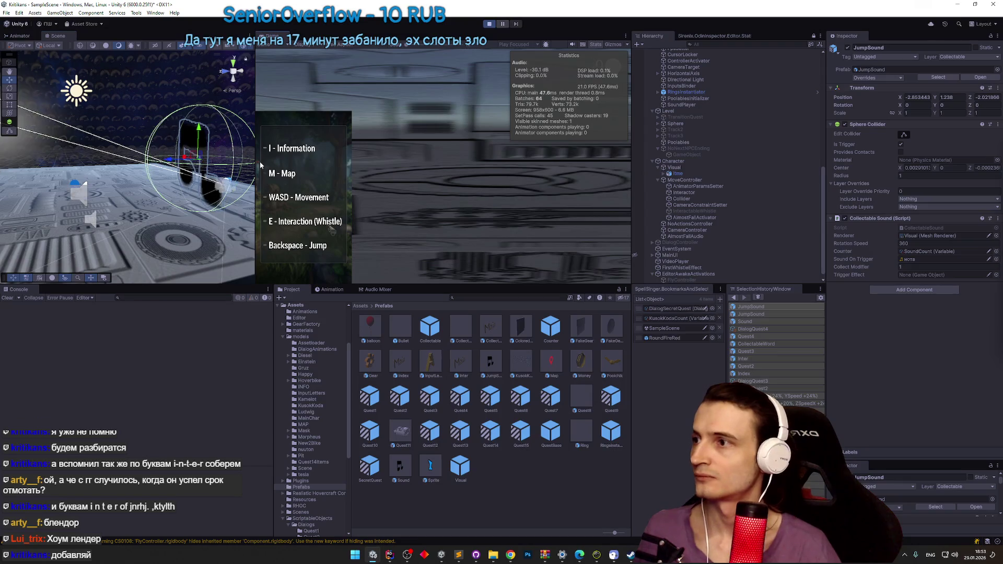
pyautogui.click(259, 161)
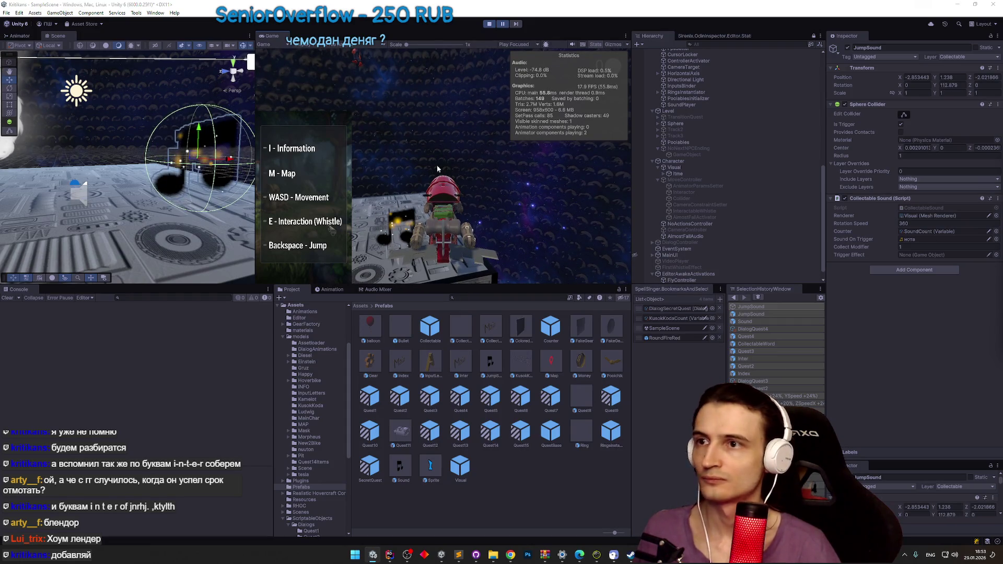
pyautogui.press('super')
# Step: Set the Visual's Continuous Shake Strength to 1 during play, then stop the game
pyautogui.scroll(-1, 754, 186)
pyautogui.click(847, 47)
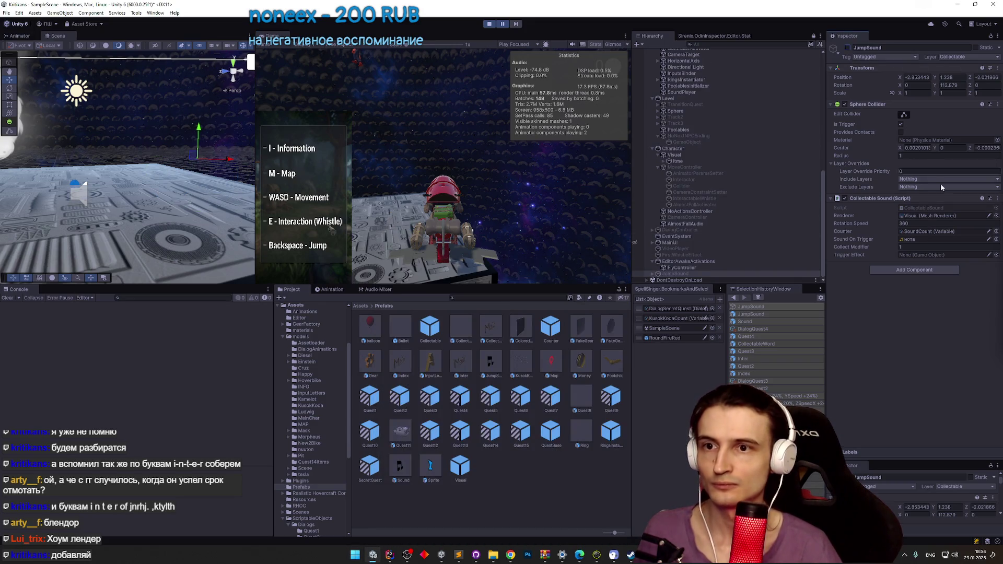
pyautogui.click(675, 274)
pyautogui.click(679, 266)
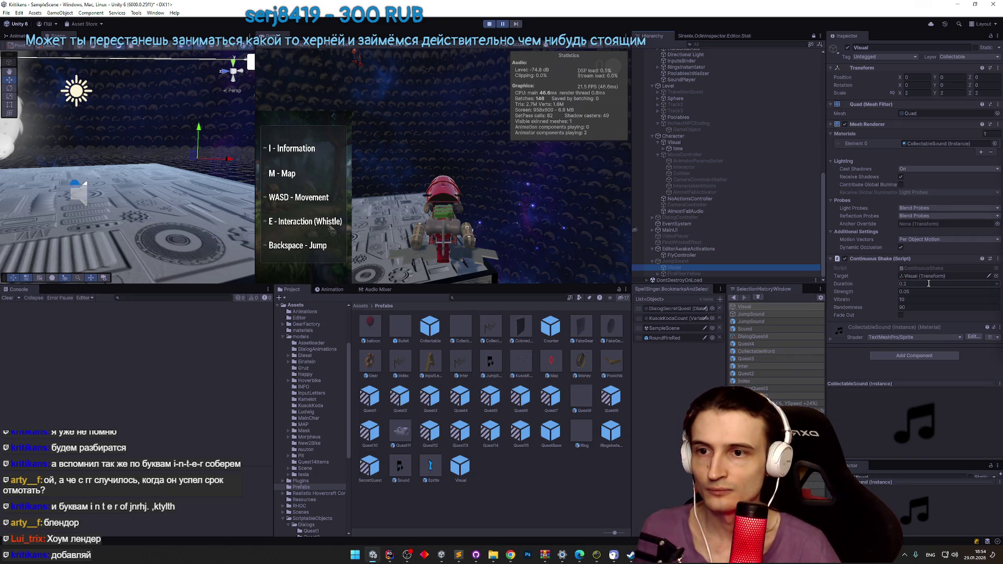
pyautogui.click(904, 291)
pyautogui.write('1')
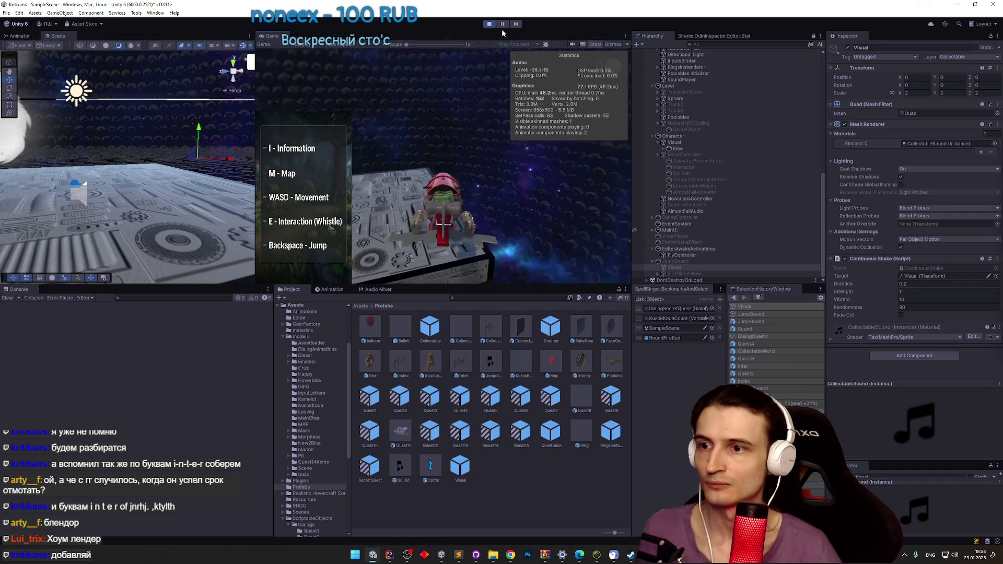
pyautogui.press('super')
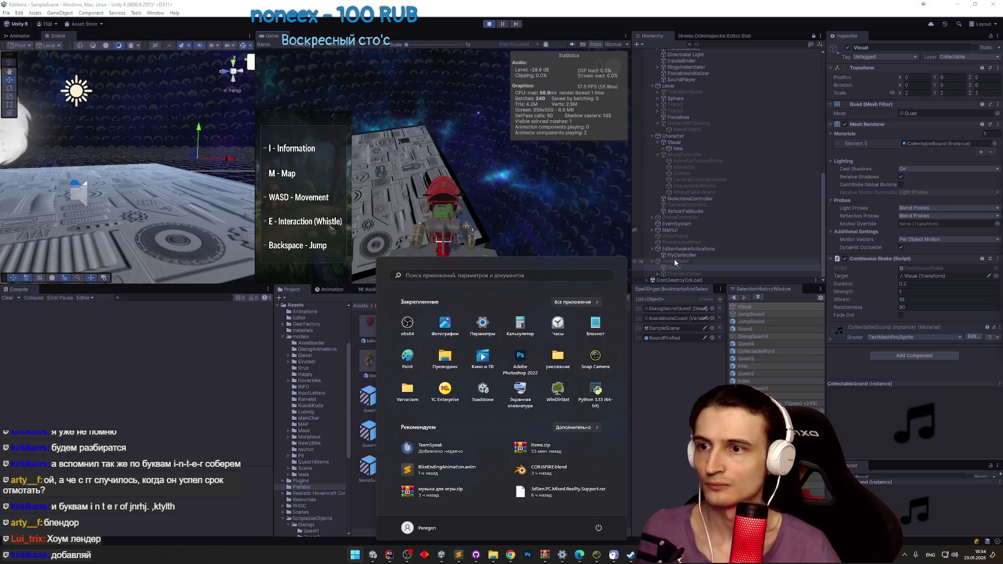
pyautogui.click(848, 49)
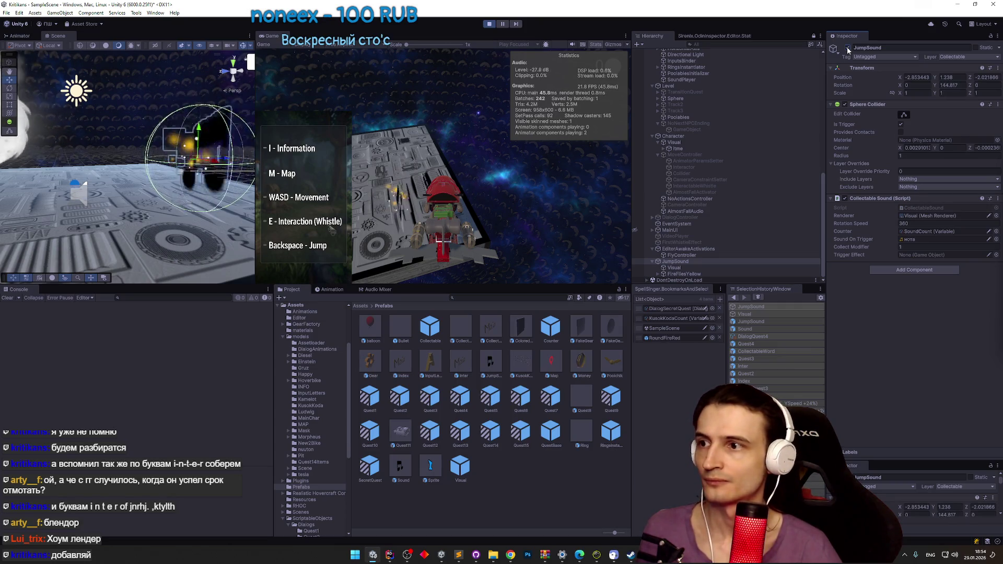
pyautogui.hotkey('ctrl', 'p')
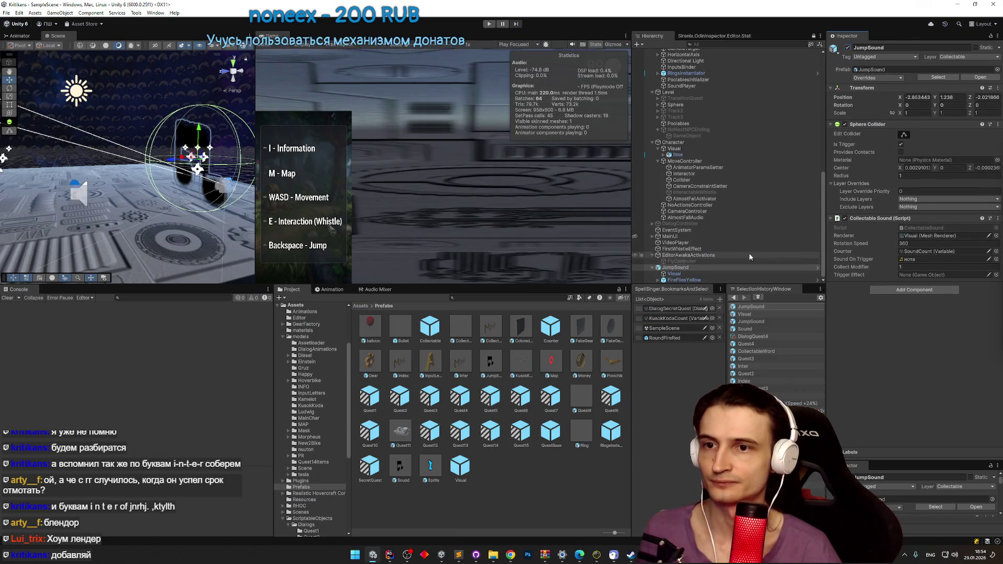
# Step: In the JumpSound prefab, give Visual's Continuous Shake Strength 1 and Vibrato 20
pyautogui.click(980, 77)
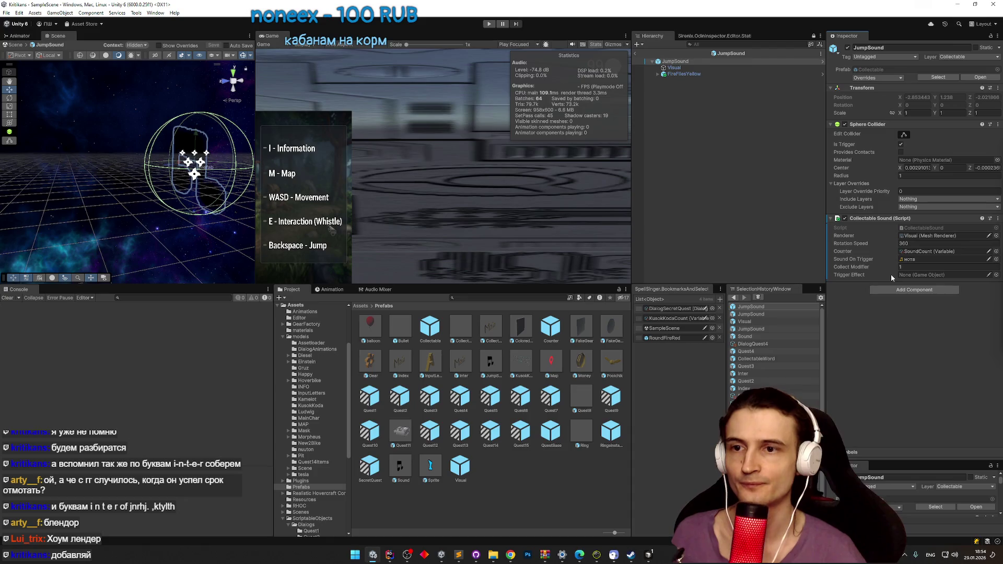
pyautogui.click(684, 68)
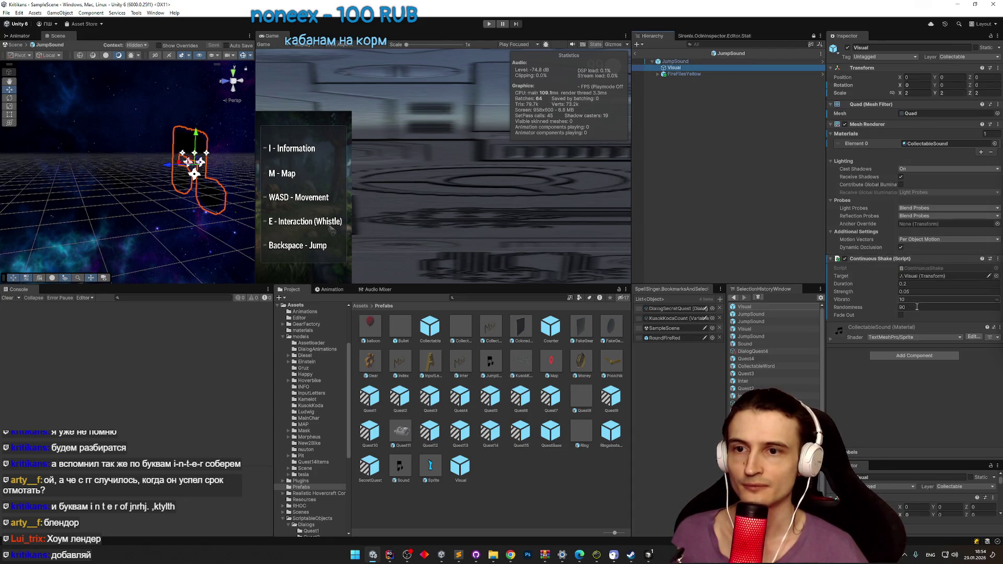
pyautogui.click(922, 284)
pyautogui.press('Tab')
pyautogui.write('1')
pyautogui.press('Return')
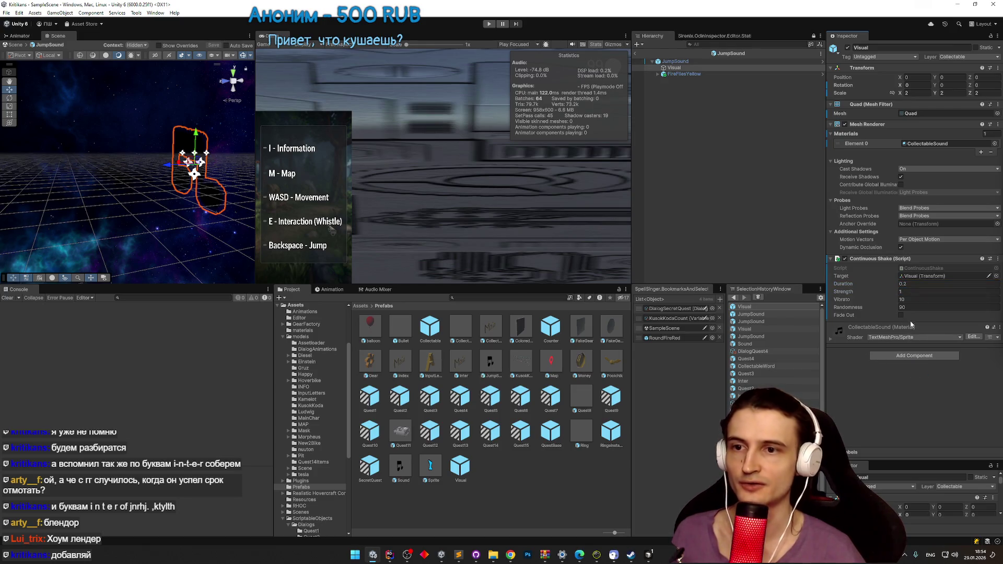
pyautogui.click(916, 299)
pyautogui.write('20')
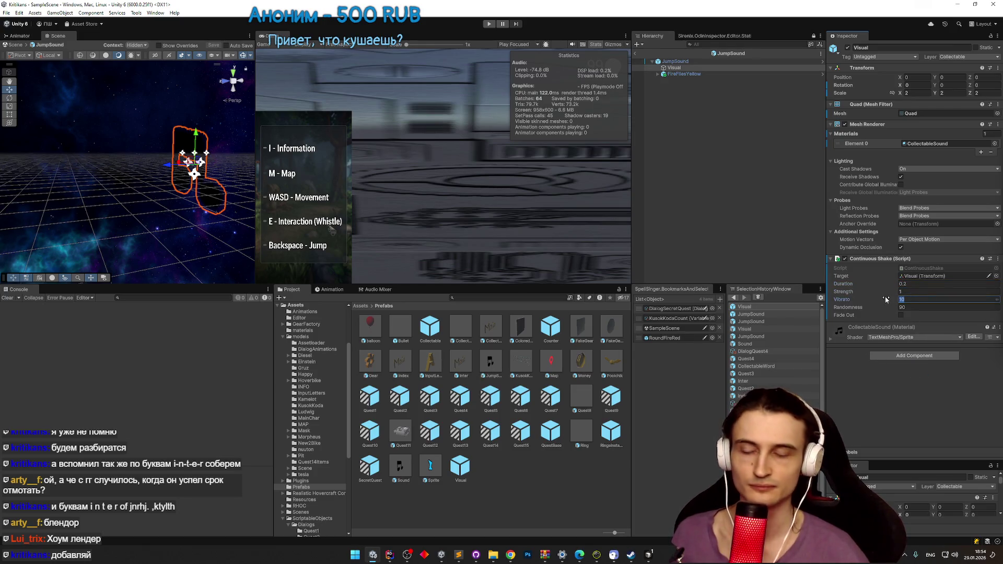
pyautogui.press('Return')
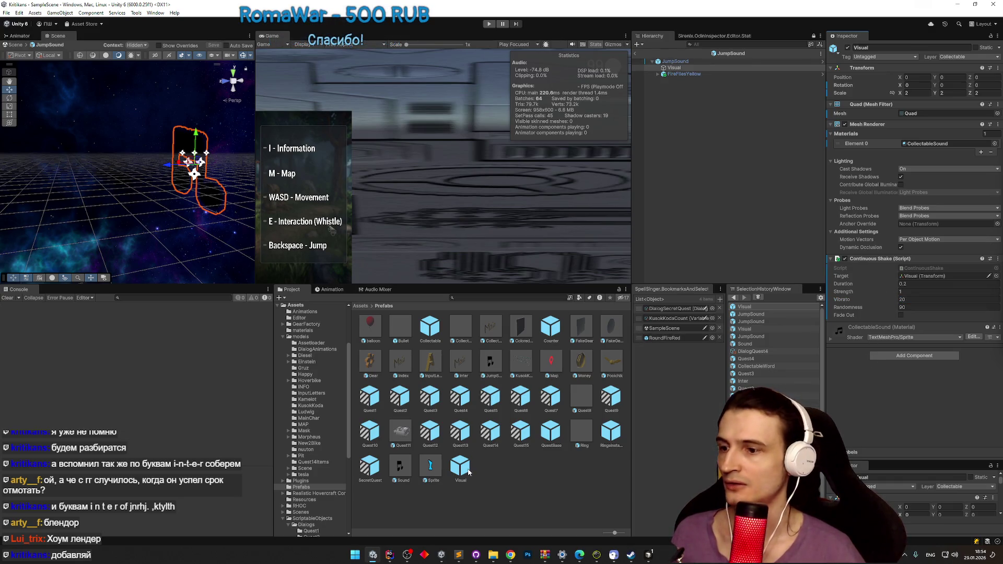
# Step: Glance at the code in Rider, then open the Quest4 prefab in Unity
pyautogui.click(389, 553)
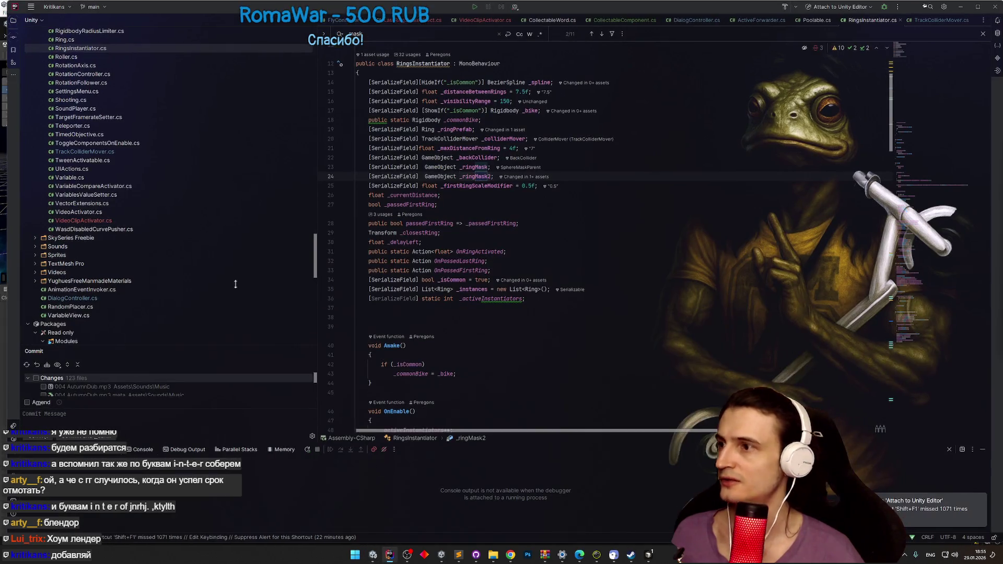
pyautogui.scroll(5, 291, 244)
pyautogui.scroll(5, 291, 209)
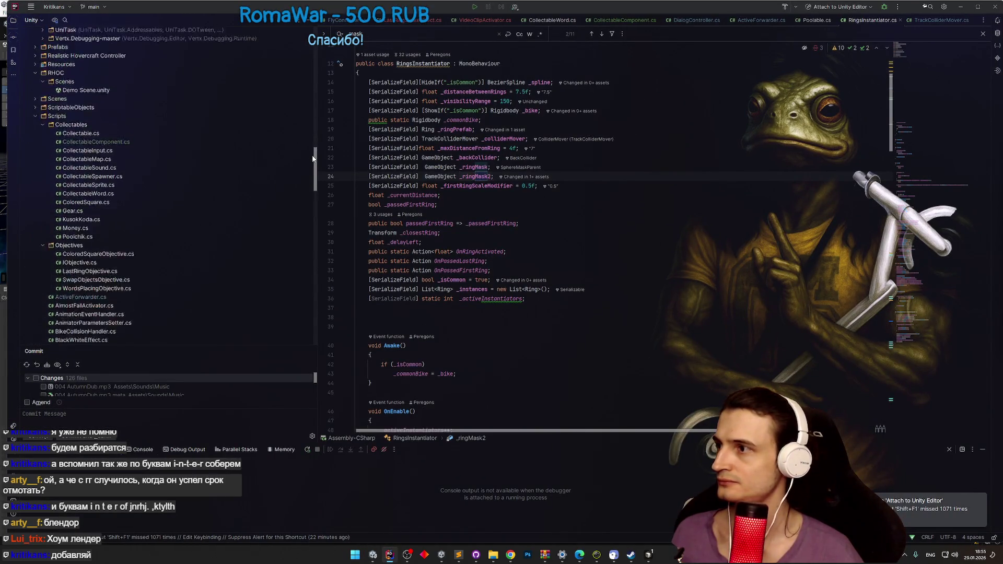
pyautogui.click(373, 553)
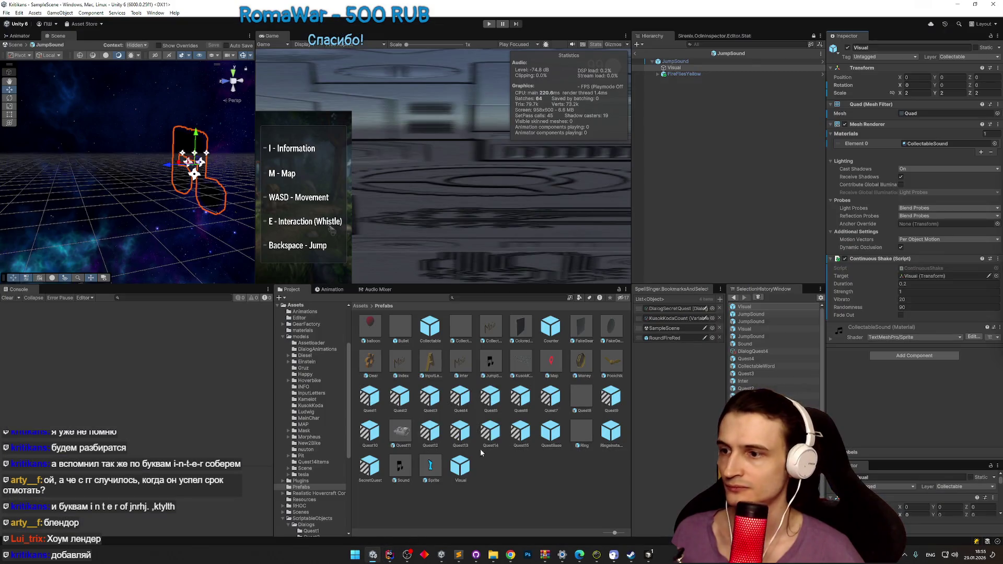
pyautogui.doubleClick(460, 400)
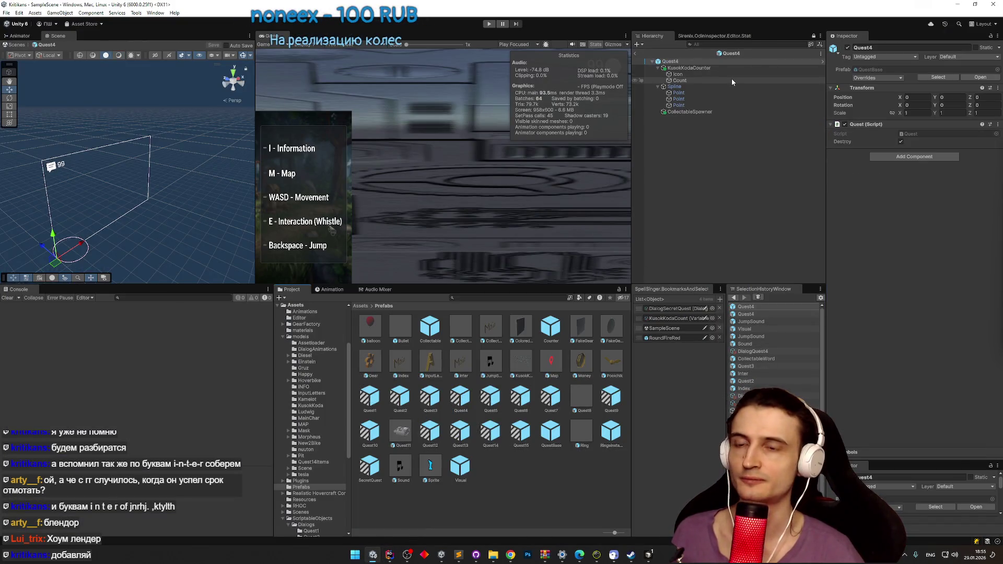
# Step: Set the CollectableSpawner's second spawn entry to spawn JumpSound
pyautogui.click(692, 112)
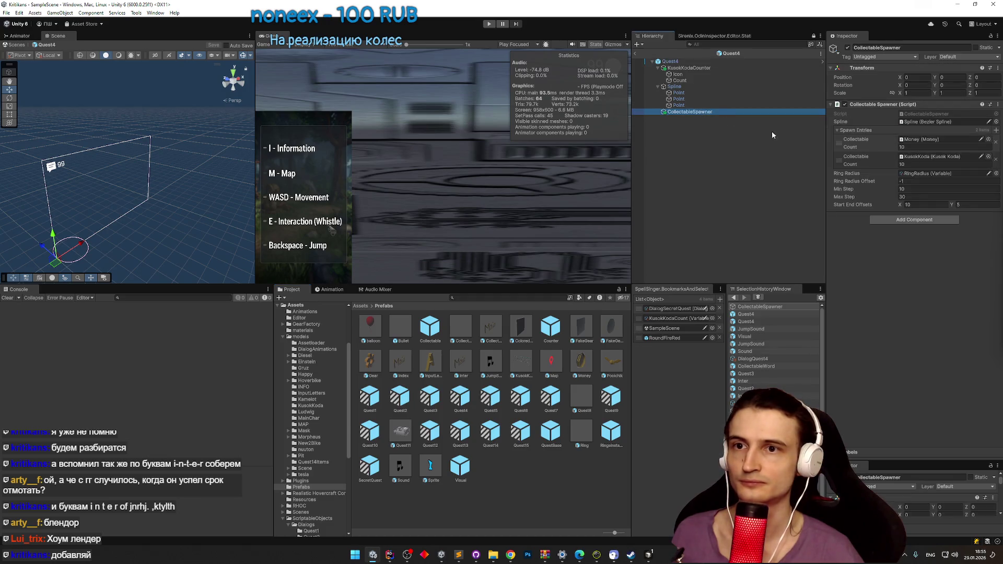
pyautogui.click(918, 156)
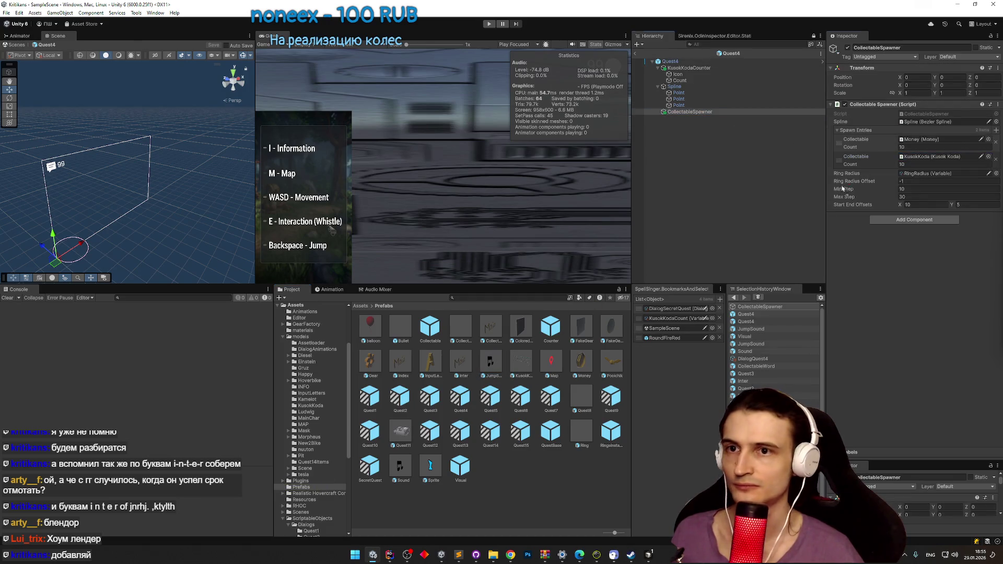
pyautogui.hotkey('ctrl', 'v')
pyautogui.click(913, 164)
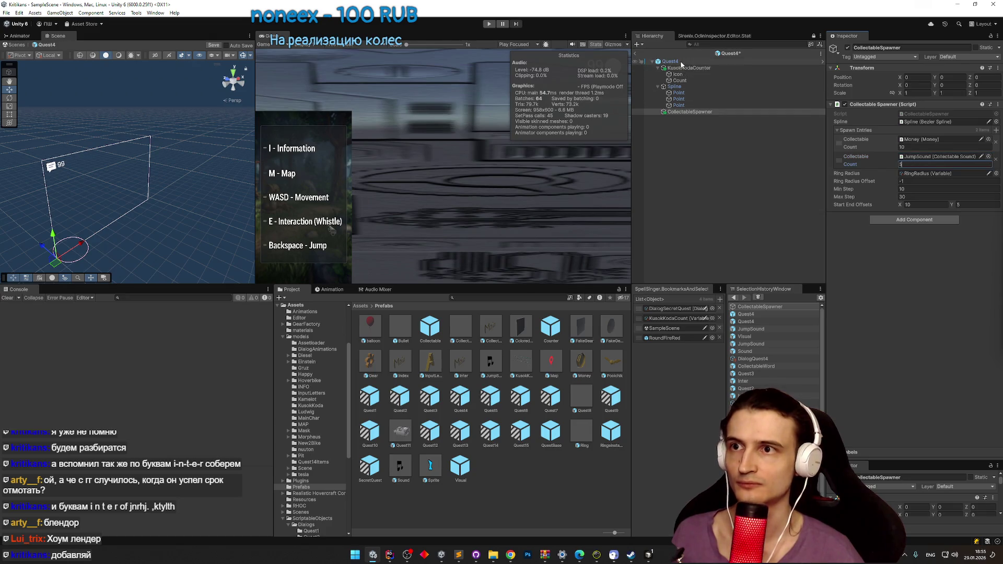
# Step: Point KusokKodaCounter's Variable field at the SoundCount variable
pyautogui.click(689, 68)
pyautogui.scroll(-3, 902, 323)
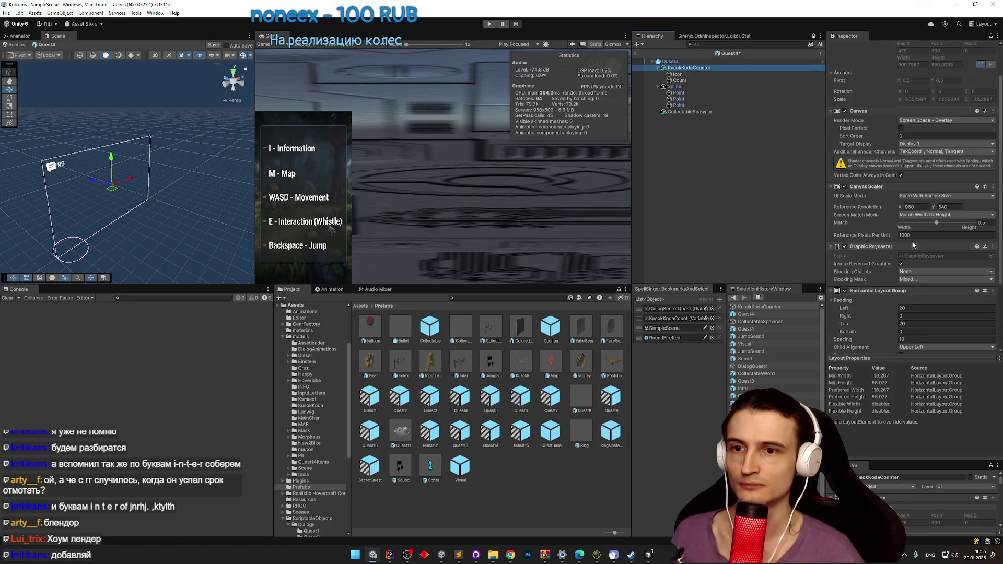
pyautogui.scroll(-3, 906, 327)
pyautogui.click(909, 330)
pyautogui.click(965, 314)
pyautogui.click(991, 313)
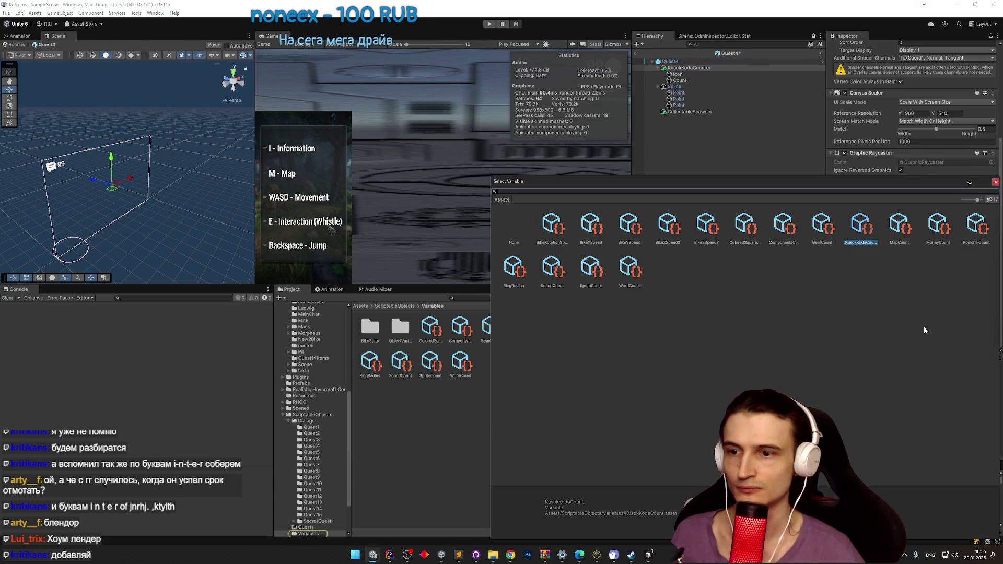
pyautogui.write('sound')
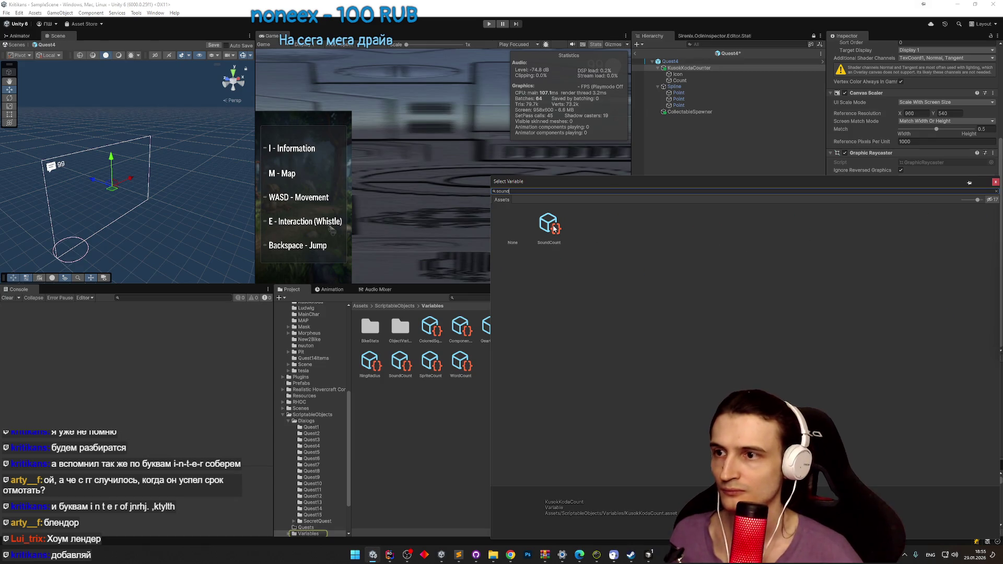
pyautogui.doubleClick(554, 229)
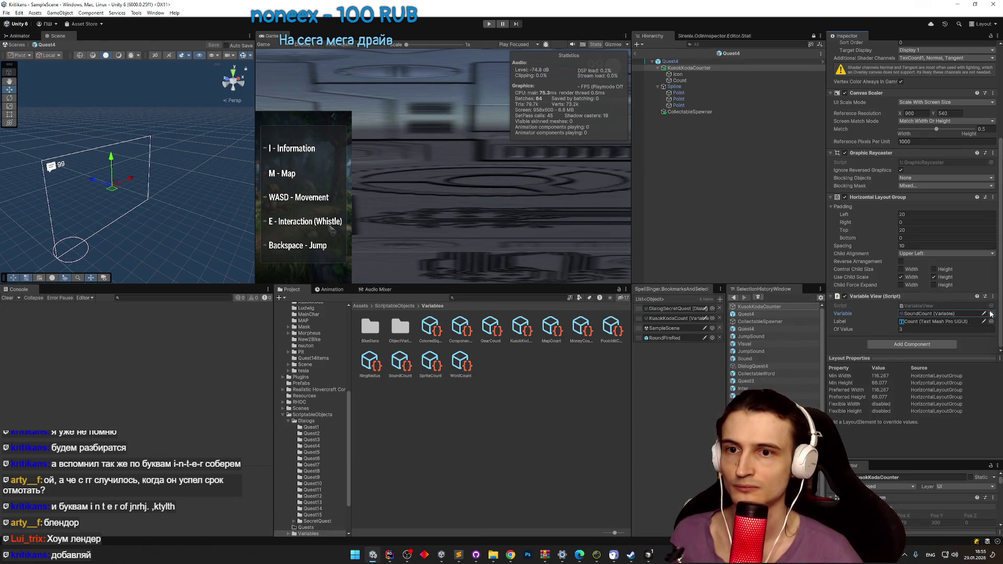
pyautogui.click(990, 314)
pyautogui.click(995, 182)
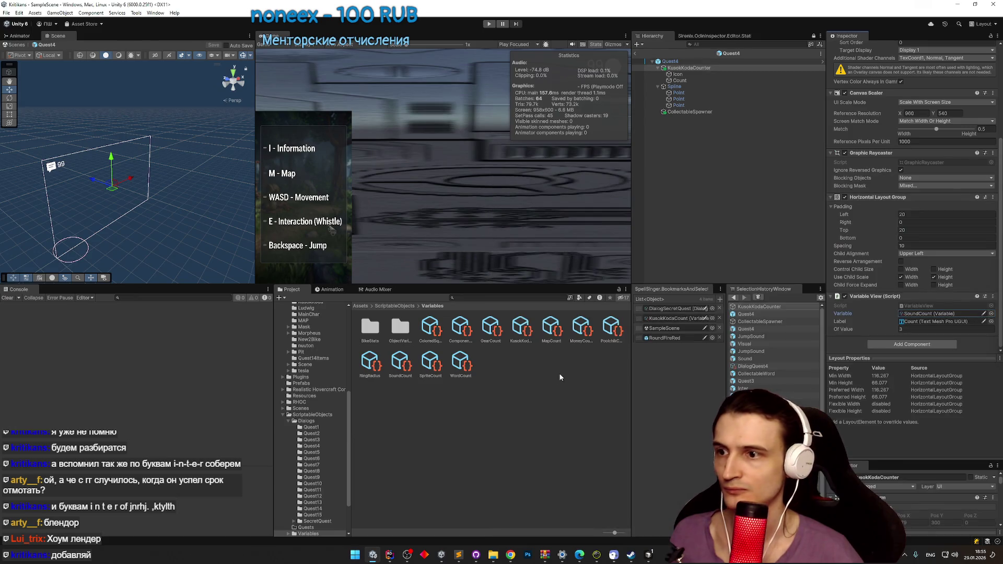
# Step: Duplicate the SoundCount variable and start renaming the copy to JumpSoundCount
pyautogui.click(398, 366)
pyautogui.hotkey('ctrl', 'd')
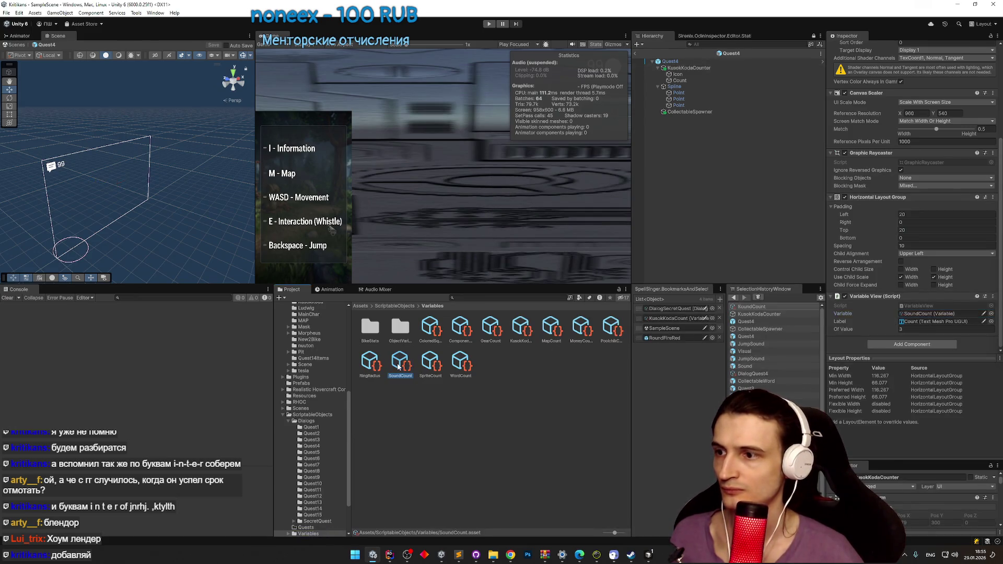
pyautogui.press('F2')
pyautogui.write('Jum')
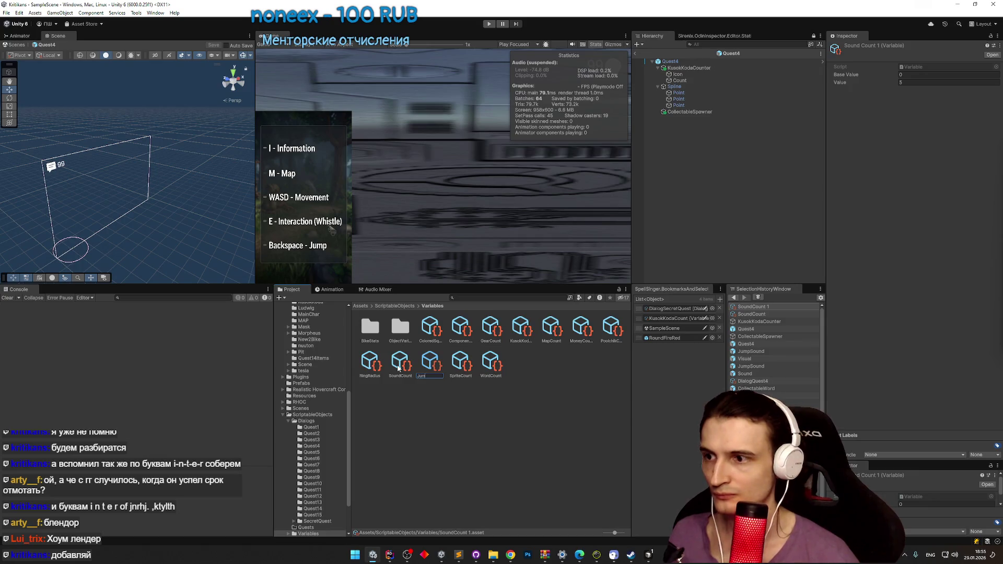
pyautogui.write('pSoundCount')
# Step: Finish naming the copy JumpSoundCount and make KusokKodaCounter track JumpSoundCount
pyautogui.press('Return')
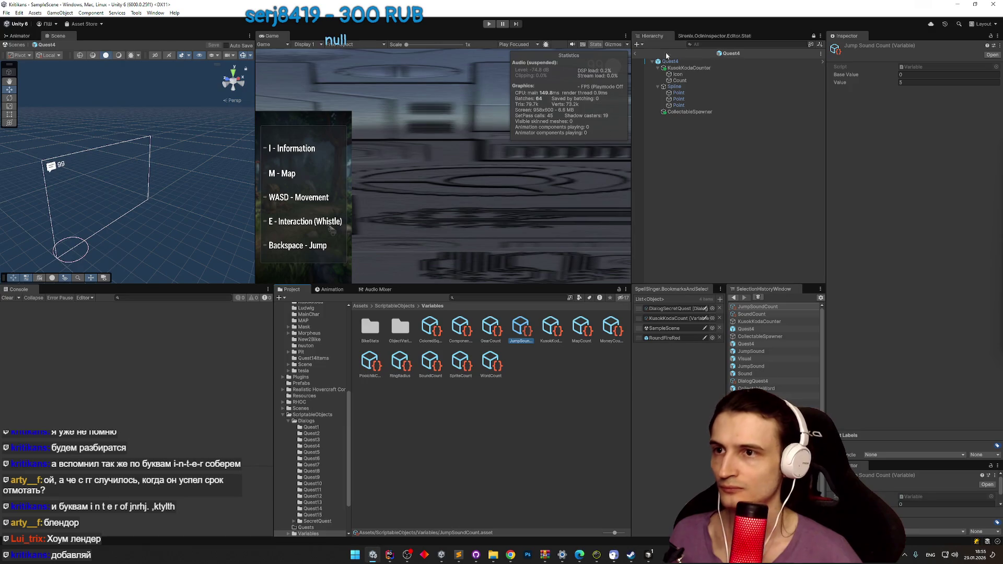
pyautogui.click(689, 68)
pyautogui.scroll(-5, 888, 251)
pyautogui.click(993, 339)
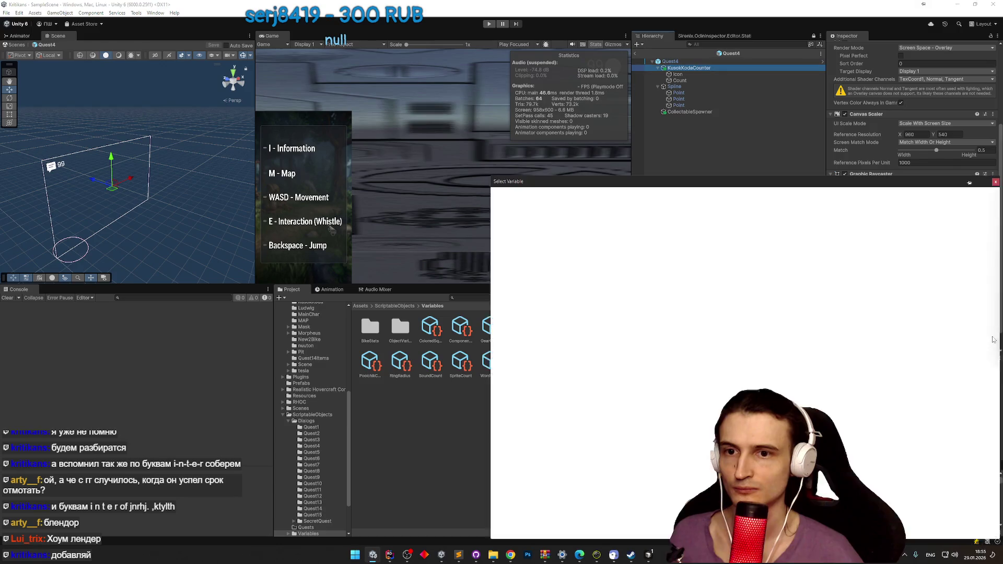
pyautogui.write('jumpsou')
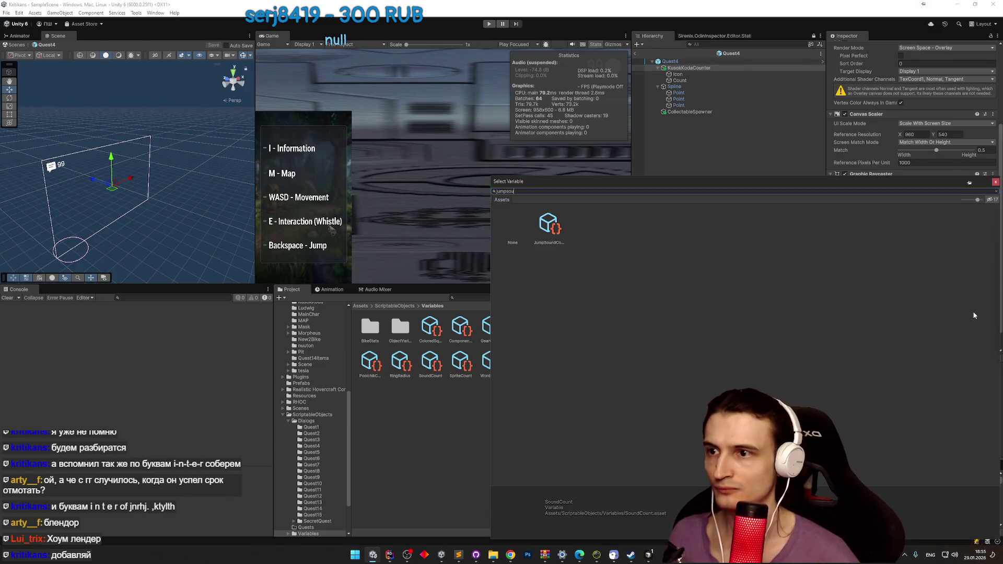
pyautogui.press('Return')
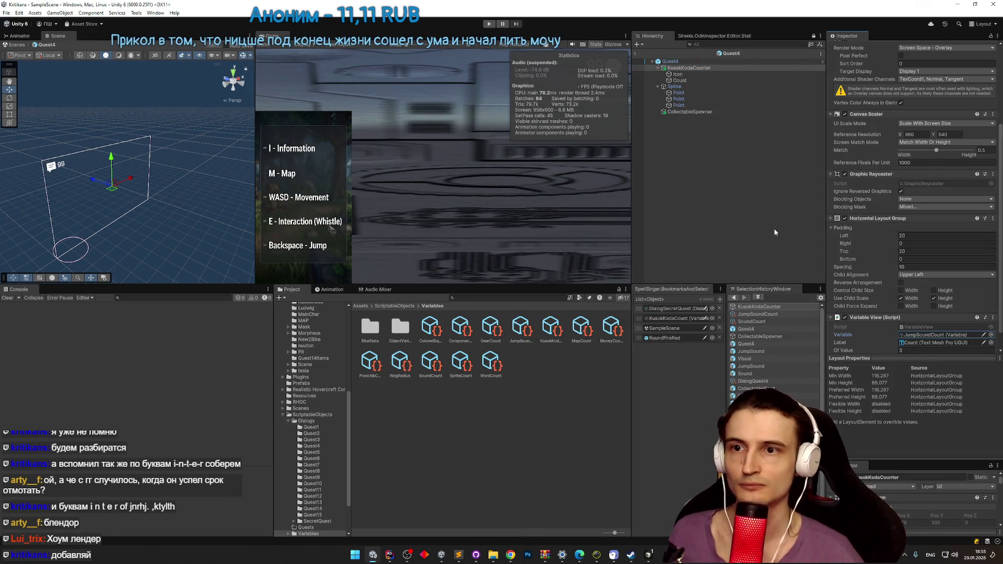
pyautogui.scroll(-1, 964, 269)
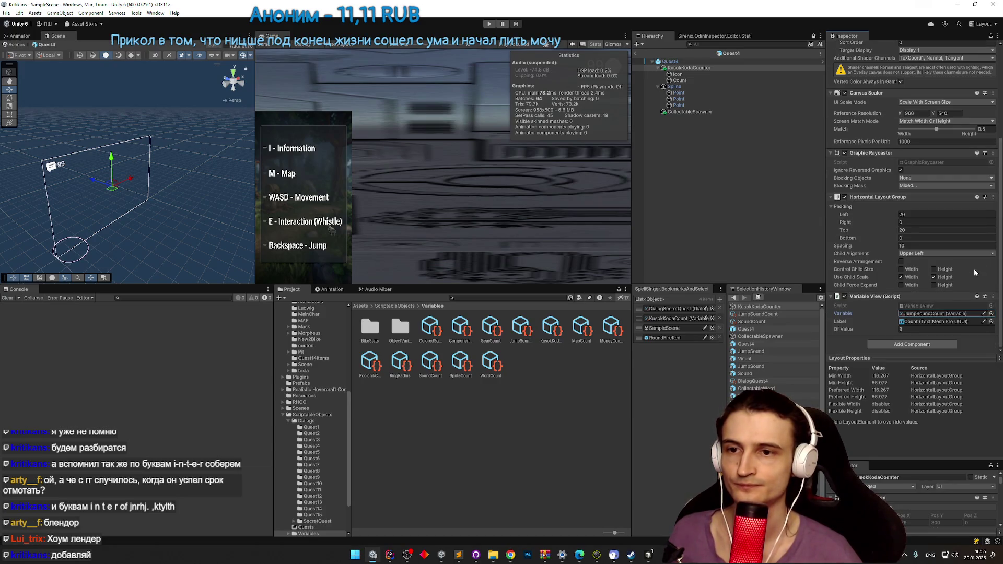
pyautogui.scroll(2, 974, 269)
pyautogui.click(674, 61)
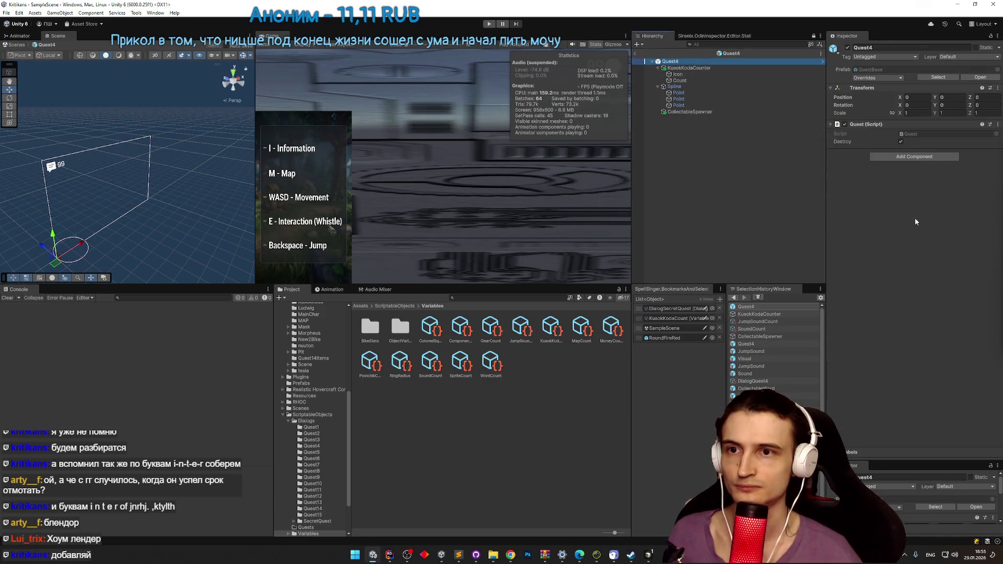
# Step: Duplicate the CollectableSpawner's JumpSound spawn entry to add a third entry
pyautogui.click(707, 69)
pyautogui.scroll(-3, 939, 246)
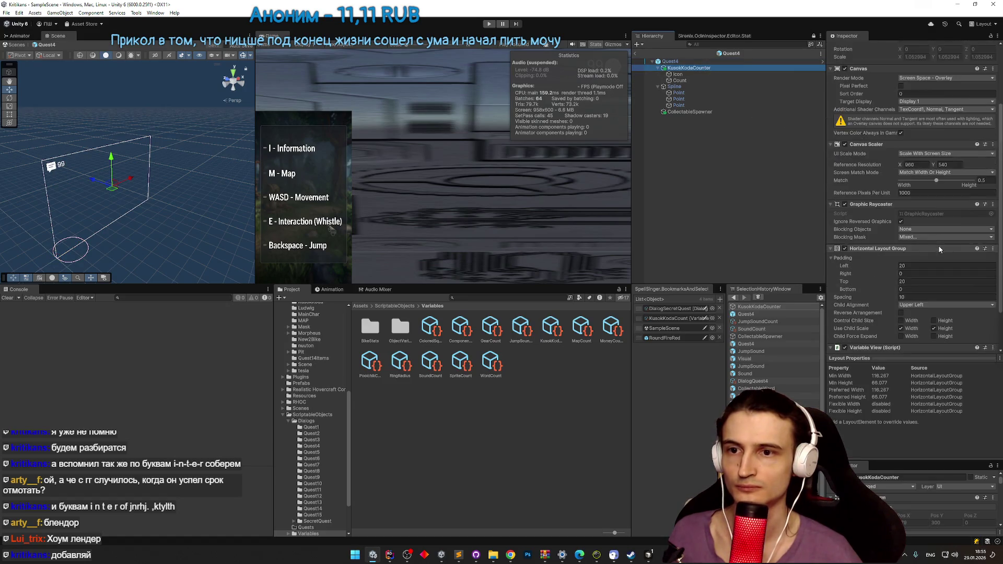
pyautogui.click(694, 113)
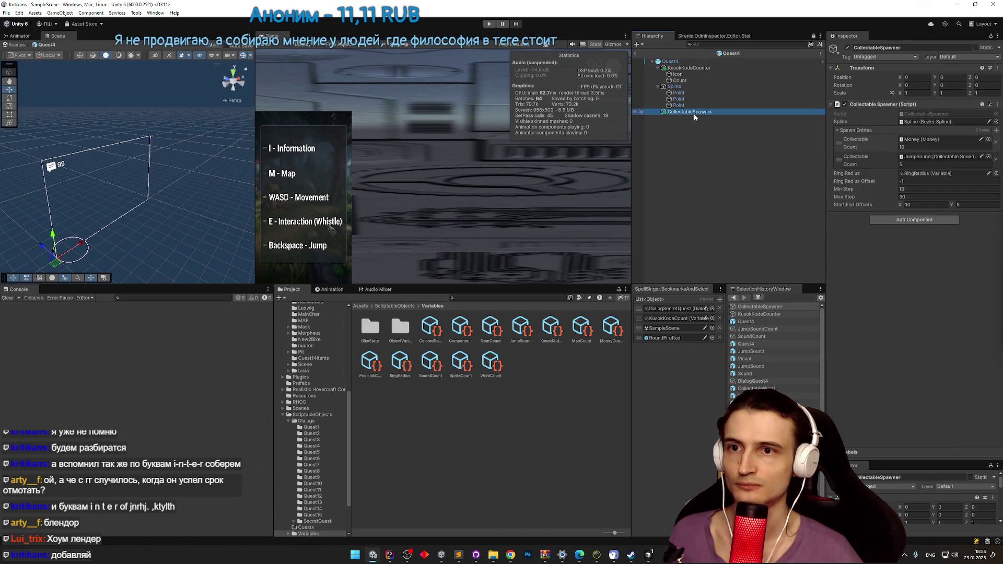
pyautogui.rightClick(846, 163)
pyautogui.click(878, 183)
# Step: Set the third entry's Collectable to the Sound prefab with Count 10 and save the scene
pyautogui.click(921, 174)
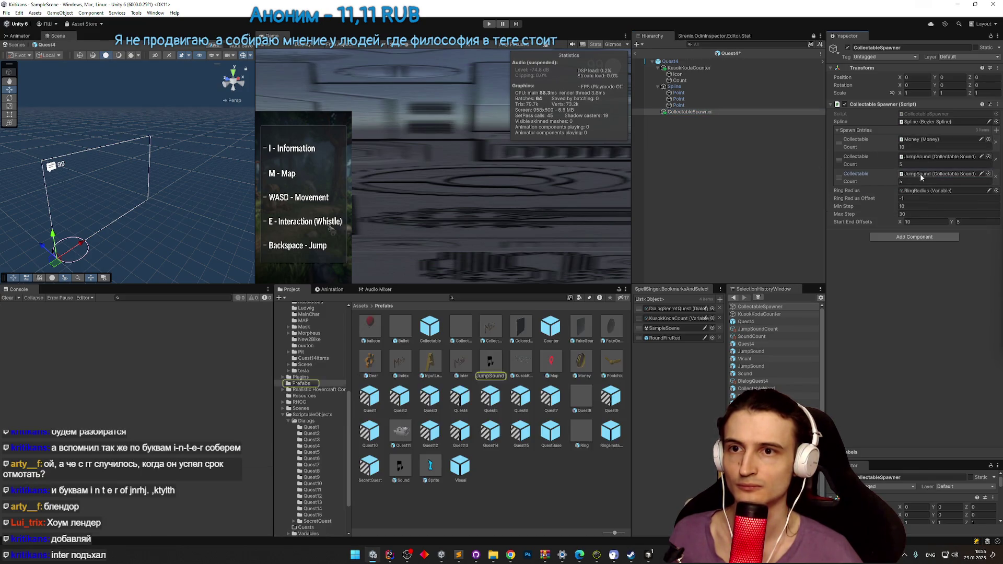
pyautogui.moveTo(399, 465); pyautogui.dragTo(935, 174)
pyautogui.click(911, 181)
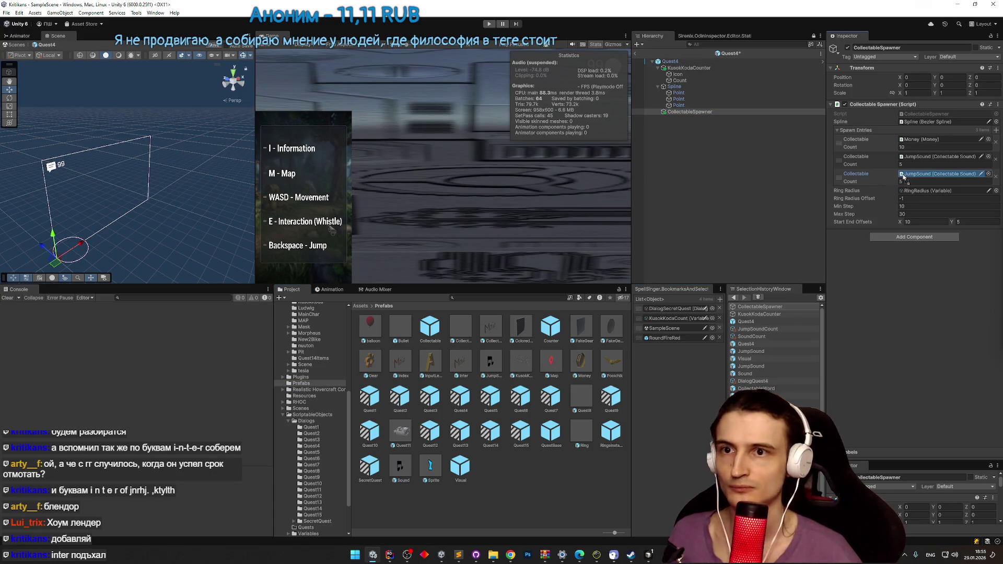
pyautogui.write('10')
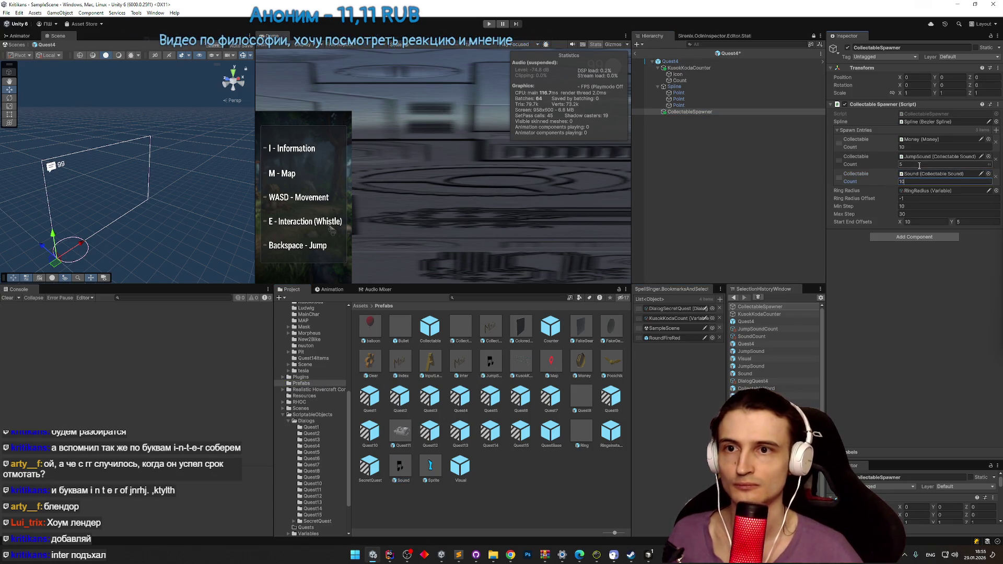
pyautogui.hotkey('ctrl', 's')
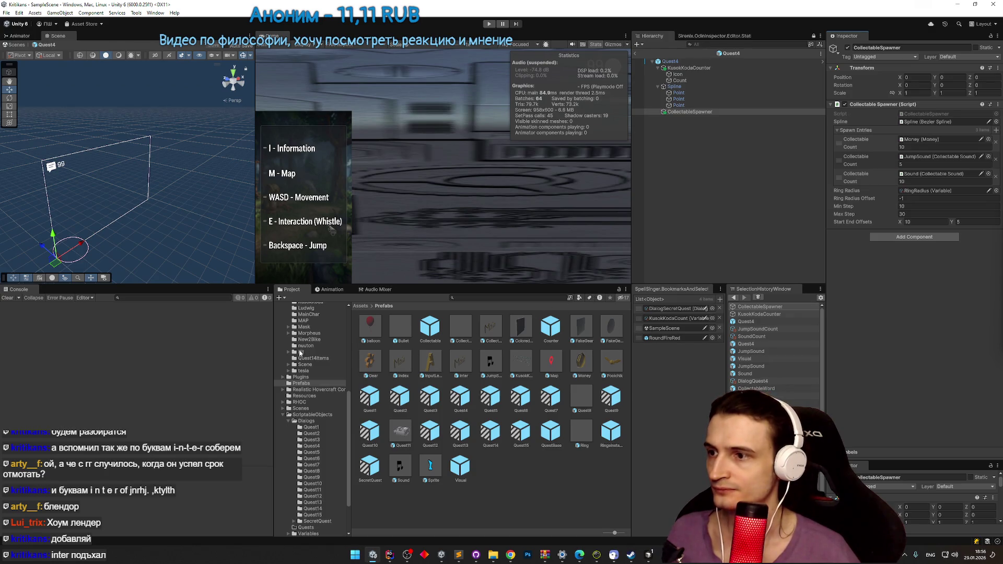
pyautogui.moveTo(274, 348); pyautogui.dragTo(244, 348)
pyautogui.doubleClick(338, 324)
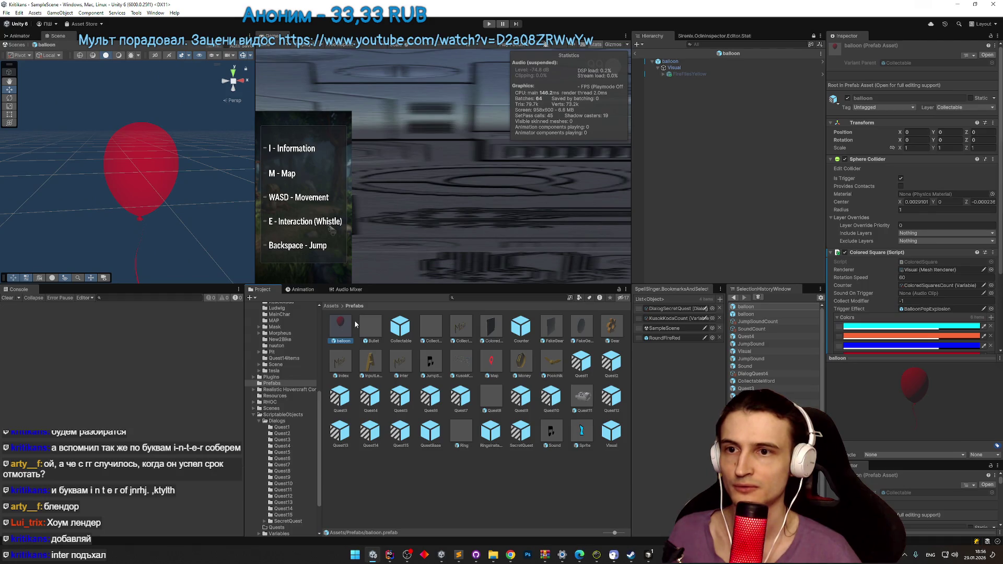
# Step: Review the balloon's Colored Square (six colours) and Loop Move Tween components, then open ColoredSquare.cs
pyautogui.scroll(-2, 841, 280)
pyautogui.scroll(-5, 841, 281)
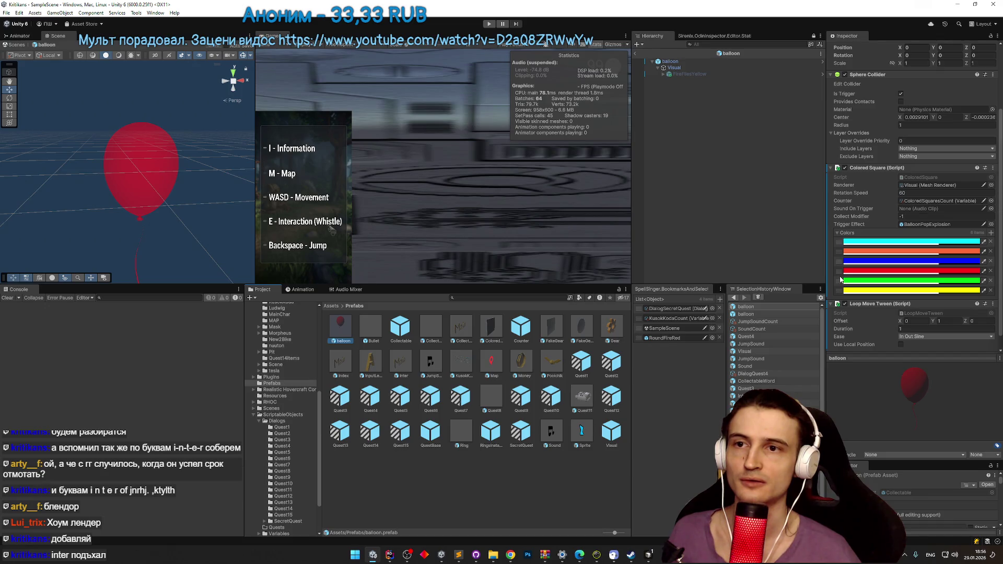
pyautogui.scroll(-1, 840, 280)
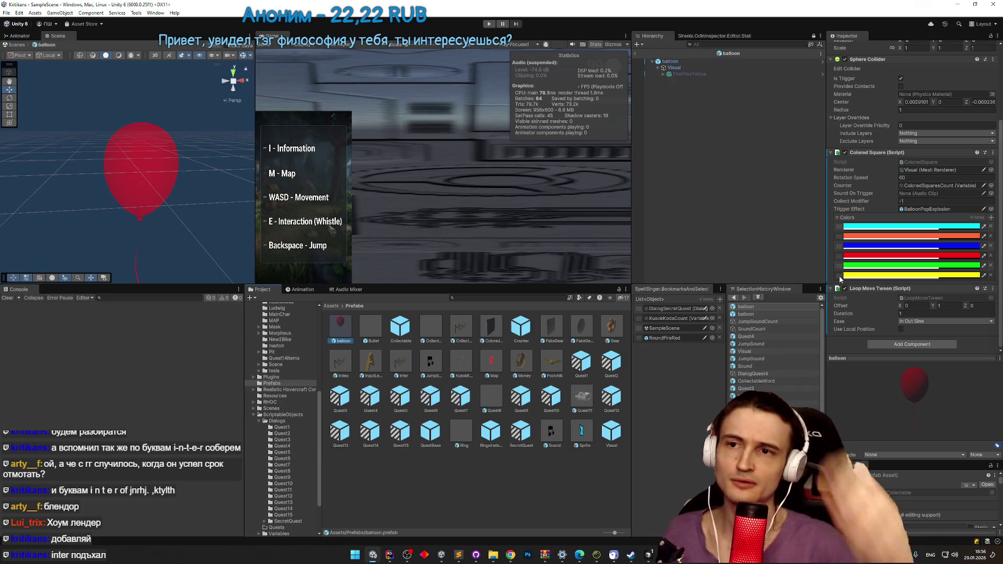
pyautogui.doubleClick(921, 162)
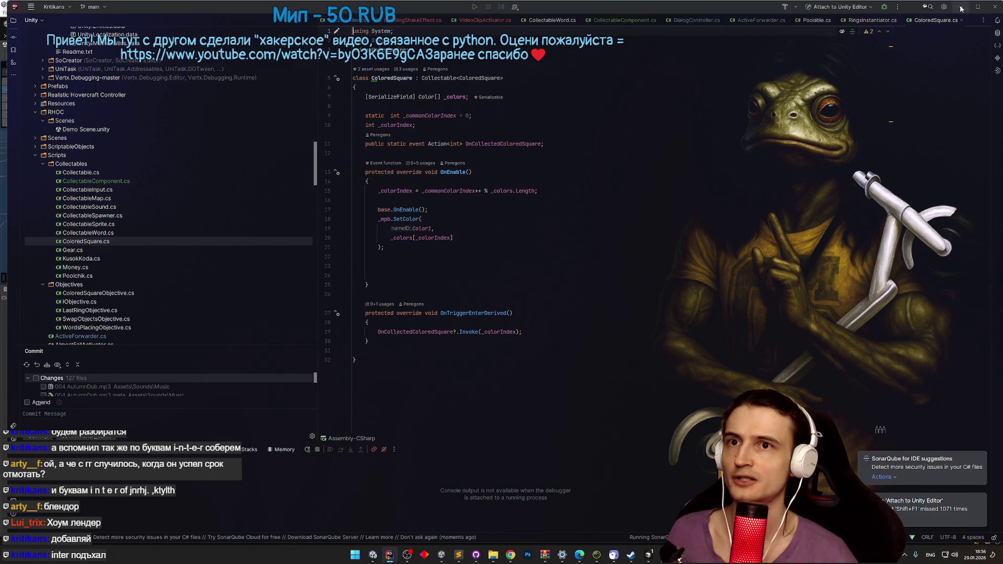
# Step: Open ColoredSquare.cs in Rider and start duplicating the file
pyautogui.hotkey('alt', 'Tab')
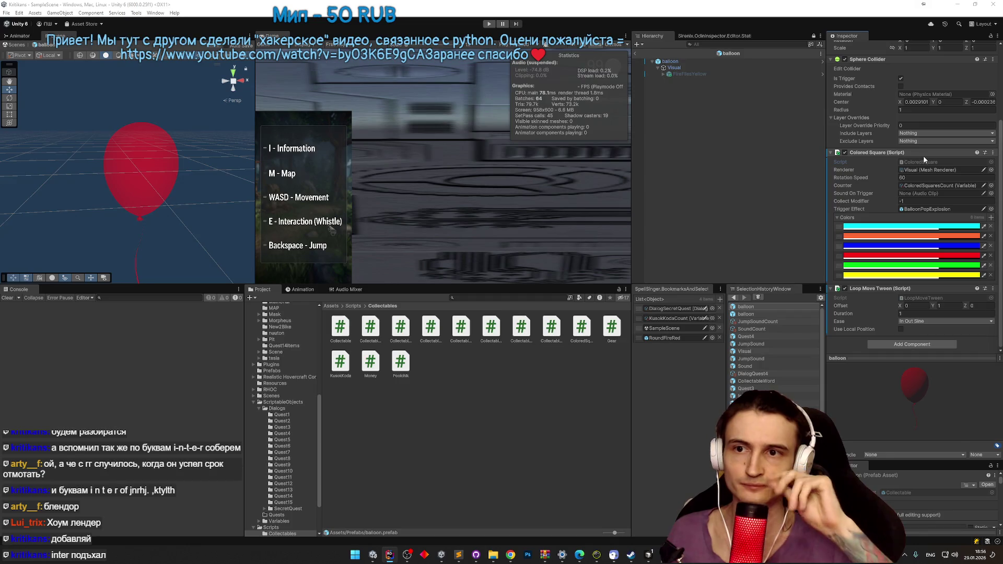
pyautogui.doubleClick(924, 162)
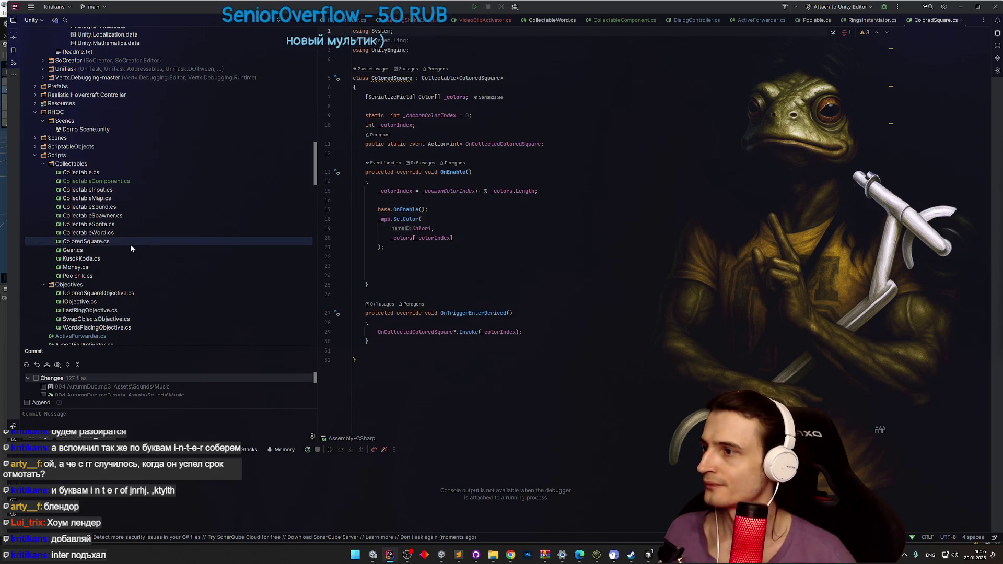
pyautogui.hotkey('ctrl', 'd')
# Step: Create the Balloon.cs copy of ColoredSquare.cs and add it to Git
pyautogui.write('Ba')
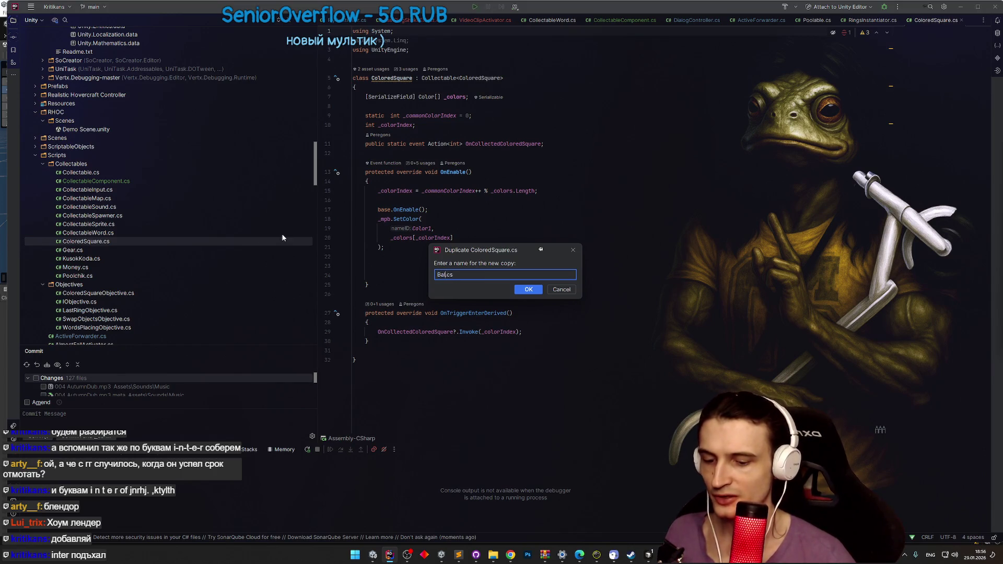
pyautogui.write('n')
pyautogui.press('Return')
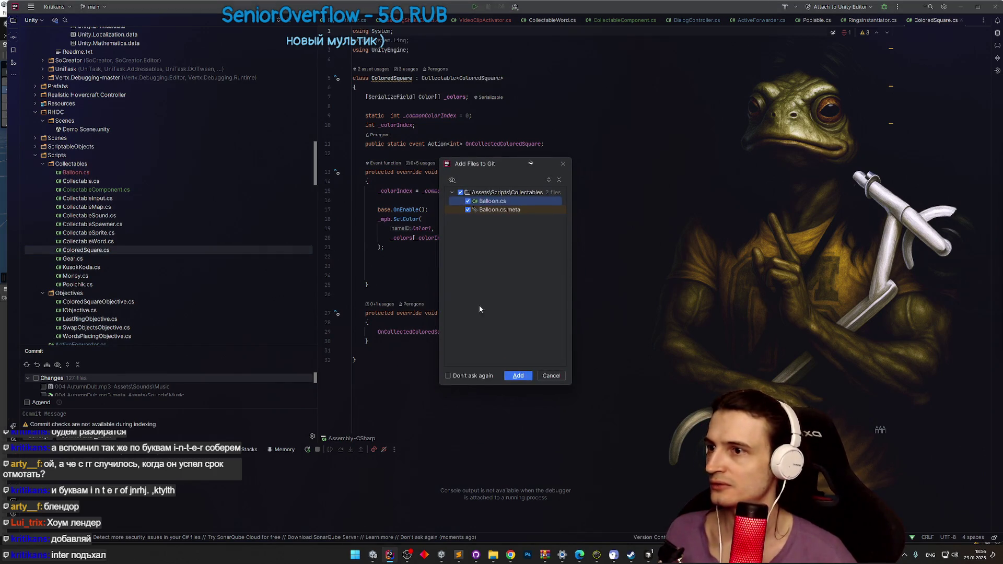
pyautogui.click(516, 376)
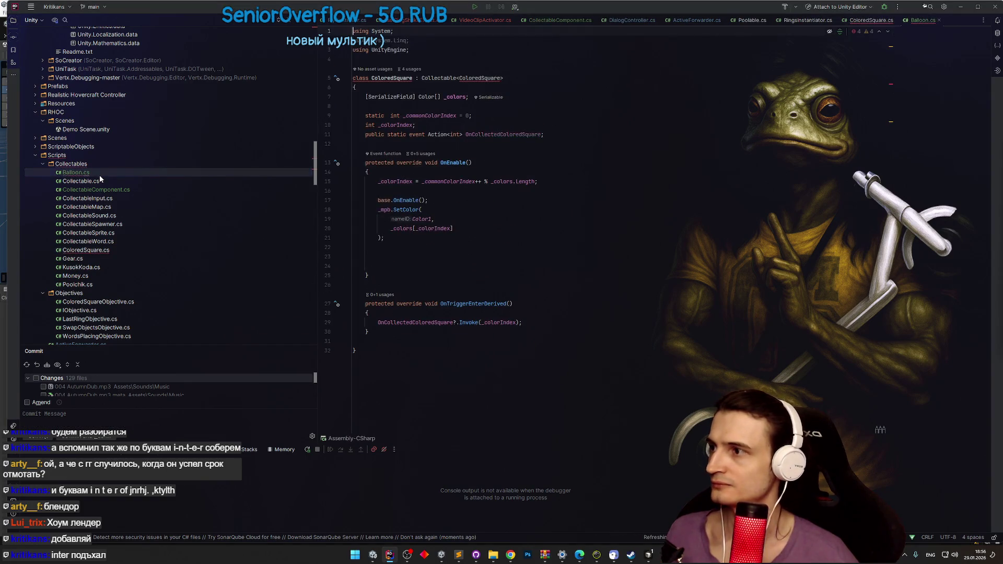
pyautogui.press('F2')
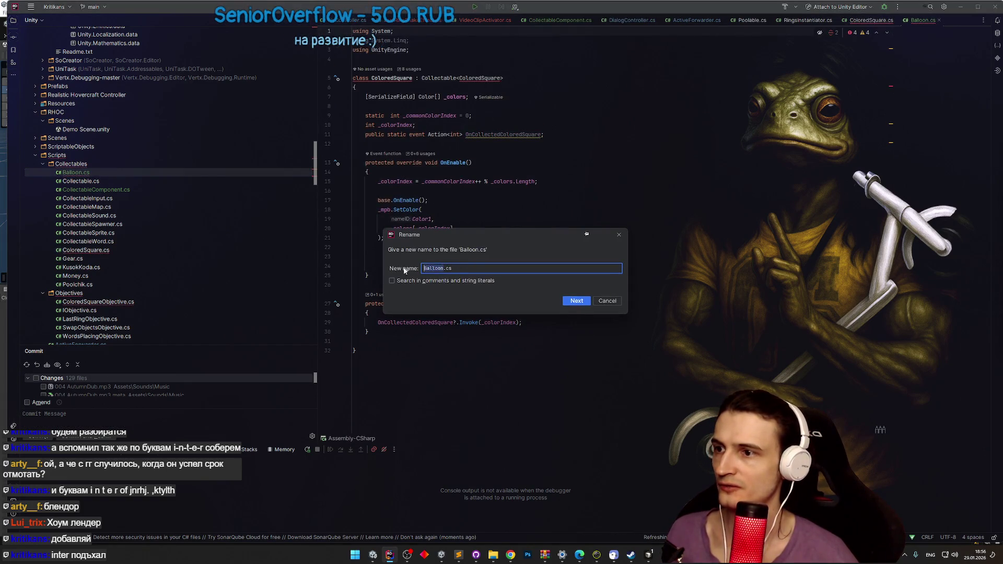
pyautogui.click(607, 301)
# Step: Rename the class declaration to Balloon : Collectable<Balloon>
pyautogui.doubleClick(479, 78)
pyautogui.write('Balloon')
pyautogui.doubleClick(392, 78)
pyautogui.write('Balloon')
# Step: Delete the OnCollectedColoredSquare event declaration and the OnTriggerEnterDerived method
pyautogui.click(498, 163)
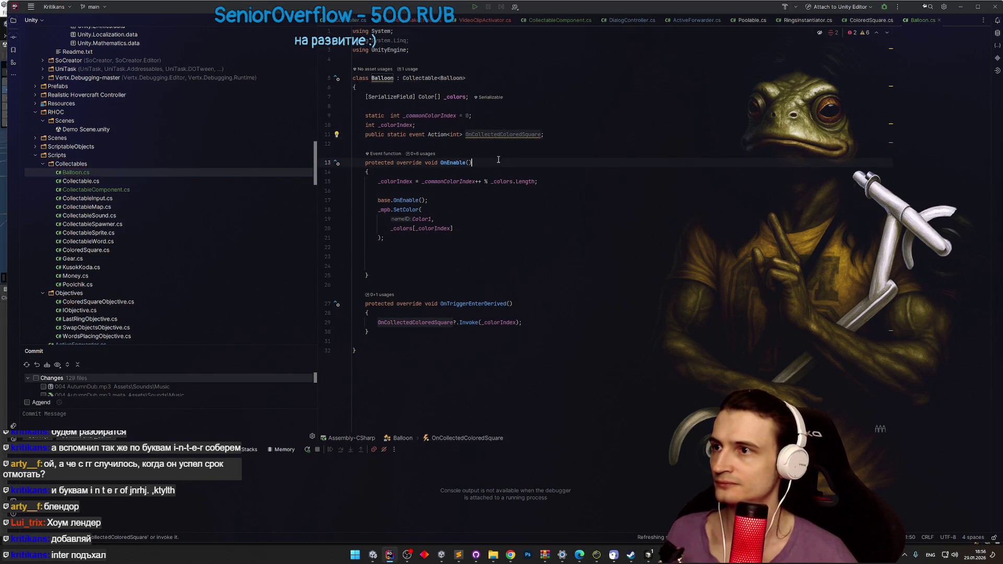
pyautogui.moveTo(557, 141); pyautogui.dragTo(349, 136)
pyautogui.press('BackSpace')
pyautogui.press('BackSpace')
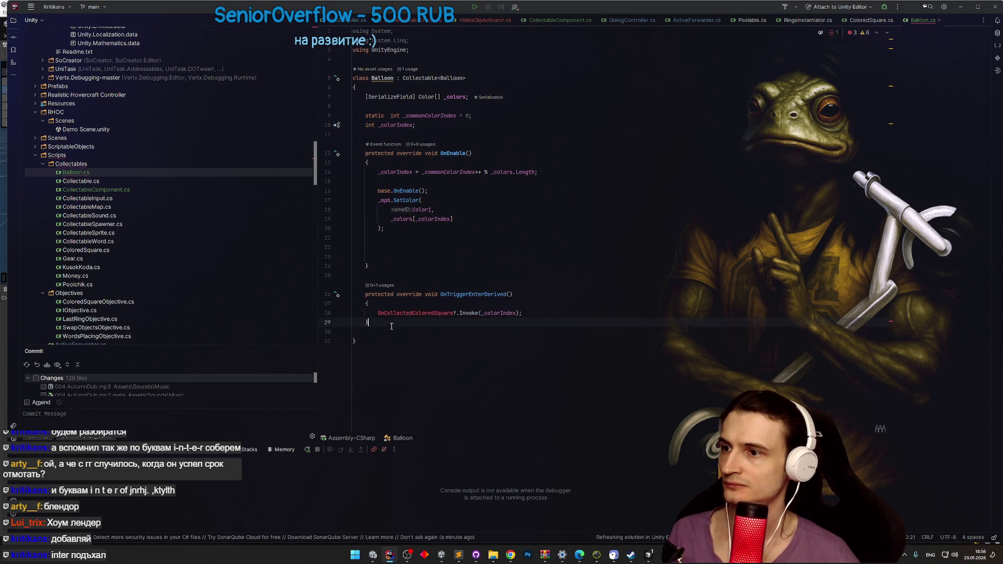
pyautogui.moveTo(427, 321); pyautogui.dragTo(470, 266)
pyautogui.press('BackSpace')
pyautogui.click(484, 242)
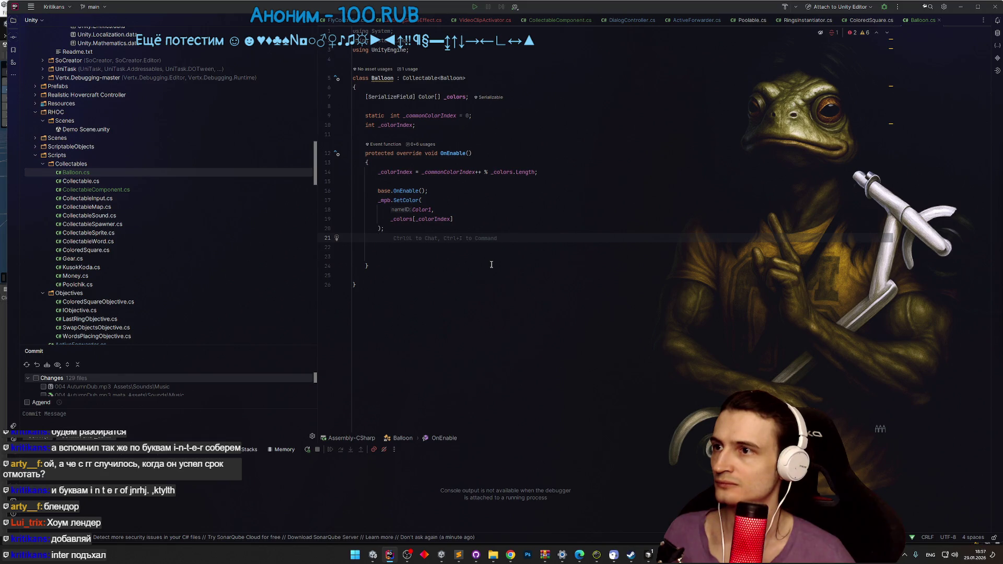
pyautogui.click(960, 8)
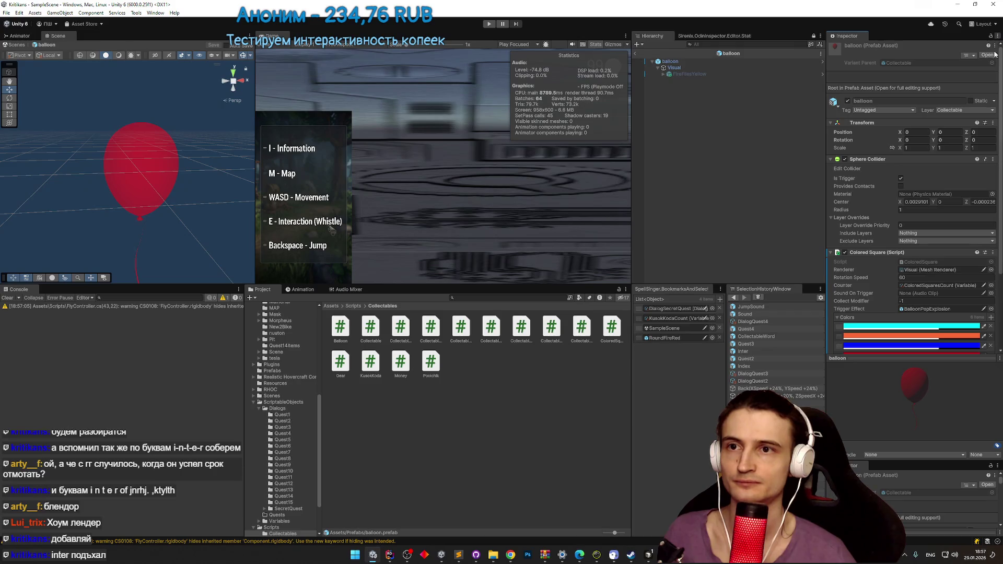
# Step: Swap the balloon's Colored Square component script to Balloon using the Inspector's Debug mode
pyautogui.scroll(-3, 967, 183)
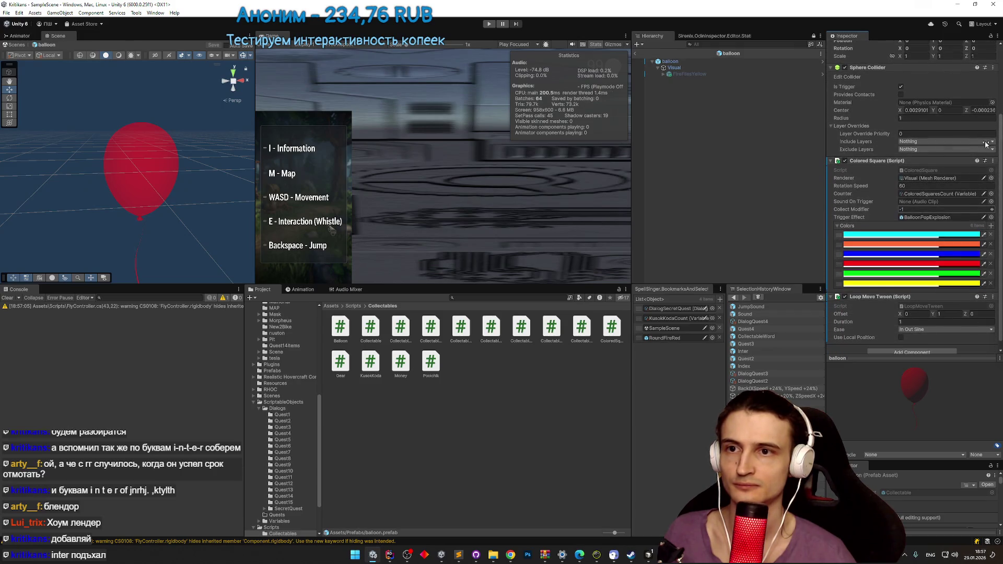
pyautogui.click(998, 36)
pyautogui.click(951, 74)
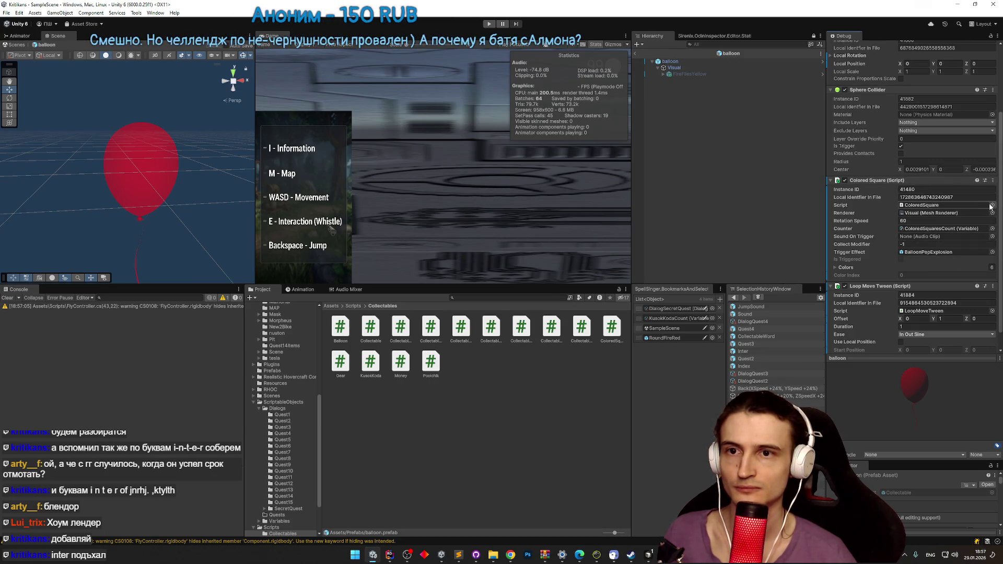
pyautogui.click(992, 204)
pyautogui.write('ballo')
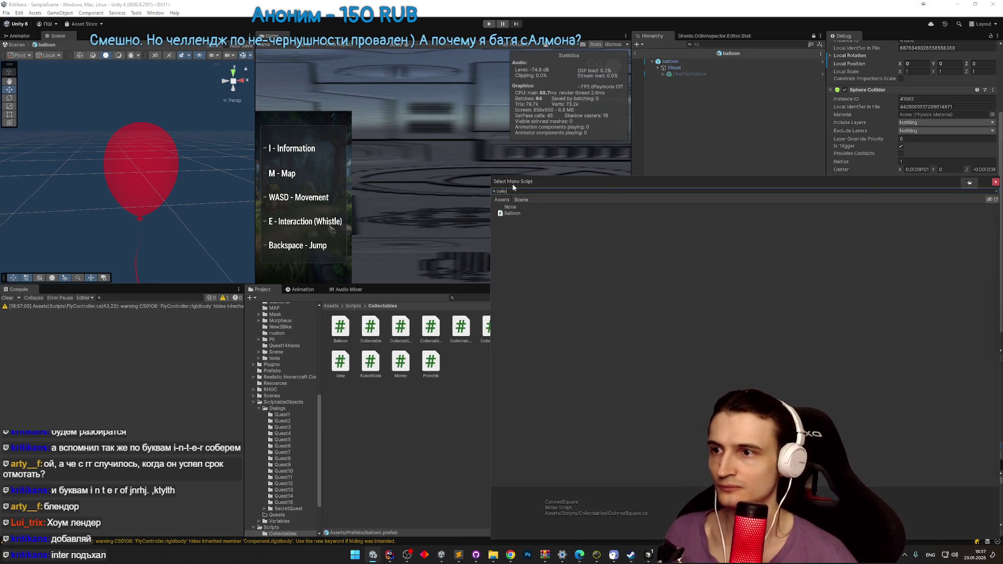
pyautogui.doubleClick(512, 214)
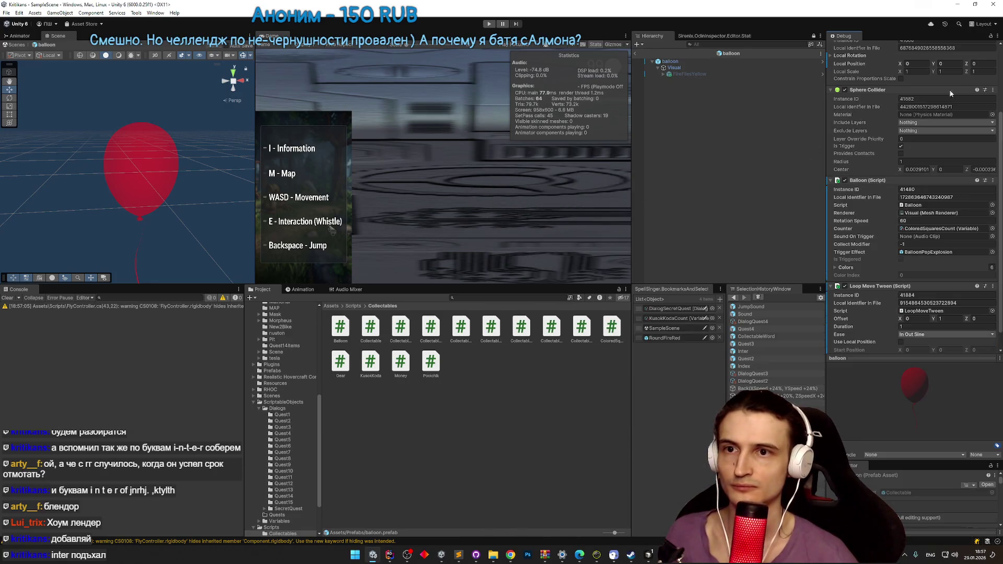
pyautogui.click(999, 35)
pyautogui.click(960, 66)
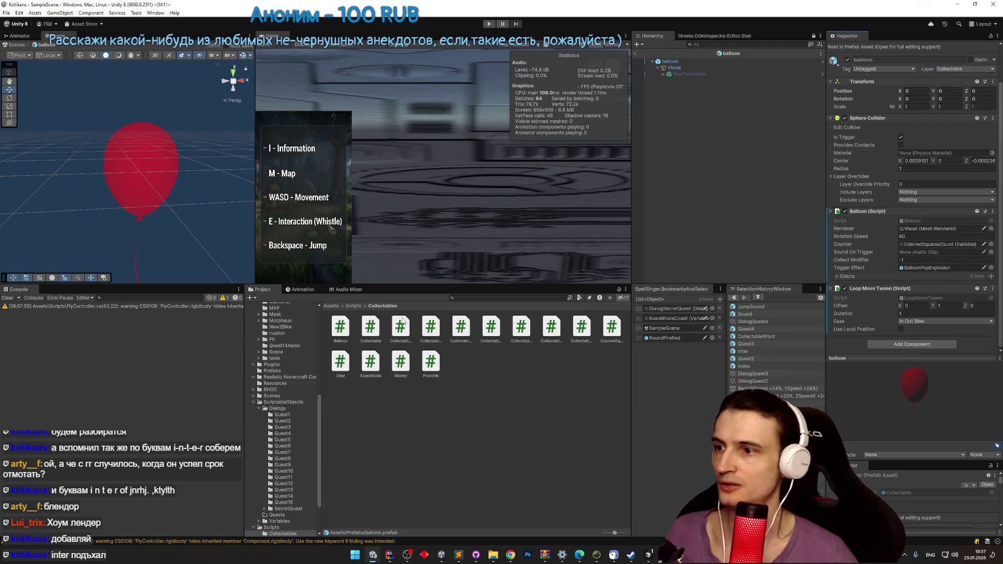
# Step: In the Prefabs folder, inspect the Bullet, Collectable, CollectableComponents, CollectableWord and ColoredSquare prefabs
pyautogui.click(332, 306)
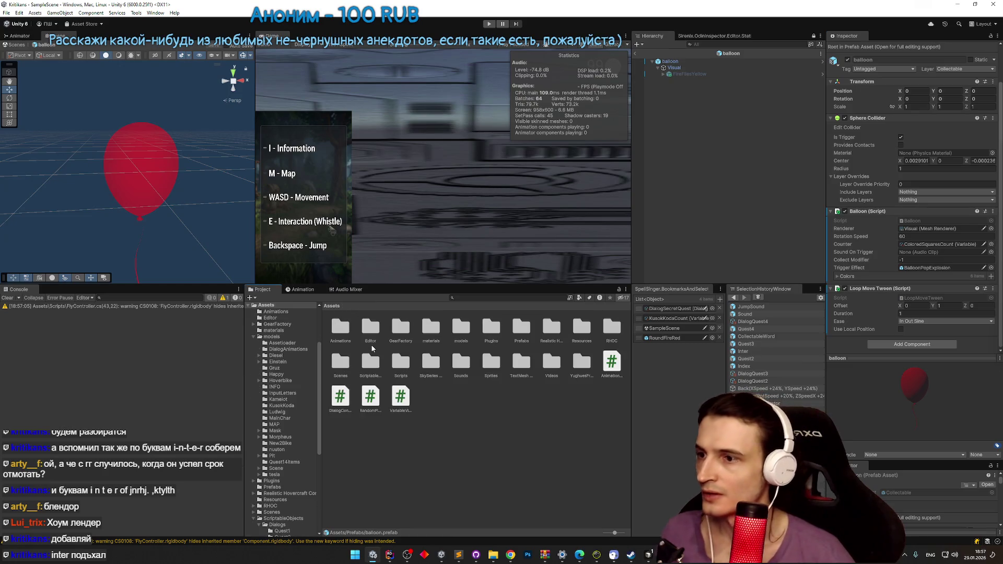
pyautogui.doubleClick(522, 329)
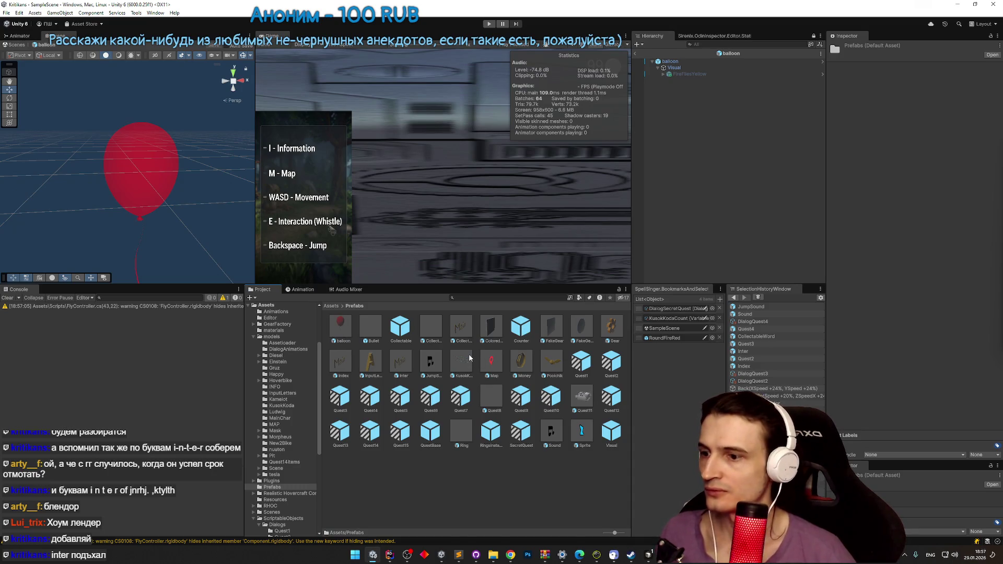
pyautogui.doubleClick(370, 328)
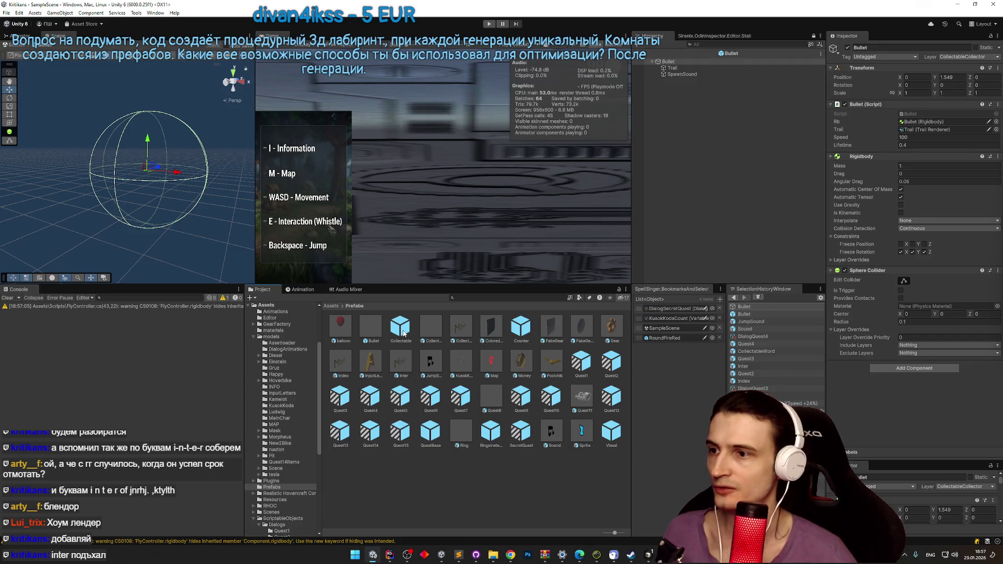
pyautogui.doubleClick(401, 329)
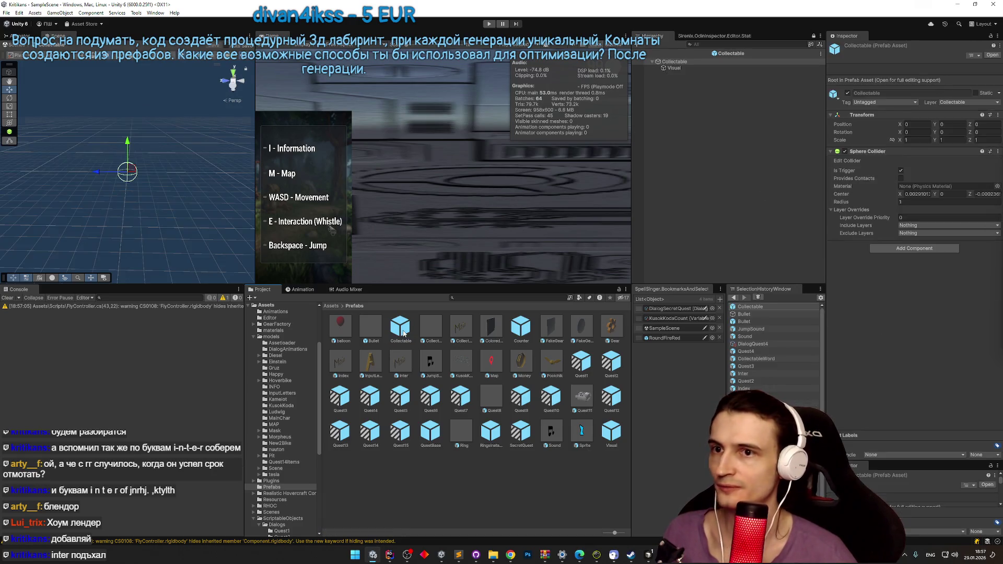
pyautogui.doubleClick(431, 334)
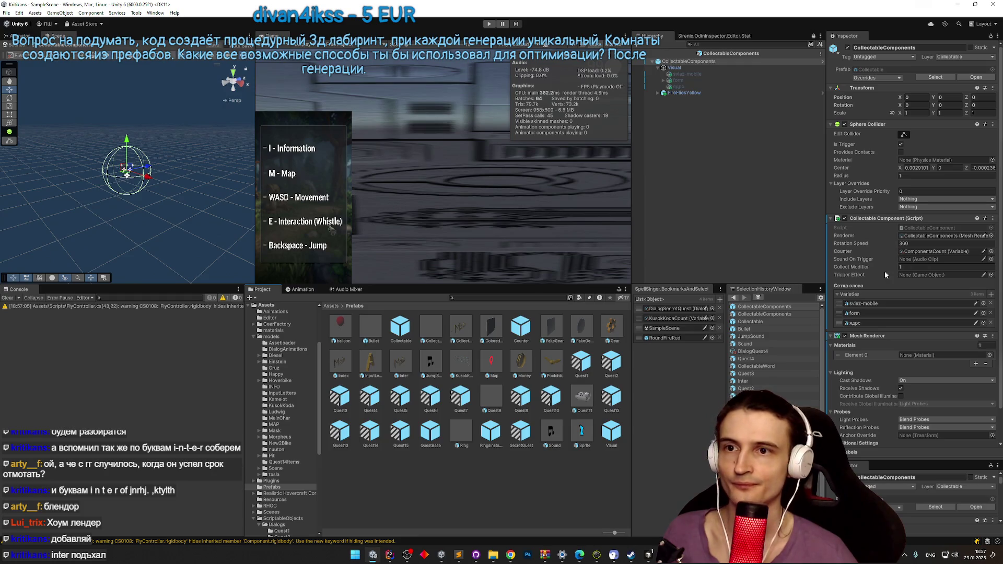
pyautogui.doubleClick(461, 328)
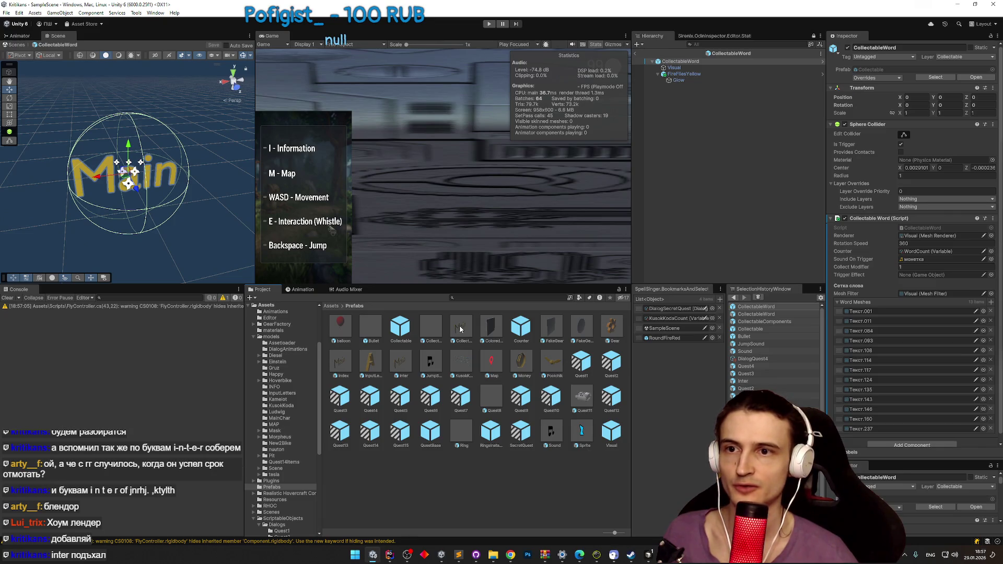
pyautogui.doubleClick(488, 328)
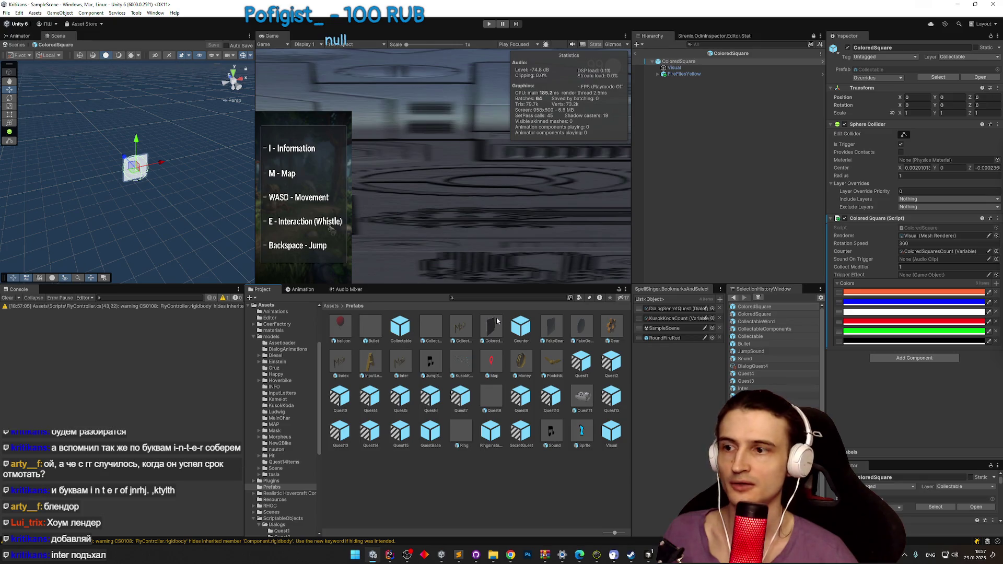
# Step: Inspect the Counter, FakeGear and FakeGear2 prefabs and open the Gear script in Rider
pyautogui.doubleClick(520, 326)
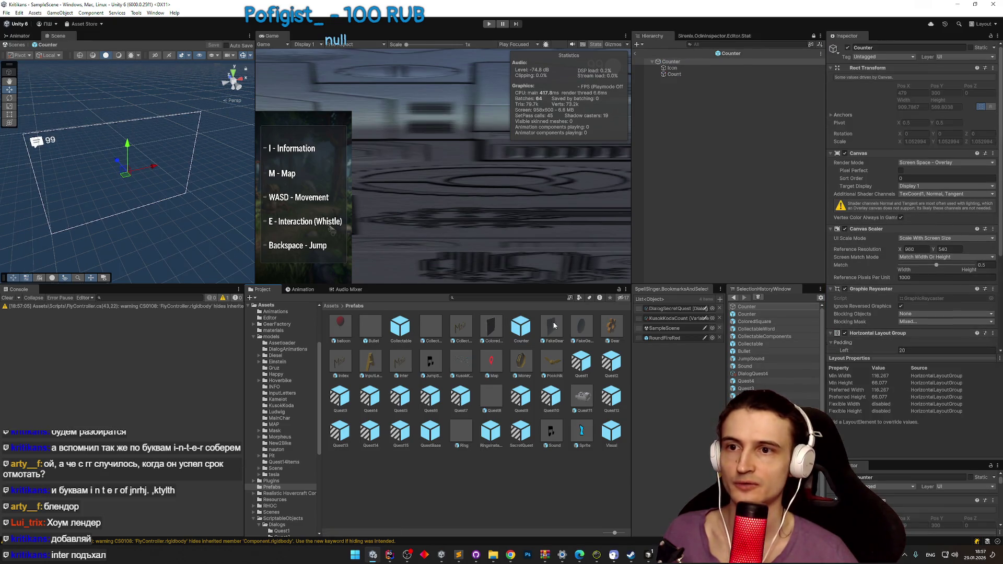
pyautogui.doubleClick(554, 326)
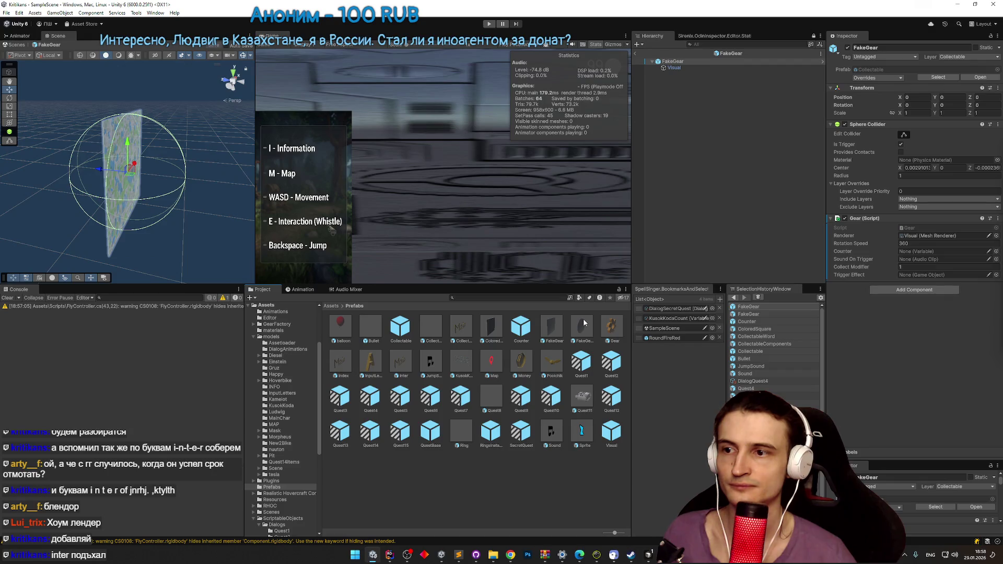
pyautogui.doubleClick(584, 323)
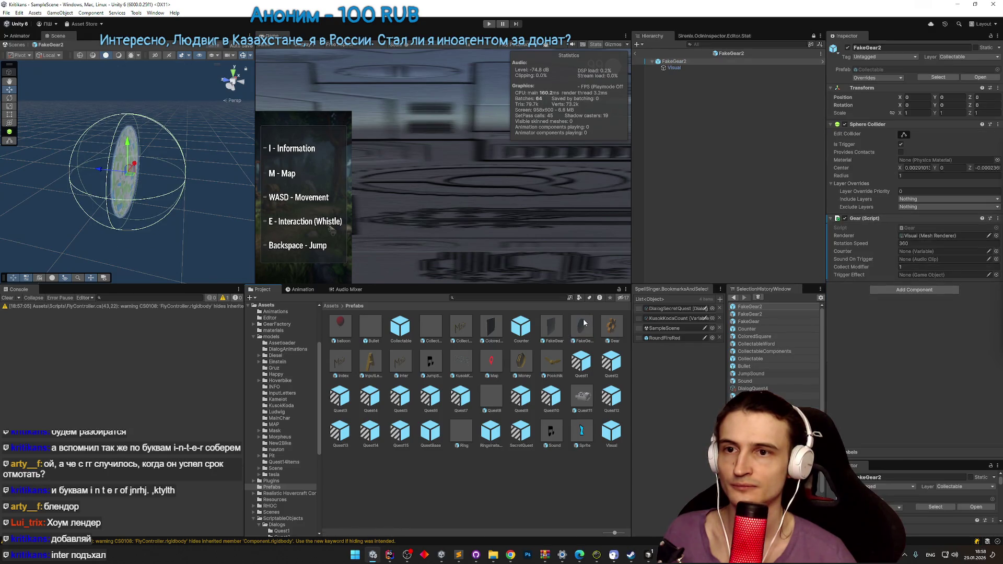
pyautogui.doubleClick(559, 329)
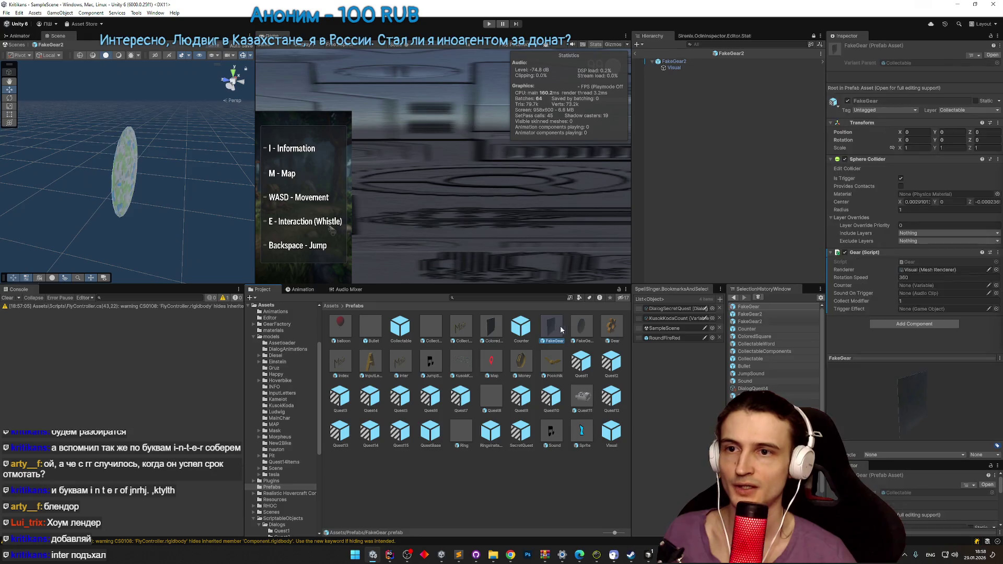
pyautogui.doubleClick(584, 328)
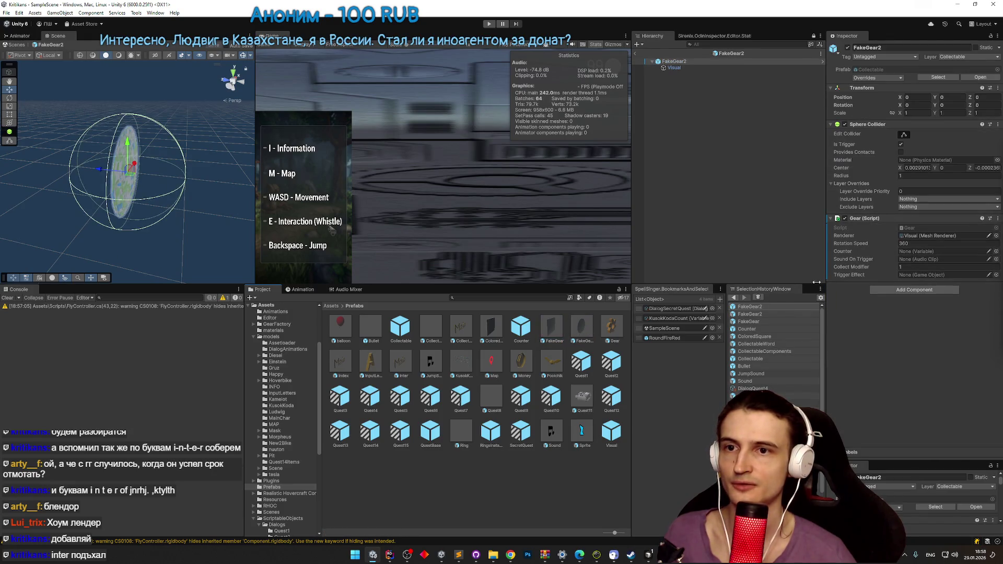
pyautogui.doubleClick(911, 228)
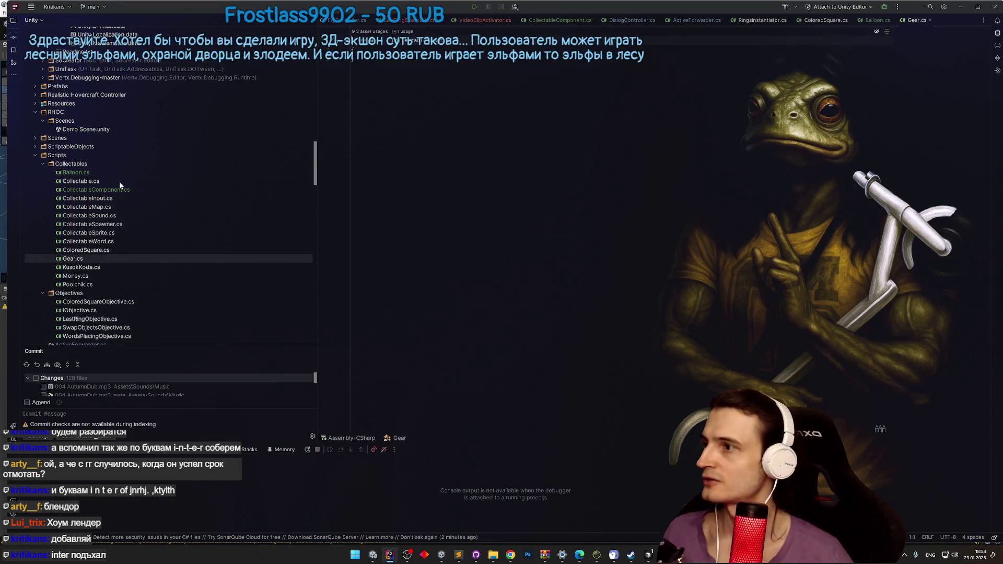
# Step: Start duplicating Gear.cs in Rider, then abandon it and return to Unity
pyautogui.click(106, 258)
pyautogui.hotkey('ctrl', 'd')
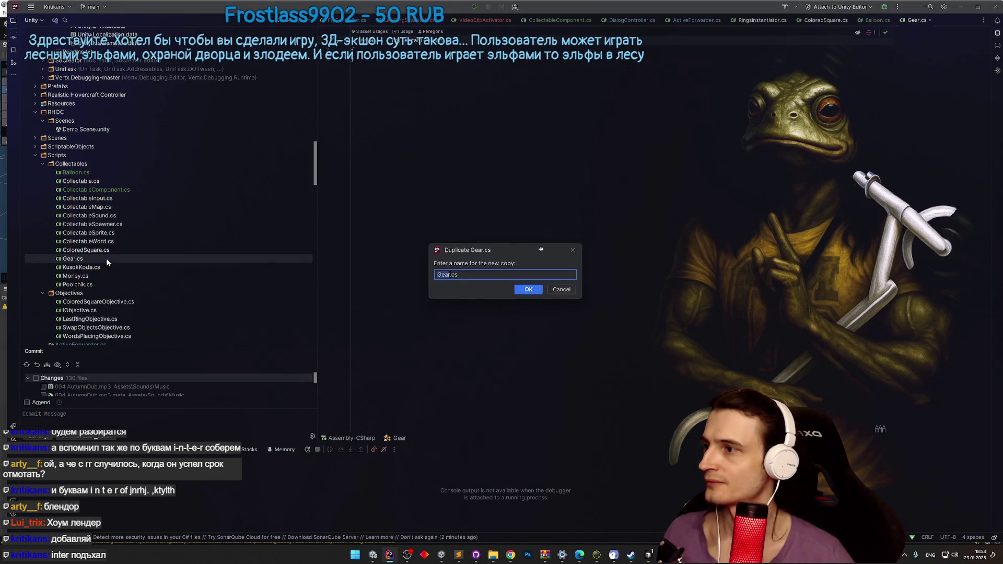
pyautogui.hotkey('alt', 'Tab')
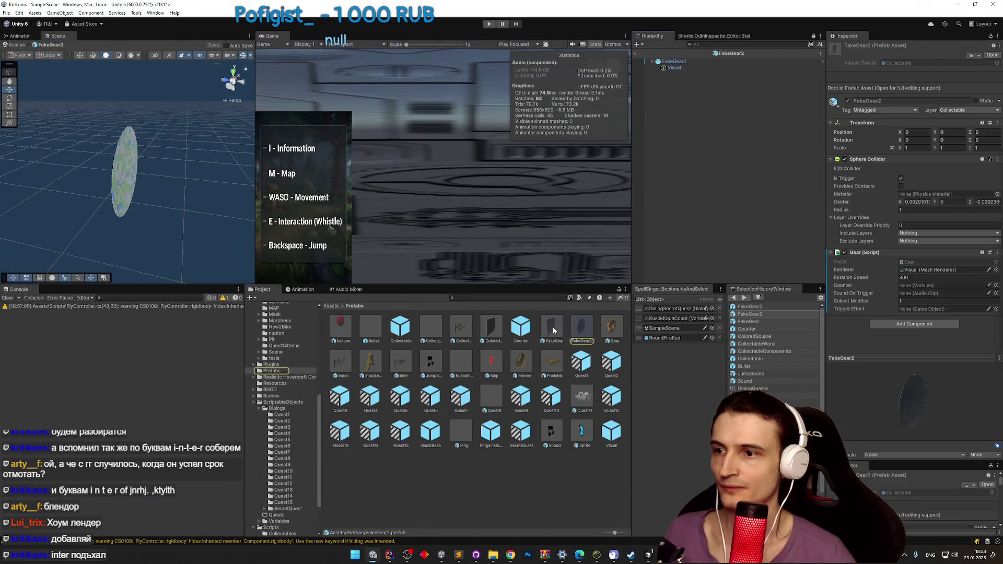
# Step: Recheck the FakeGear and FakeGear2 prefabs, then bring Rider back to the front
pyautogui.doubleClick(565, 331)
pyautogui.doubleClick(577, 329)
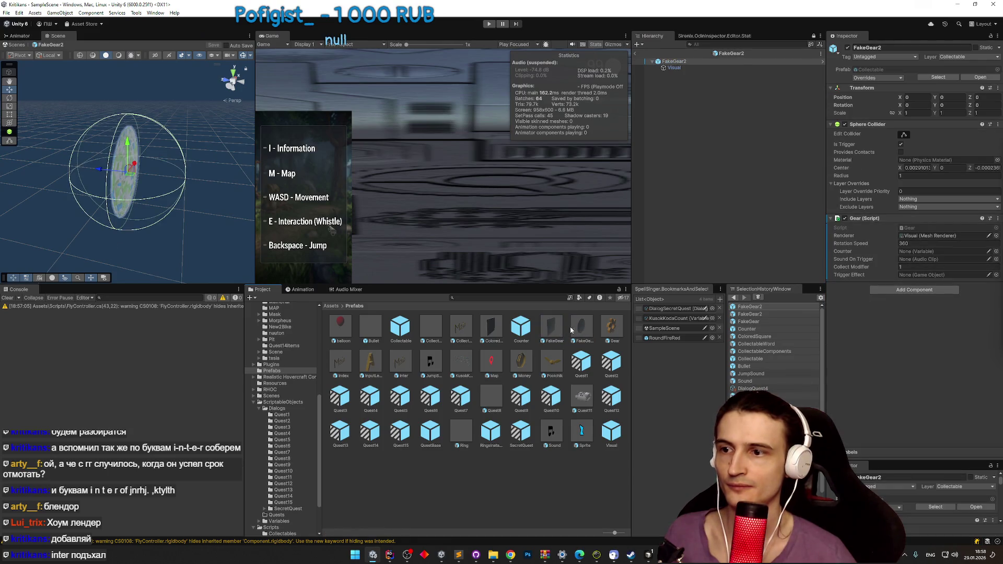
pyautogui.doubleClick(551, 328)
pyautogui.doubleClick(575, 328)
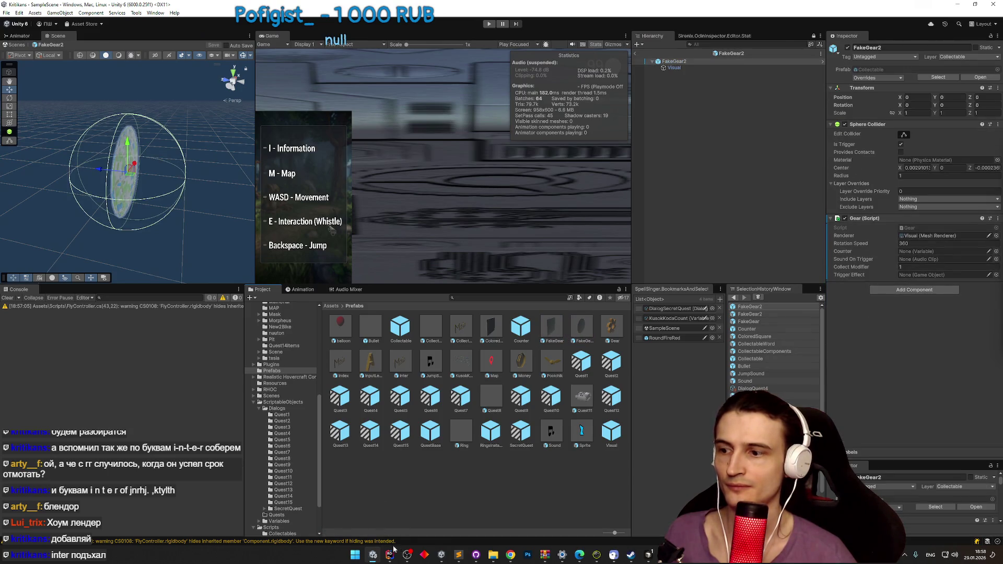
pyautogui.click(395, 555)
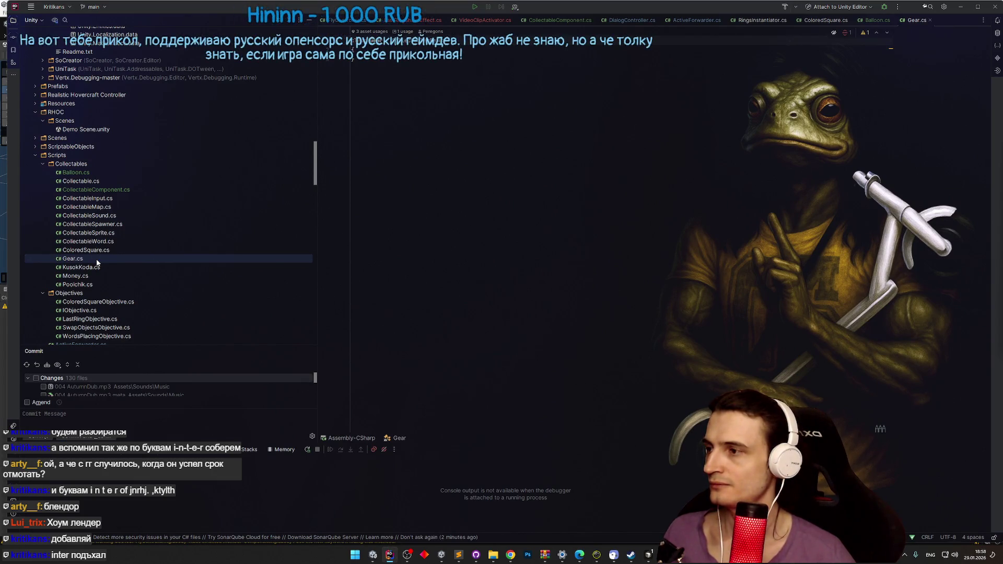
# Step: Duplicate Gear.cs as FakeGear.cs and add the new file to Git
pyautogui.hotkey('ctrl', 'f')
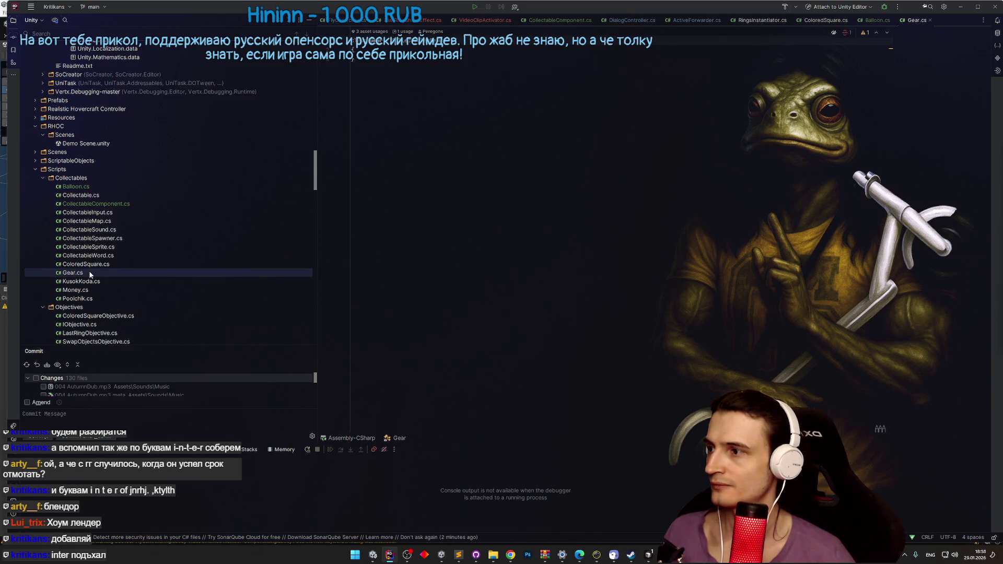
pyautogui.hotkey('ctrl', 'd')
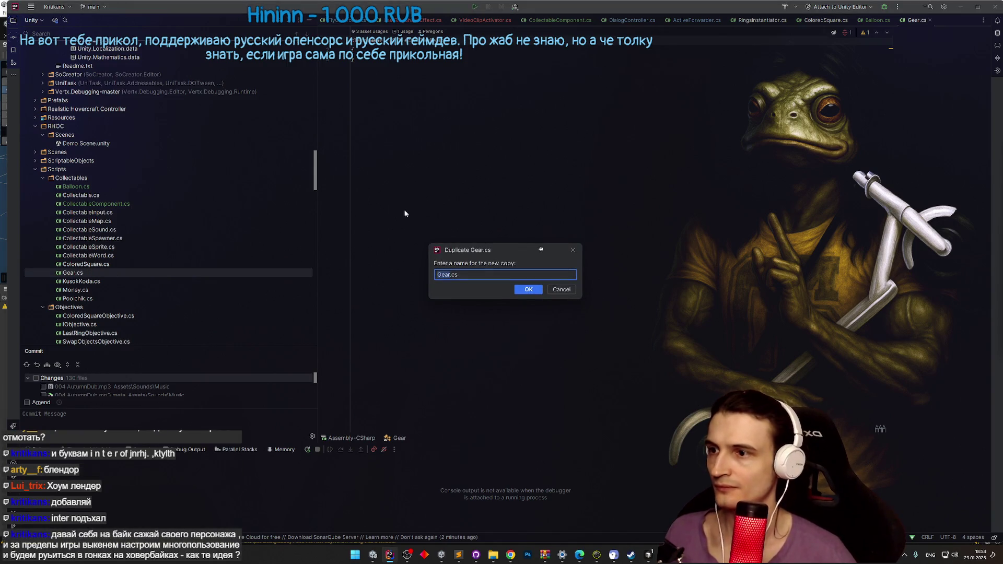
pyautogui.write('FakeGear')
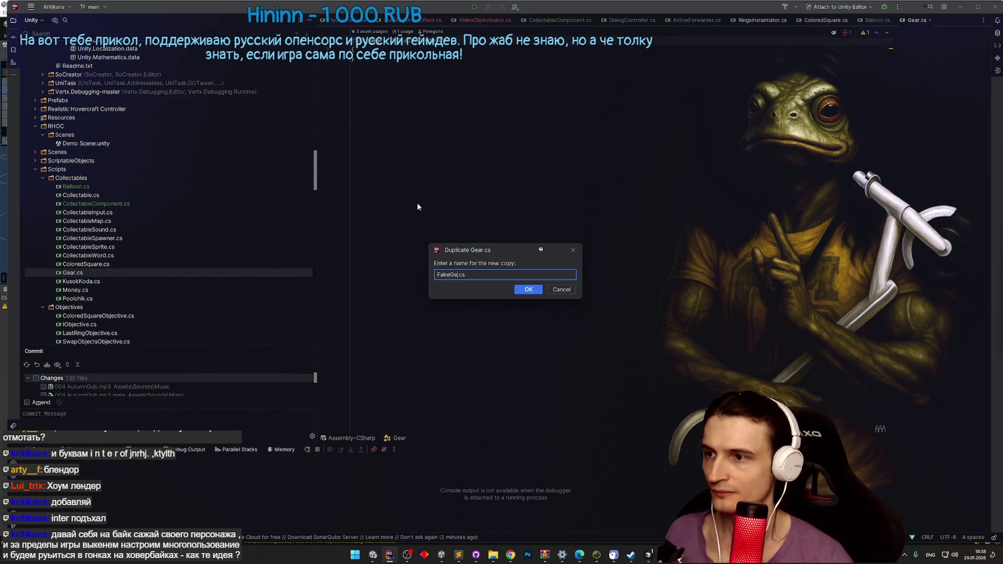
pyautogui.press('Return')
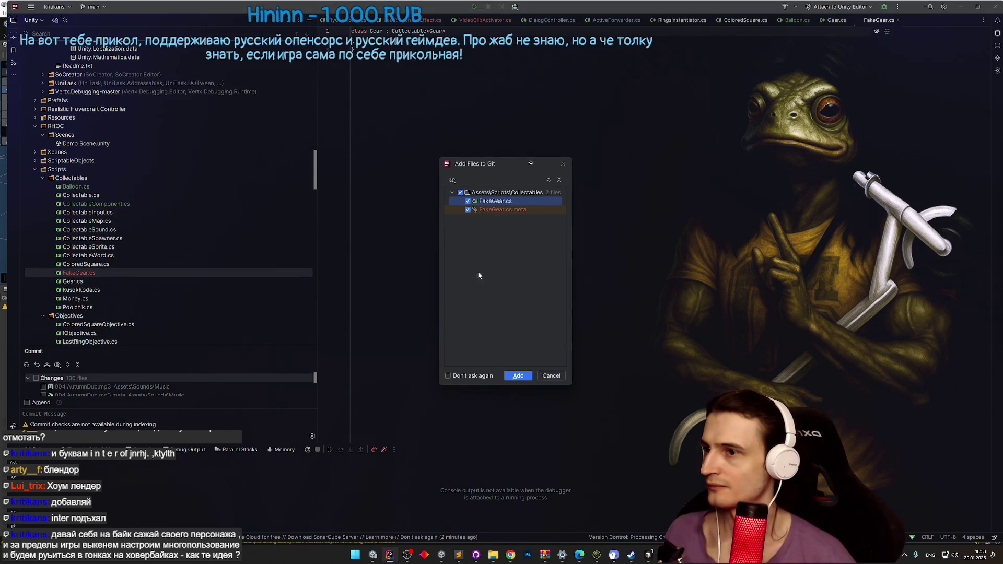
pyautogui.click(519, 376)
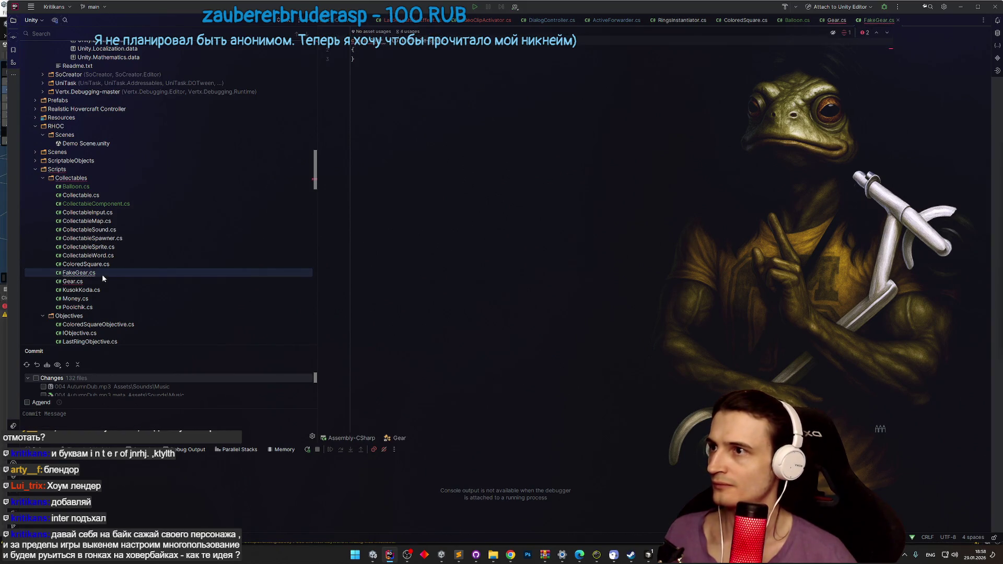
# Step: Rename FakeGear.cs to FakeGear1.cs, renaming its class to FakeGear1
pyautogui.hotkey('shift', 'F6')
pyautogui.press('Left')
pyautogui.press('Left')
pyautogui.press('Left')
pyautogui.write('1')
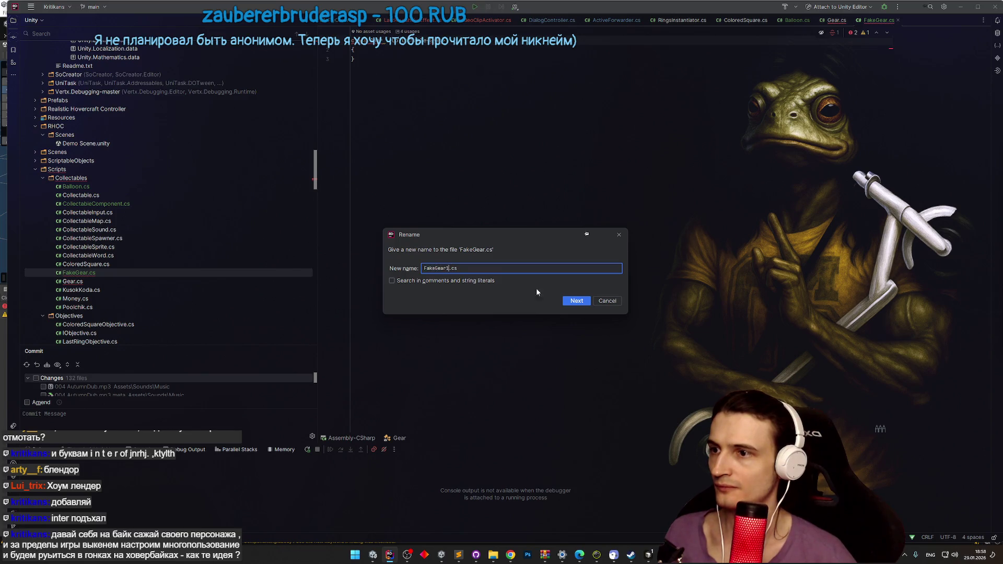
pyautogui.click(576, 301)
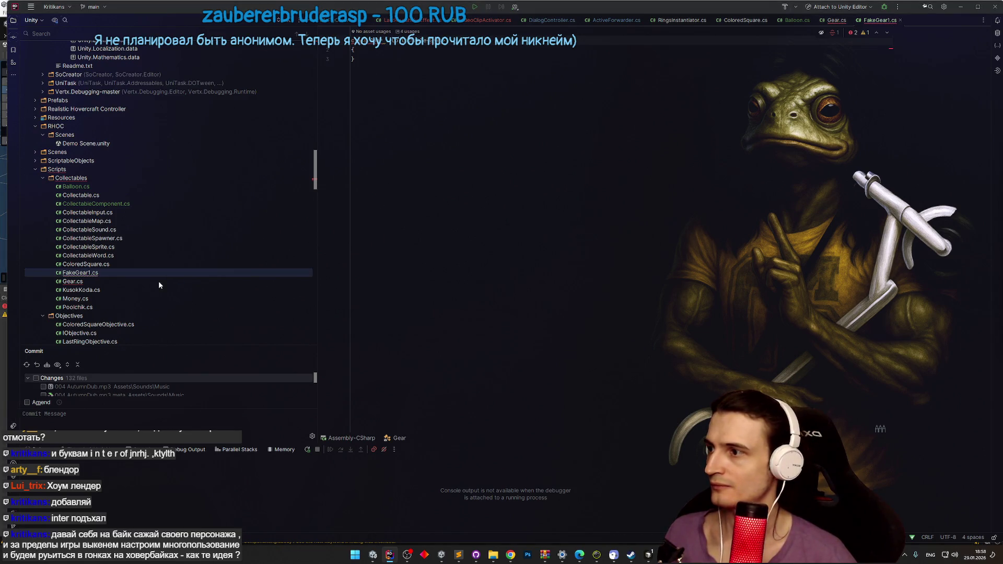
pyautogui.hotkey('shift', 'F6')
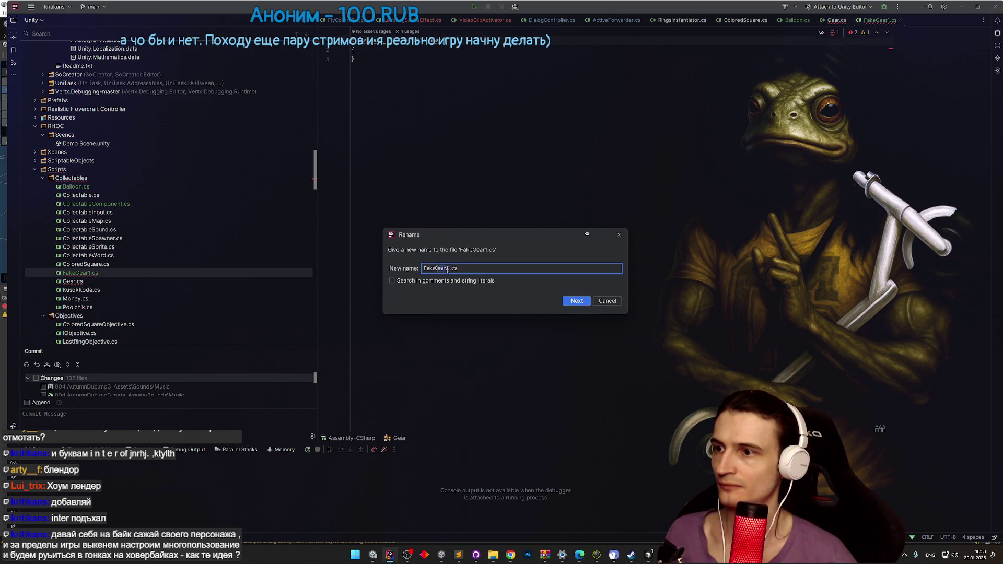
pyautogui.click(594, 301)
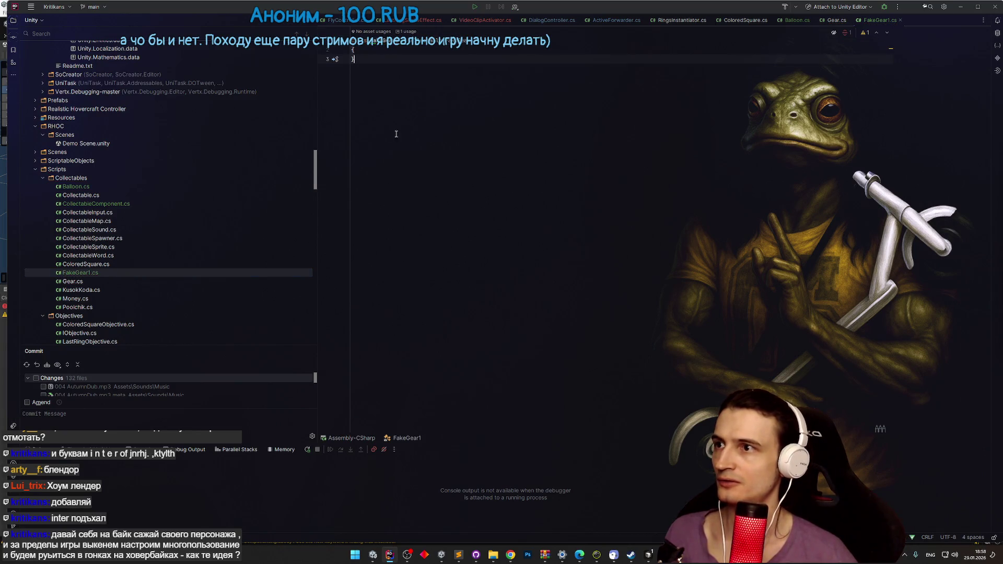
# Step: Duplicate FakeGear1.cs as a new script named FakeGear2.cs
pyautogui.click(114, 274)
pyautogui.hotkey('ctrl', 'd')
pyautogui.write('FakeGear2.cs')
pyautogui.click(519, 290)
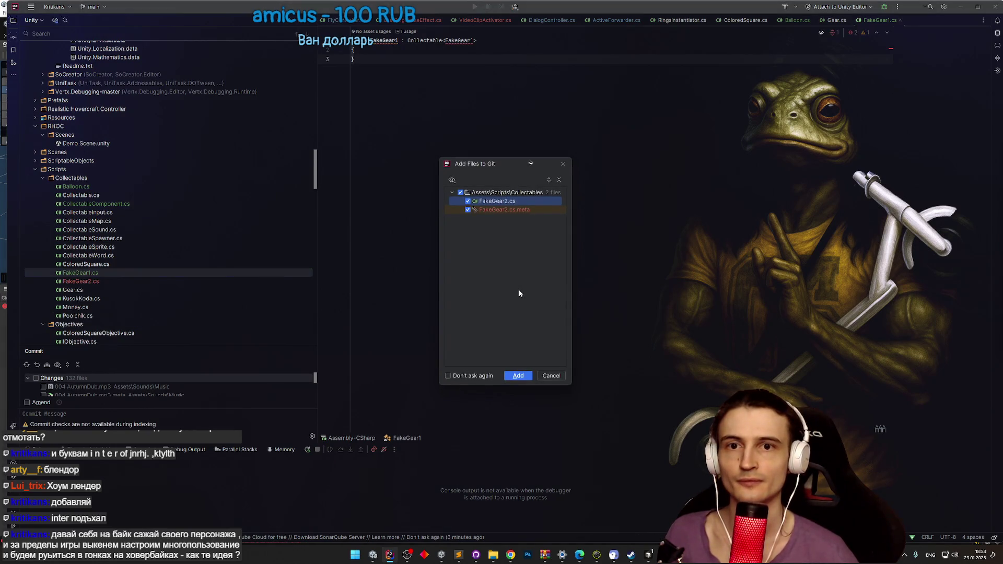
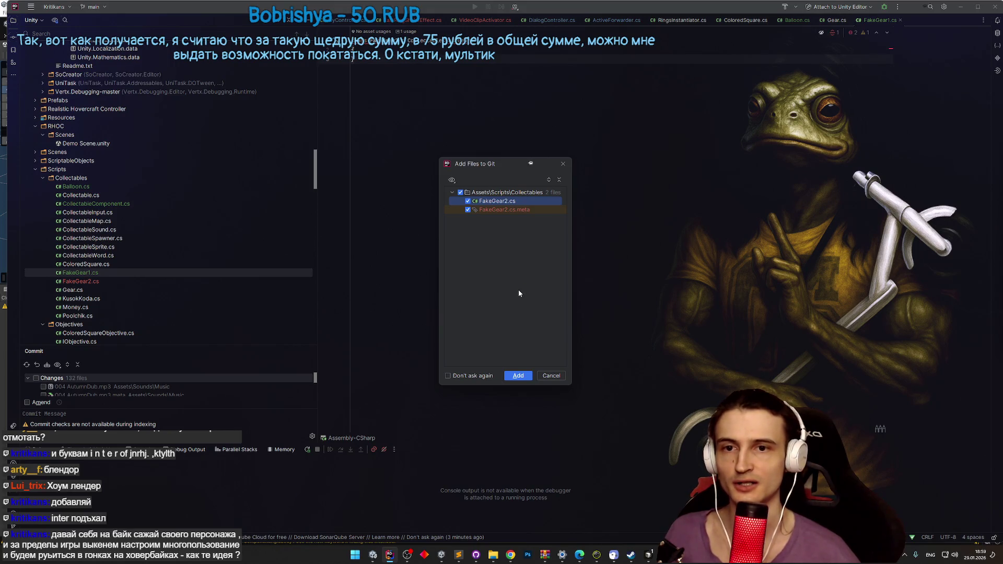
# Step: Add FakeGear2.cs to Git and rename its class to FakeGear2
pyautogui.click(519, 374)
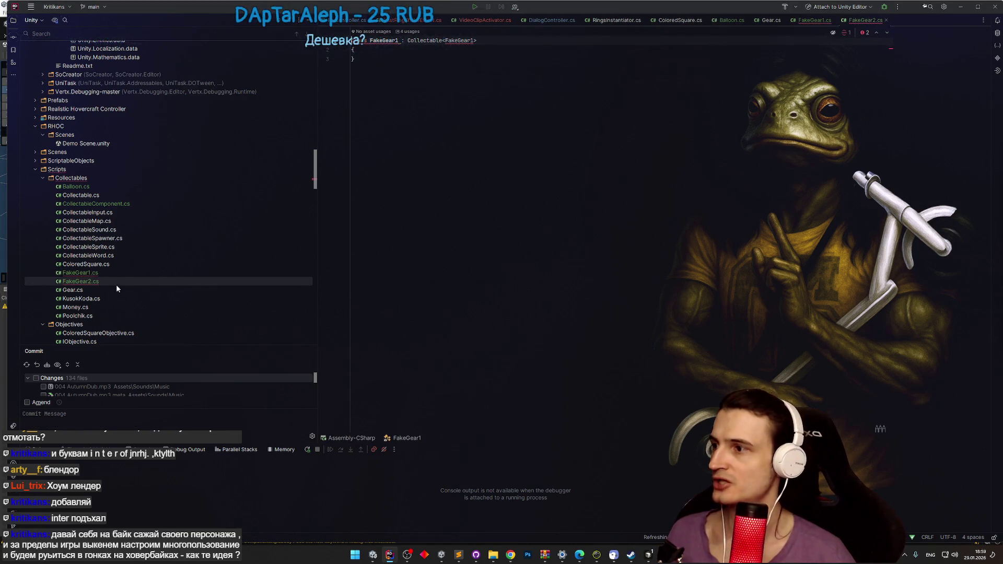
pyautogui.hotkey('shift', 'F6')
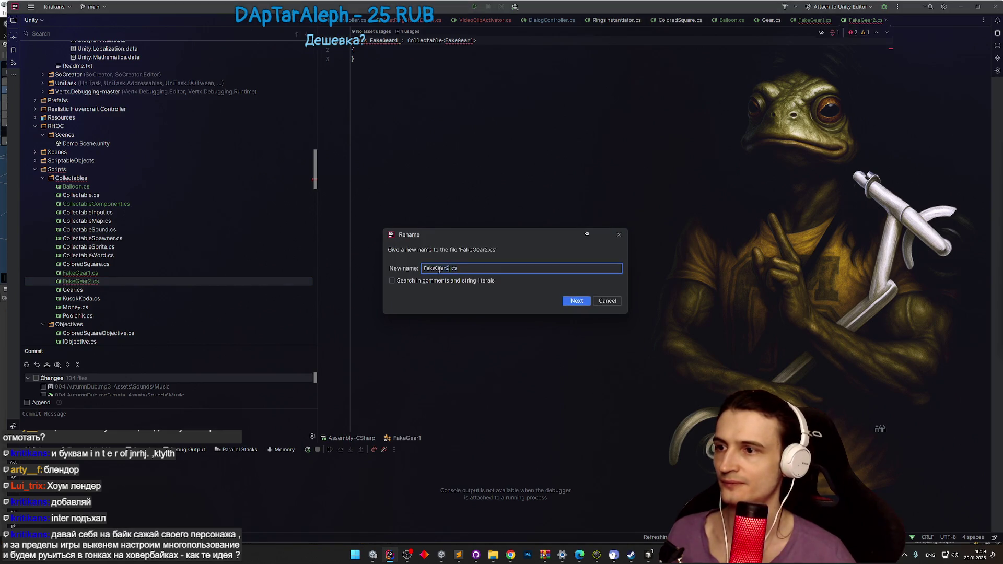
pyautogui.press('Return')
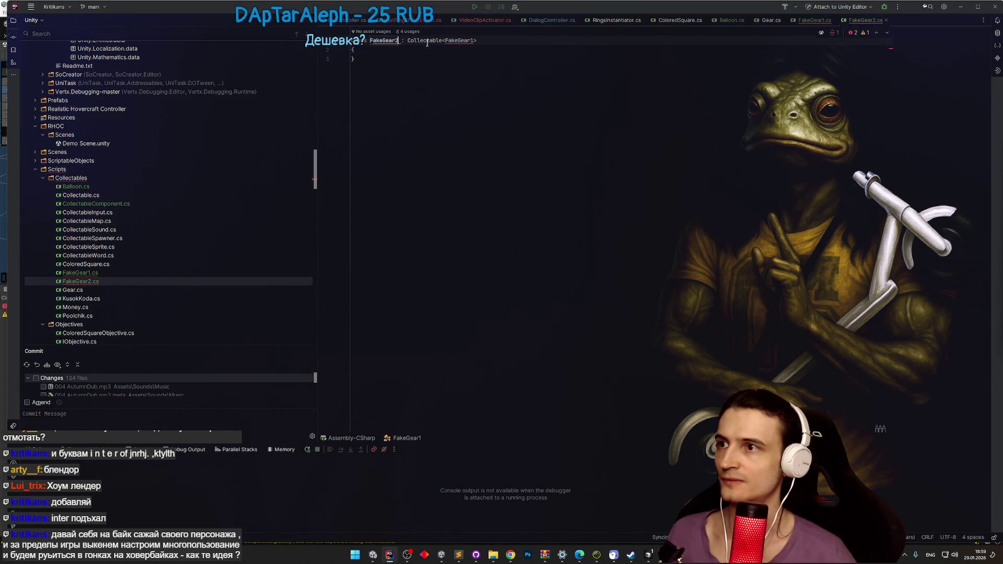
pyautogui.click(444, 92)
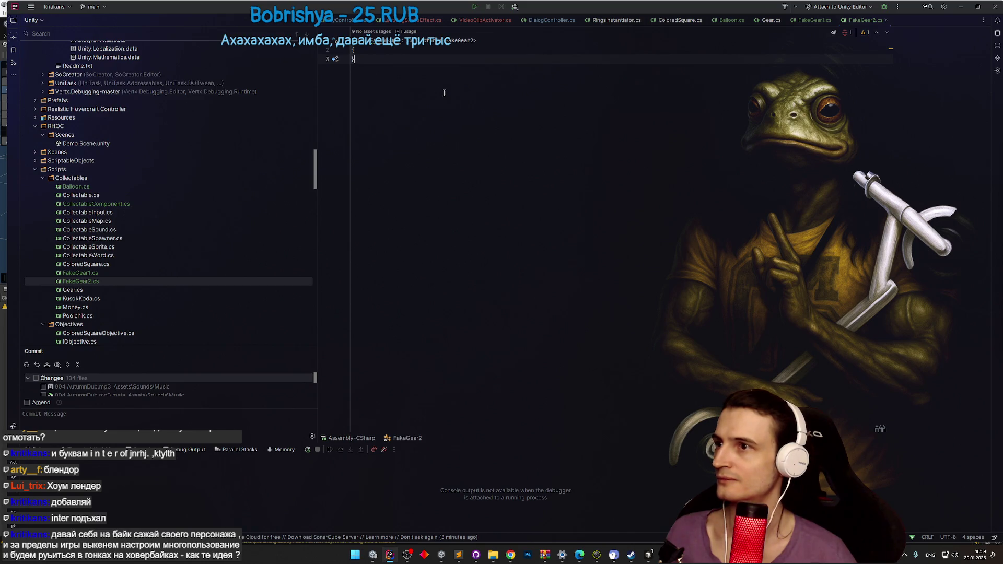
pyautogui.click(961, 7)
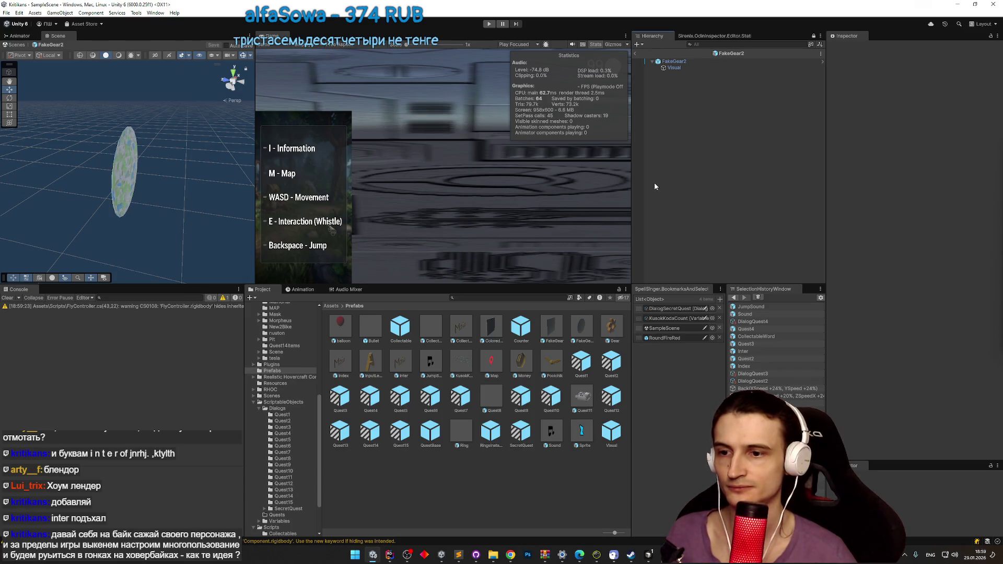
# Step: Open the FakeGear2 prefab and switch the Inspector to Debug mode
pyautogui.click(636, 53)
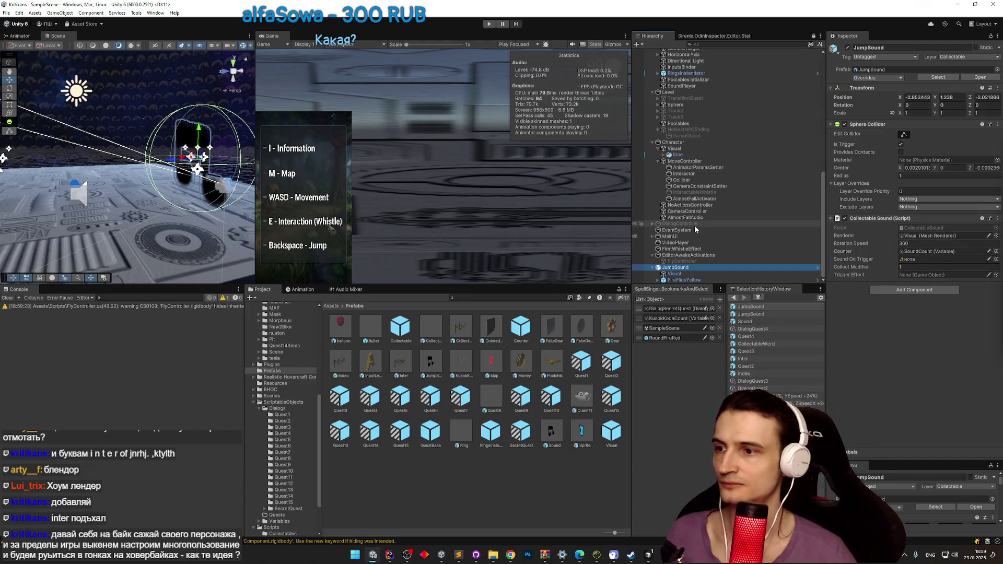
pyautogui.scroll(3, 740, 235)
pyautogui.scroll(-3, 739, 233)
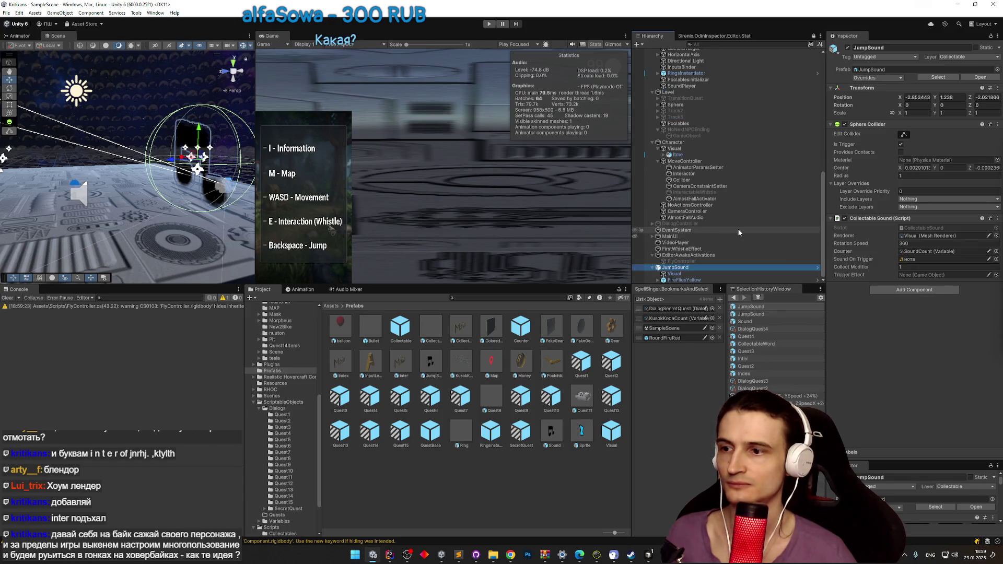
pyautogui.click(605, 326)
pyautogui.doubleClick(605, 326)
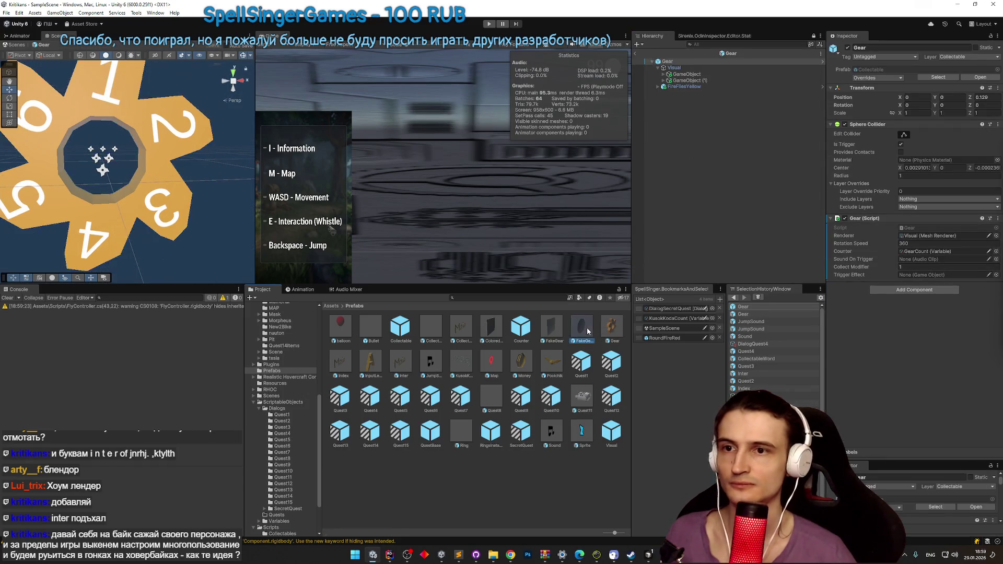
pyautogui.doubleClick(587, 328)
pyautogui.click(998, 35)
pyautogui.click(898, 53)
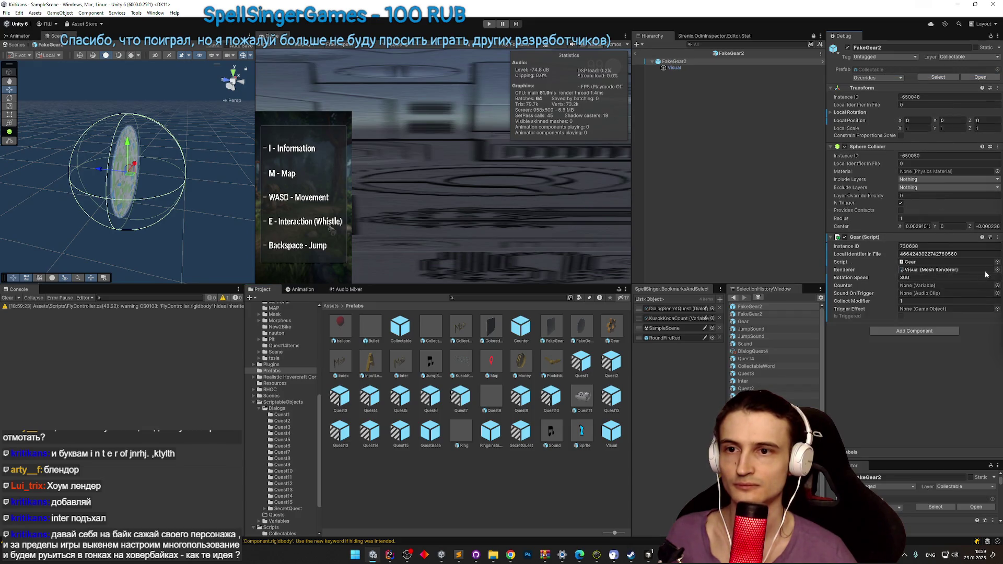
# Step: Set the FakeGear2 prefab's Script field to FakeGear2
pyautogui.click(998, 262)
pyautogui.write('fakege')
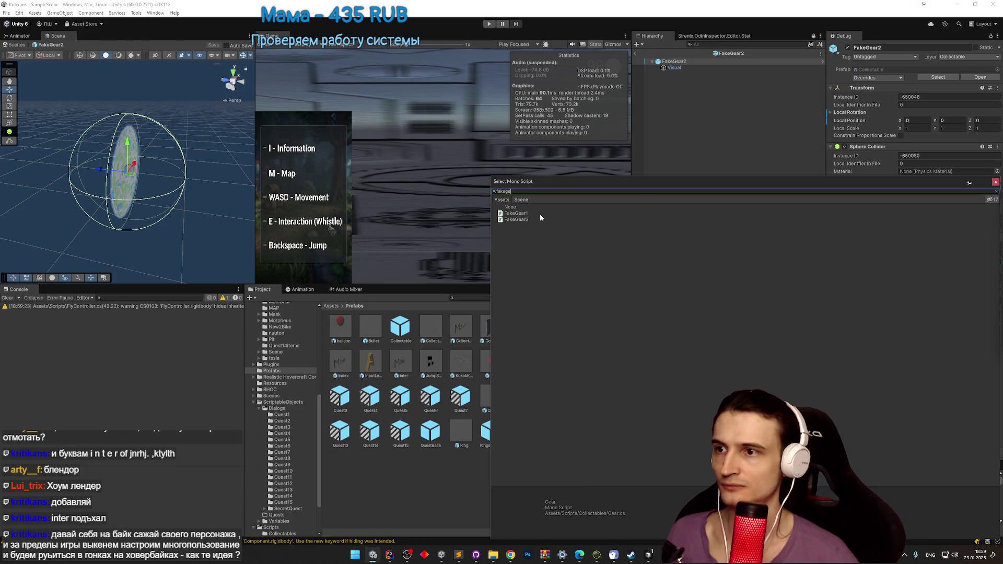
pyautogui.doubleClick(540, 214)
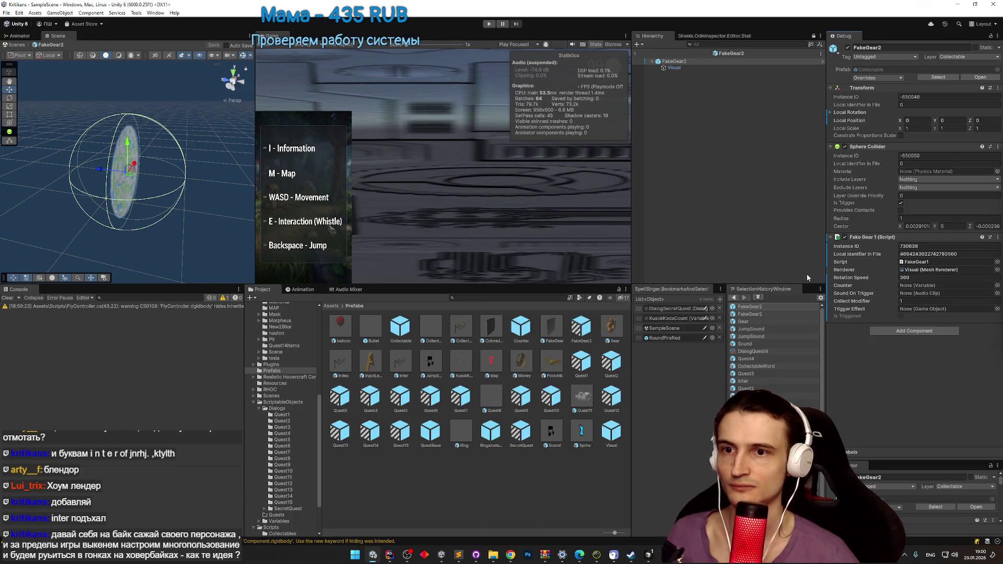
pyautogui.click(997, 262)
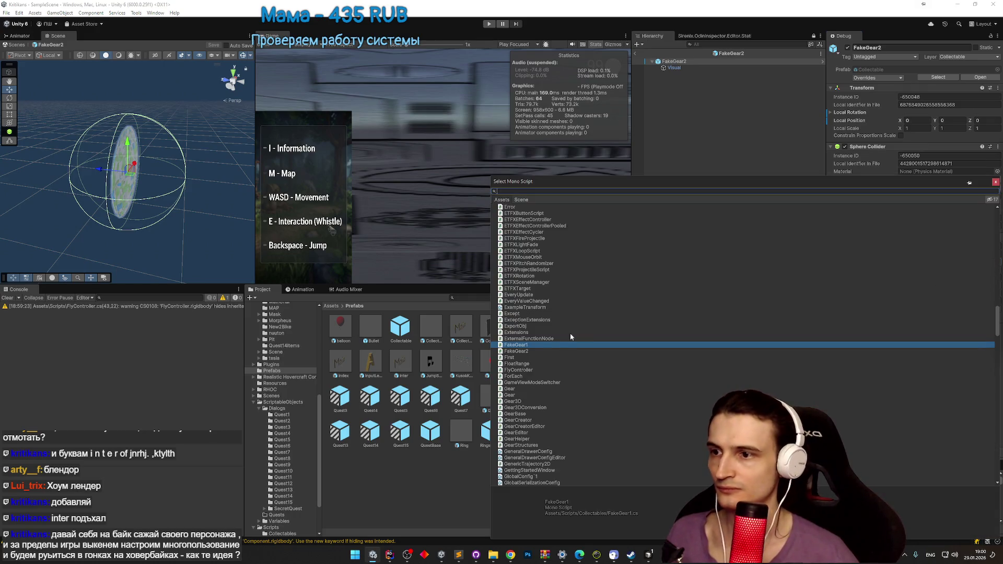
pyautogui.doubleClick(534, 351)
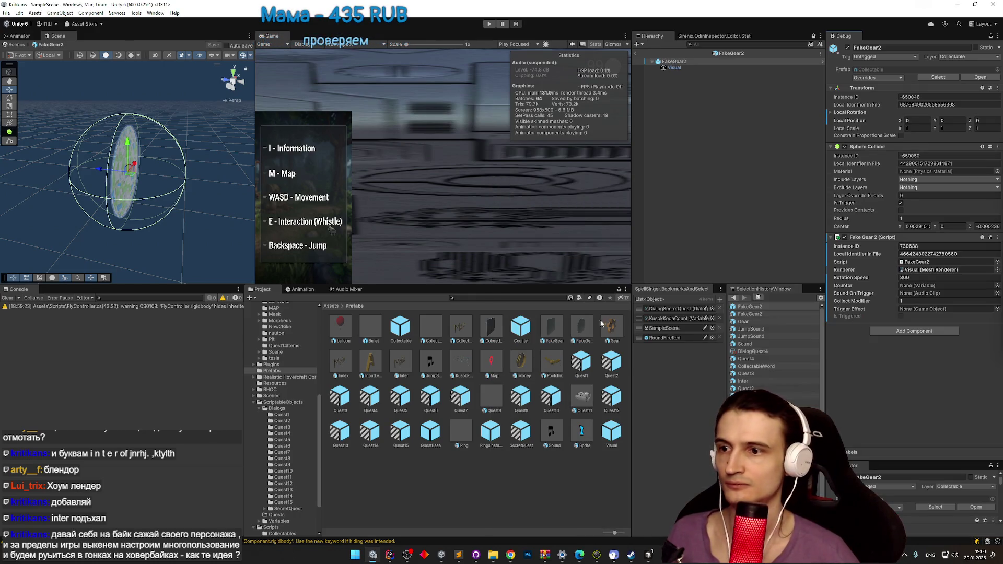
# Step: Set the FakeGear prefab's Script to FakeGear1, then recheck the FakeGear2 and Gear prefabs
pyautogui.doubleClick(553, 327)
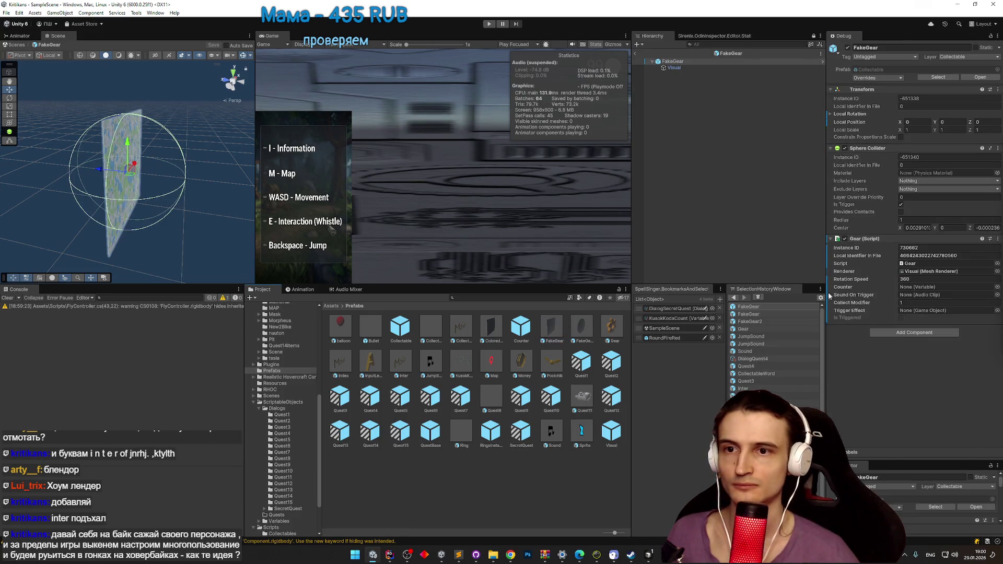
pyautogui.click(997, 263)
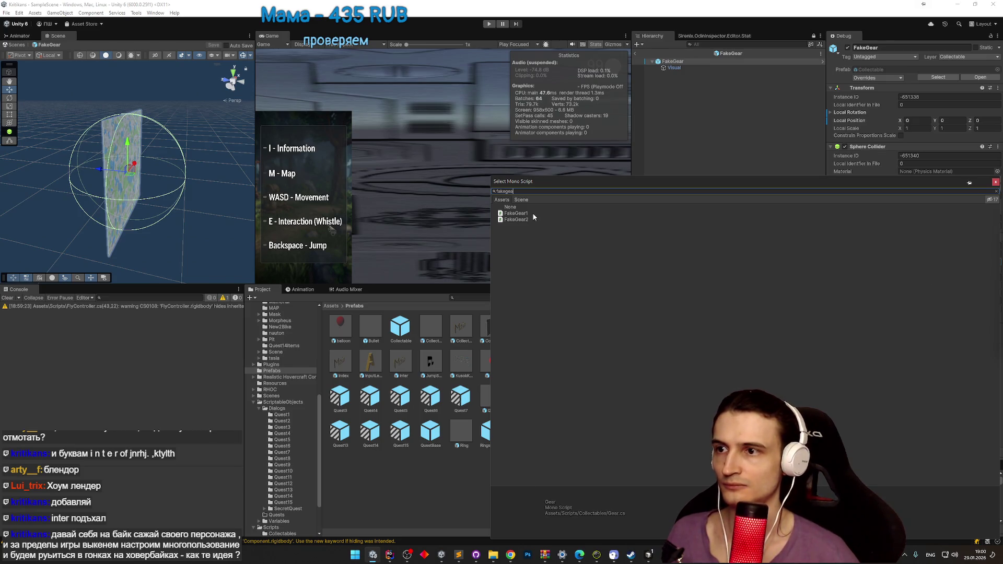
pyautogui.doubleClick(532, 213)
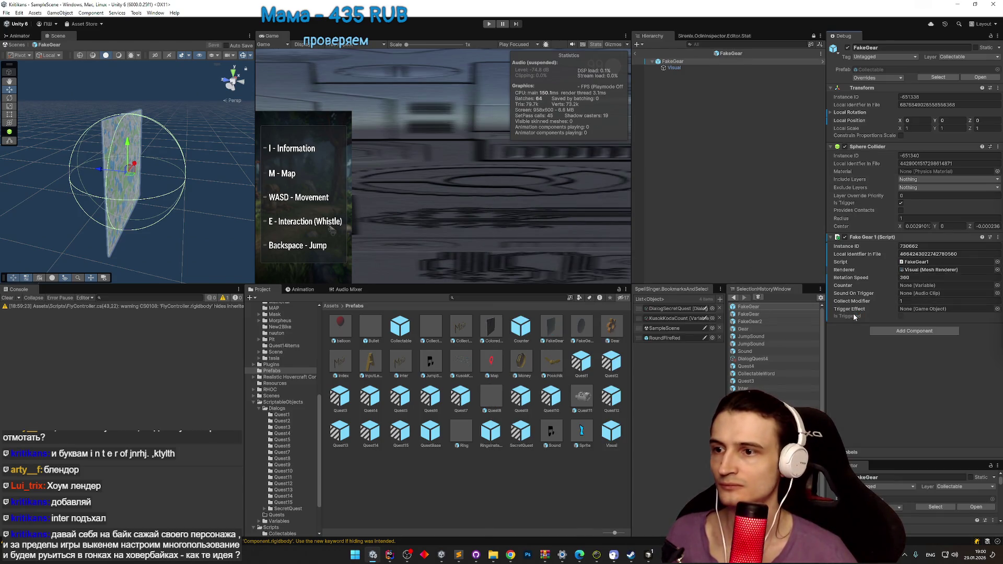
pyautogui.doubleClick(582, 327)
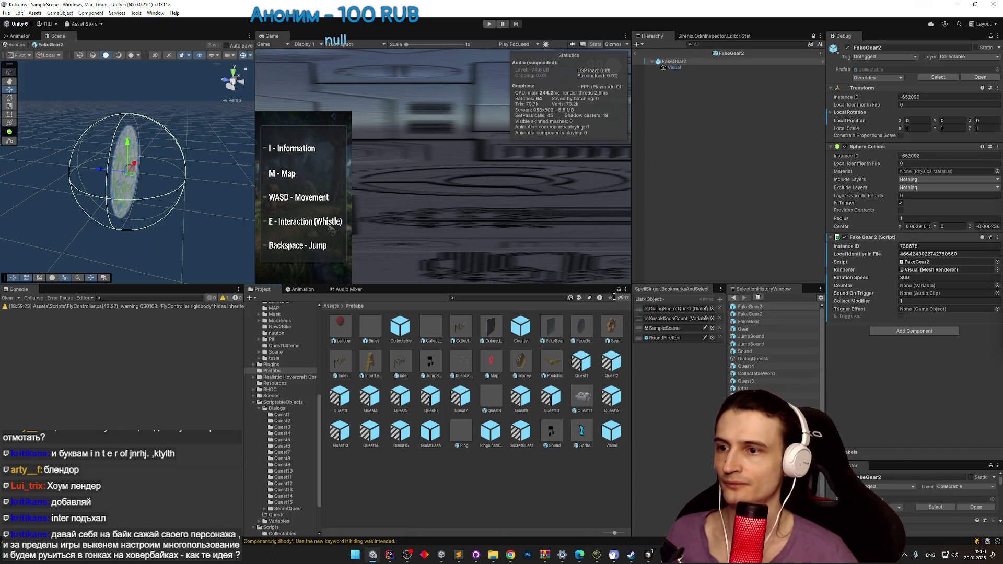
pyautogui.doubleClick(615, 326)
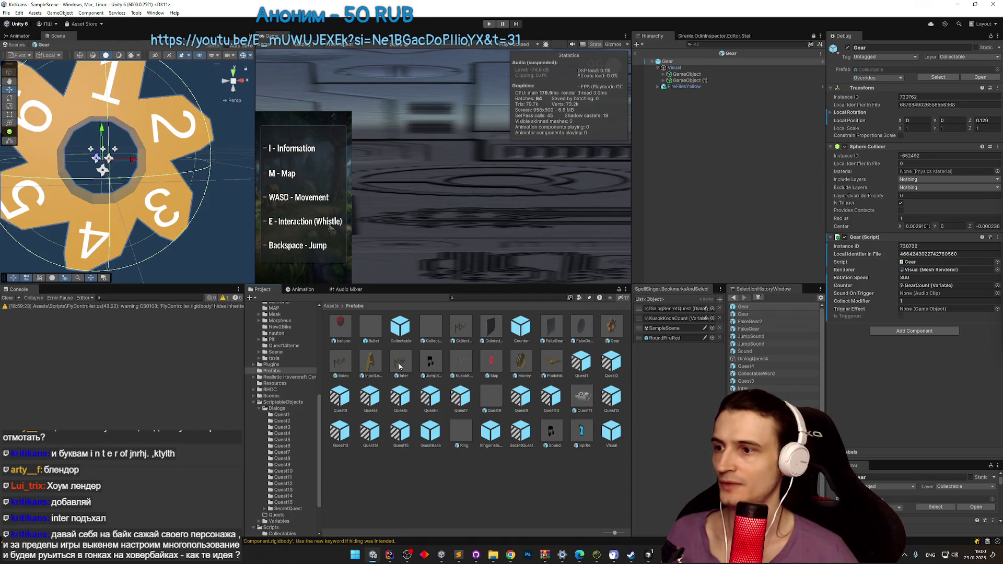
# Step: Open the Index prefab and its CollectableWord script in Rider
pyautogui.doubleClick(345, 367)
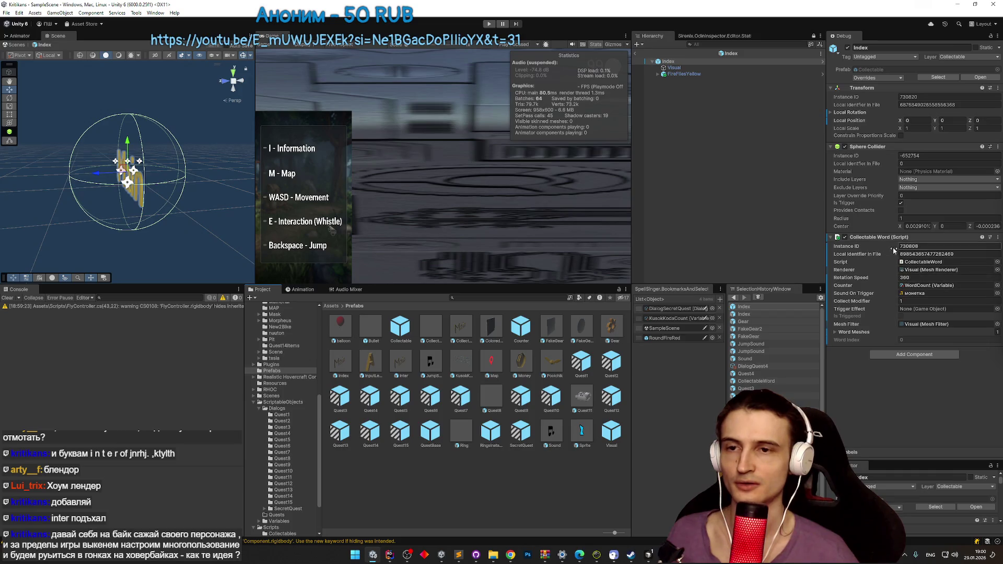
pyautogui.click(918, 263)
pyautogui.doubleClick(917, 262)
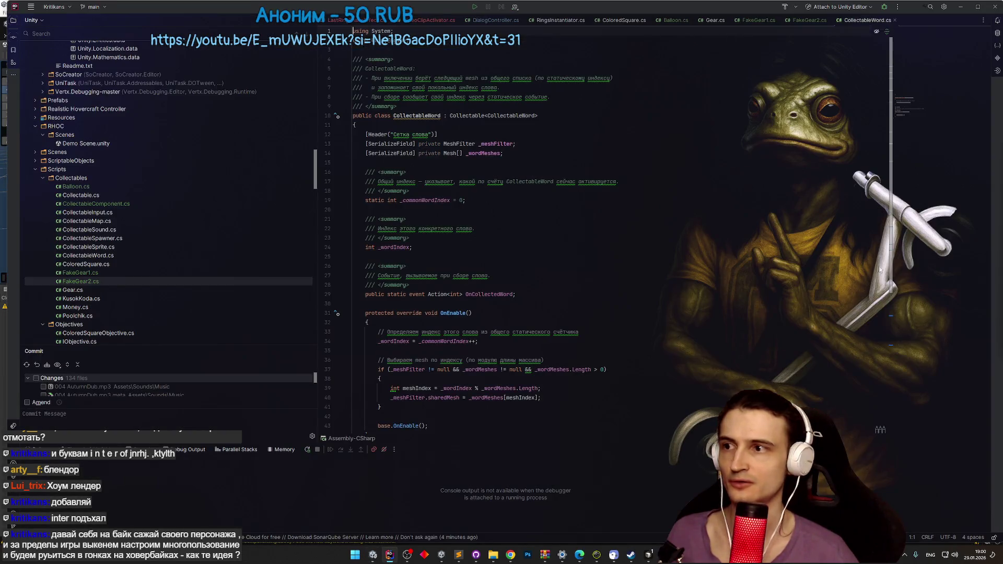
# Step: Duplicate CollectableWord.cs as CollectableIndex.cs and add it to Git
pyautogui.click(83, 256)
pyautogui.hotkey('ctrl', 'd')
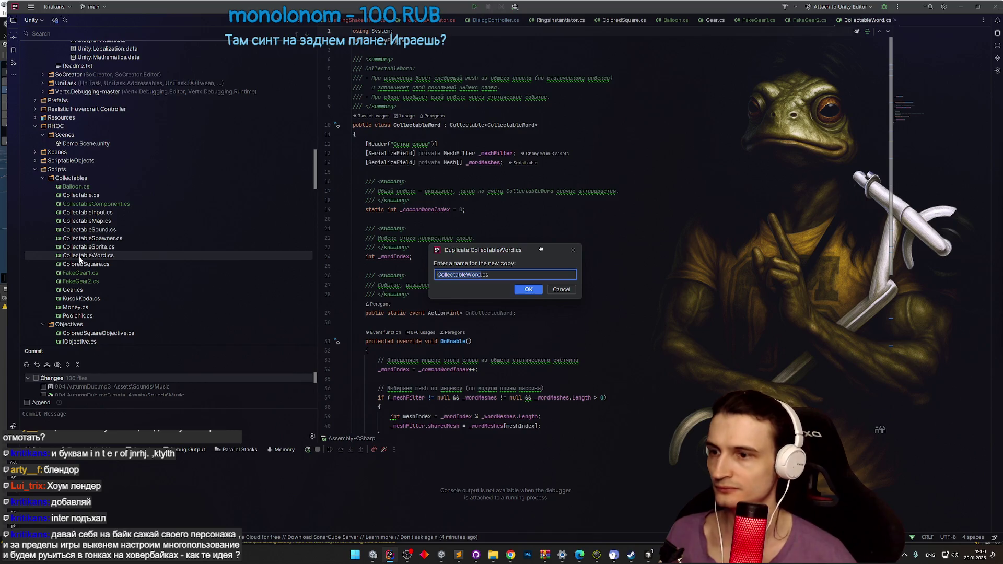
pyautogui.press('End')
pyautogui.press('BackSpace')
pyautogui.press('BackSpace')
pyautogui.press('BackSpace')
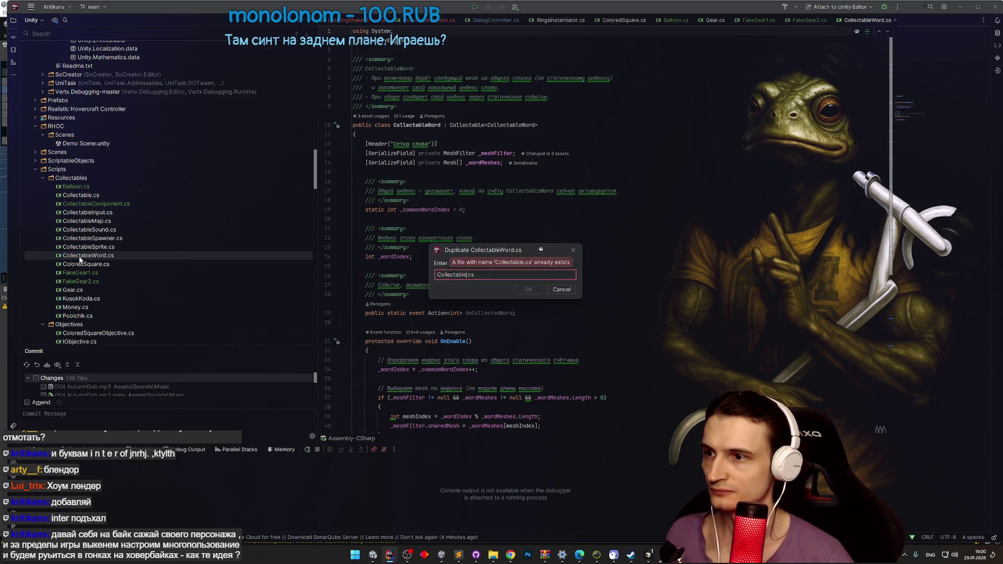
pyautogui.write('Index')
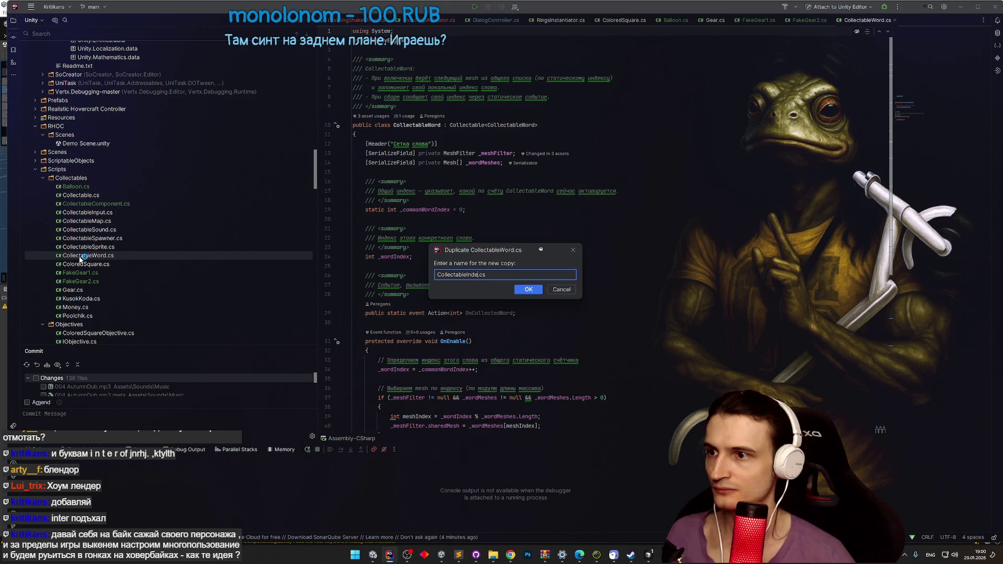
pyautogui.press('Return')
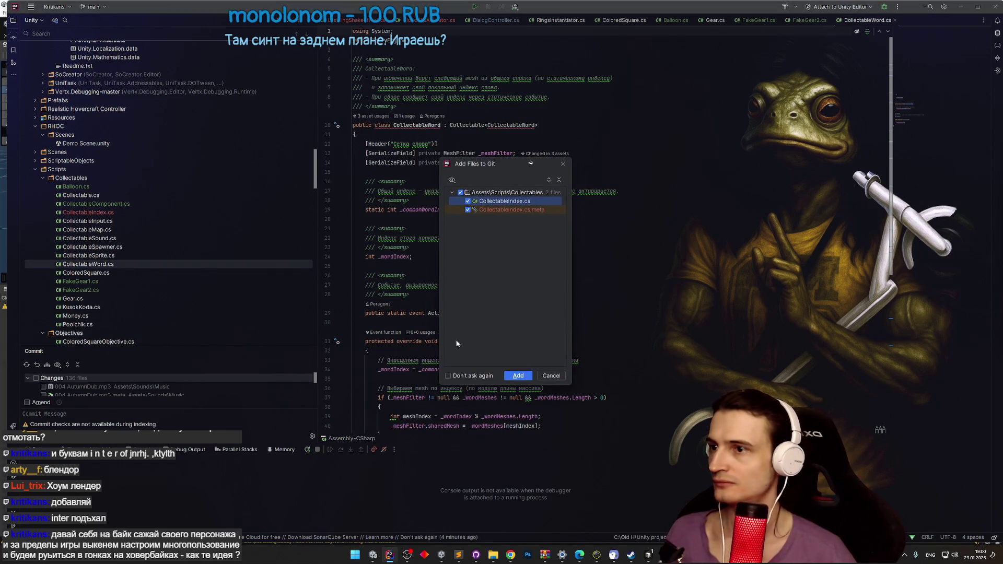
pyautogui.click(510, 373)
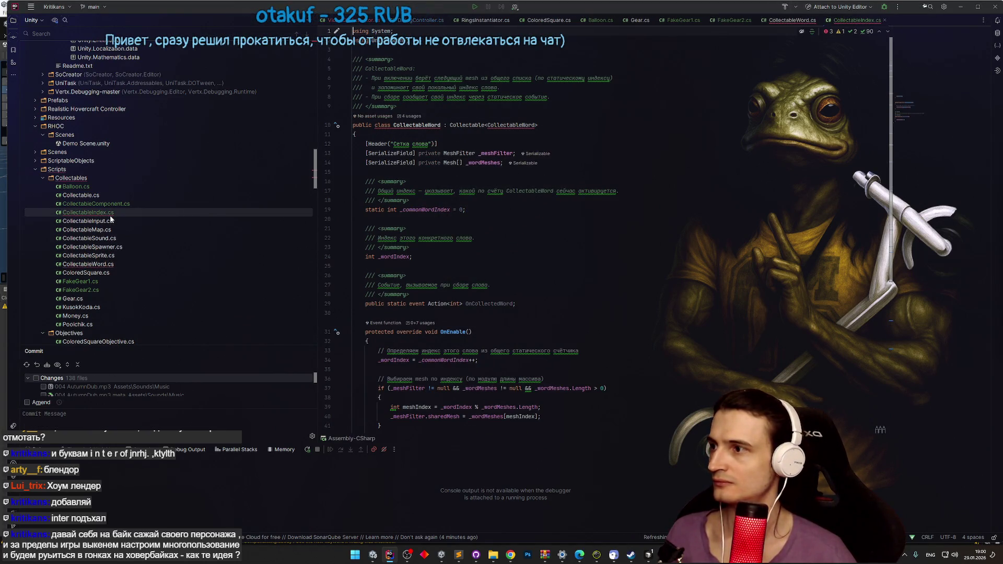
# Step: Rename the copied class to CollectableIndex
pyautogui.press('F2')
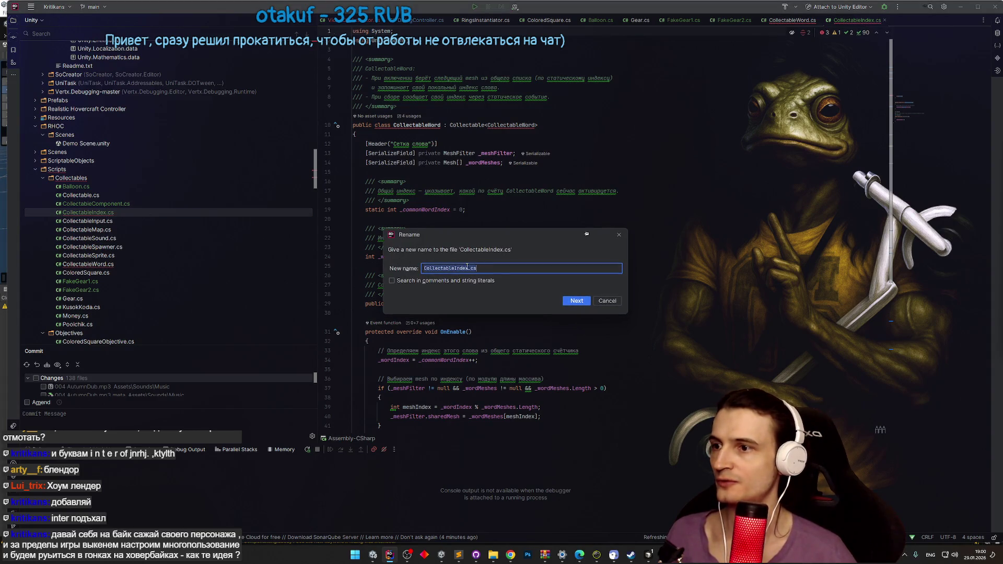
pyautogui.press('Return')
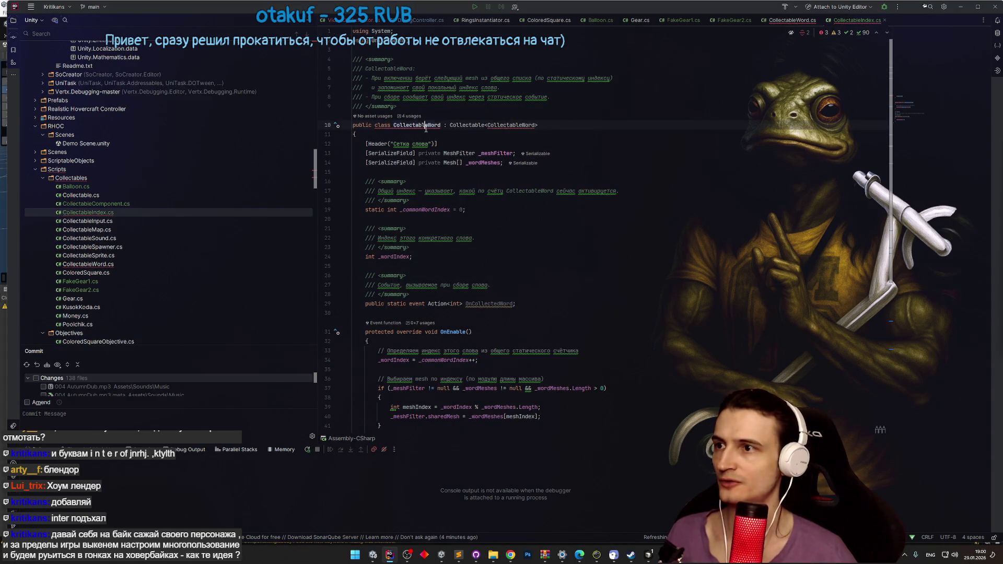
pyautogui.scroll(-1, 607, 210)
pyautogui.click(607, 210)
pyautogui.scroll(-3, 608, 210)
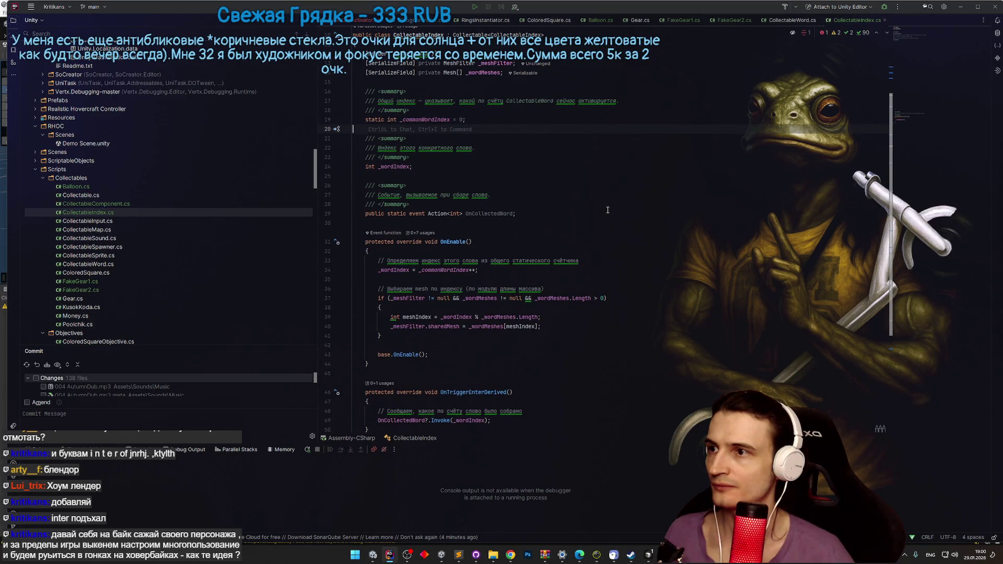
pyautogui.scroll(-3, 608, 210)
pyautogui.scroll(-2, 608, 210)
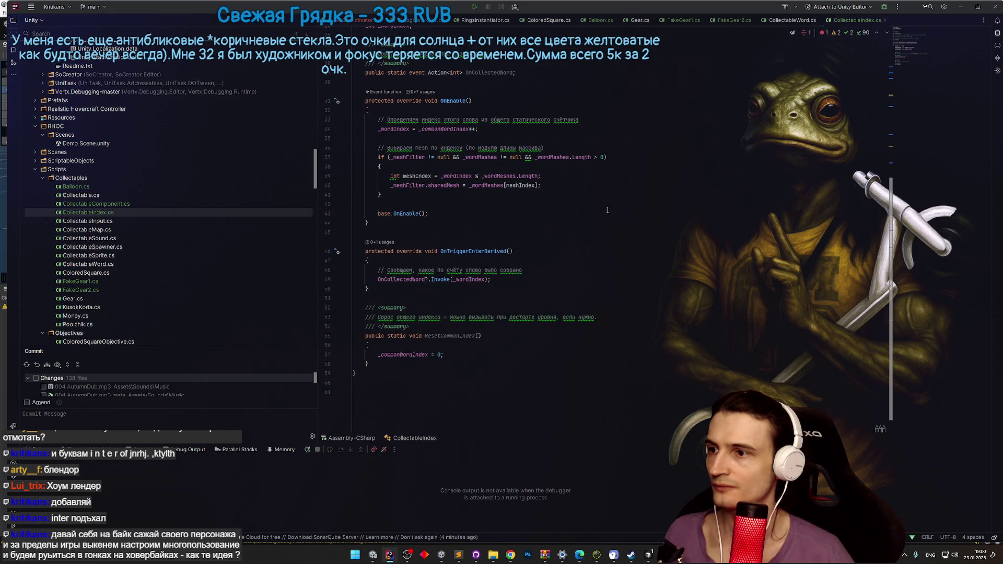
# Step: Delete the OnTriggerEnterDerived method
pyautogui.click(346, 260)
pyautogui.moveTo(347, 261); pyautogui.dragTo(345, 254)
pyautogui.press('BackSpace')
pyautogui.press('BackSpace')
pyautogui.press('BackSpace')
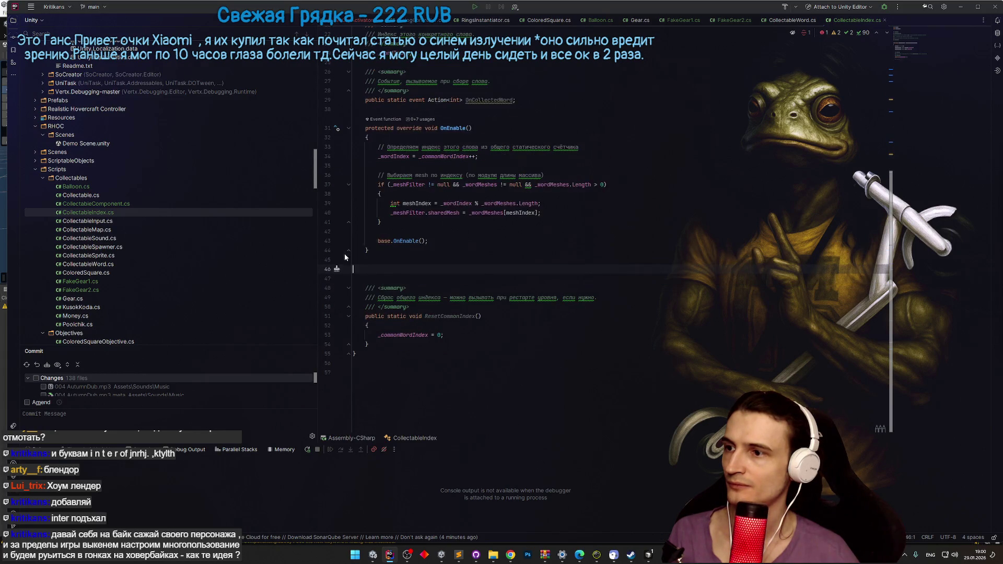
pyautogui.scroll(2, 429, 237)
pyautogui.scroll(6, 429, 237)
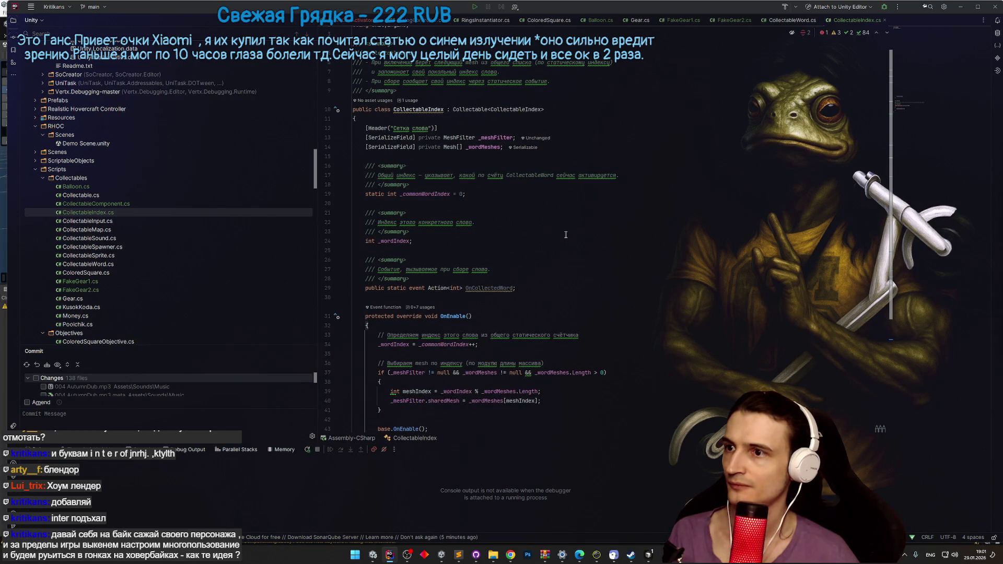
# Step: Delete the OnCollectedWord event with its summary comment
pyautogui.moveTo(535, 287); pyautogui.dragTo(343, 256)
pyautogui.press('BackSpace')
pyautogui.press('BackSpace')
pyautogui.press('BackSpace')
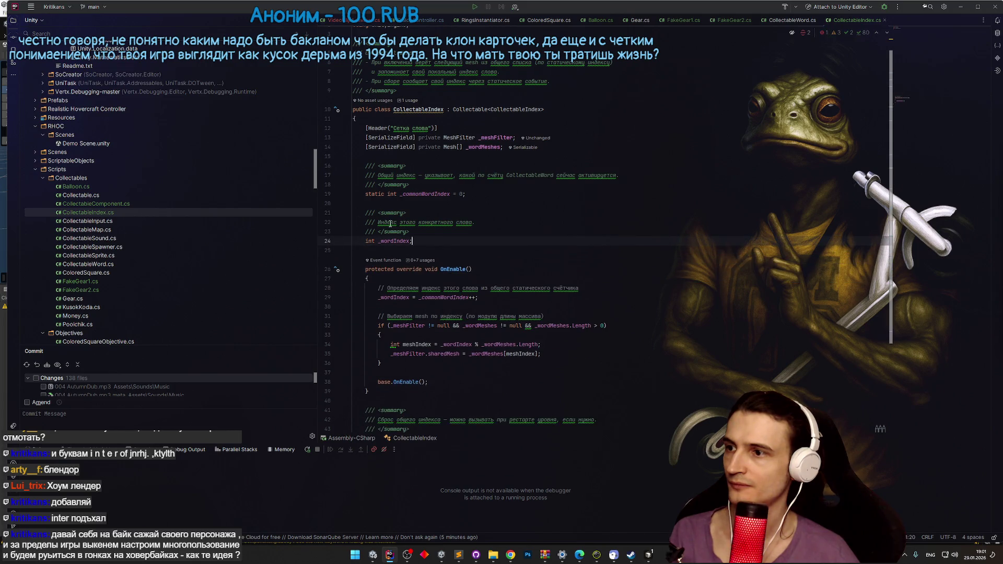
pyautogui.click(472, 269)
pyautogui.scroll(-4, 597, 264)
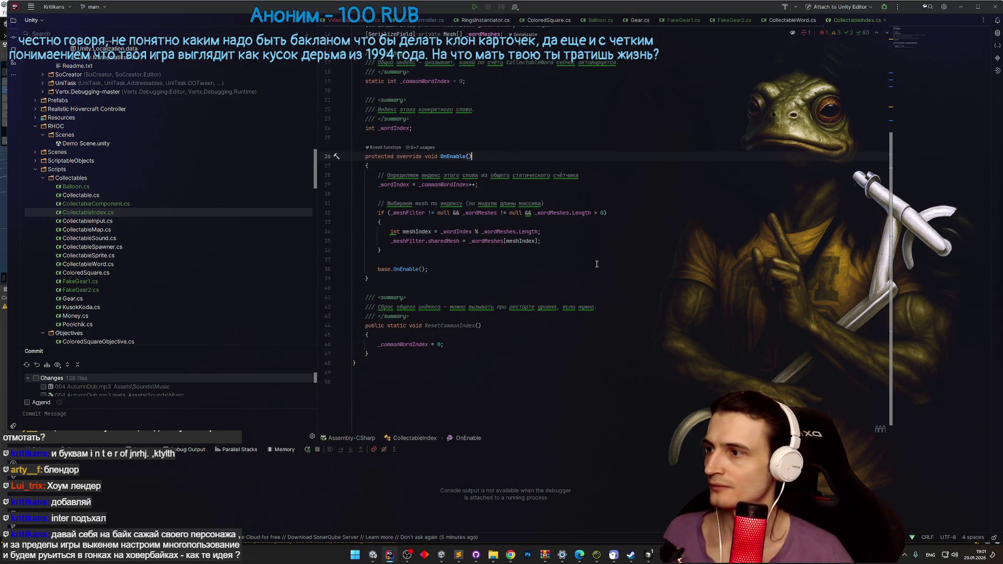
pyautogui.scroll(1, 597, 264)
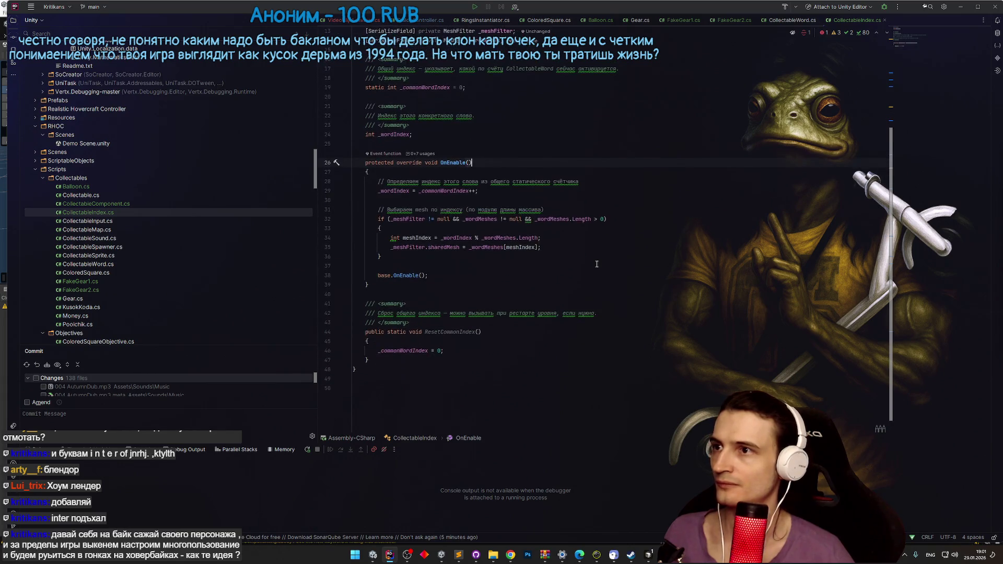
pyautogui.scroll(3, 597, 264)
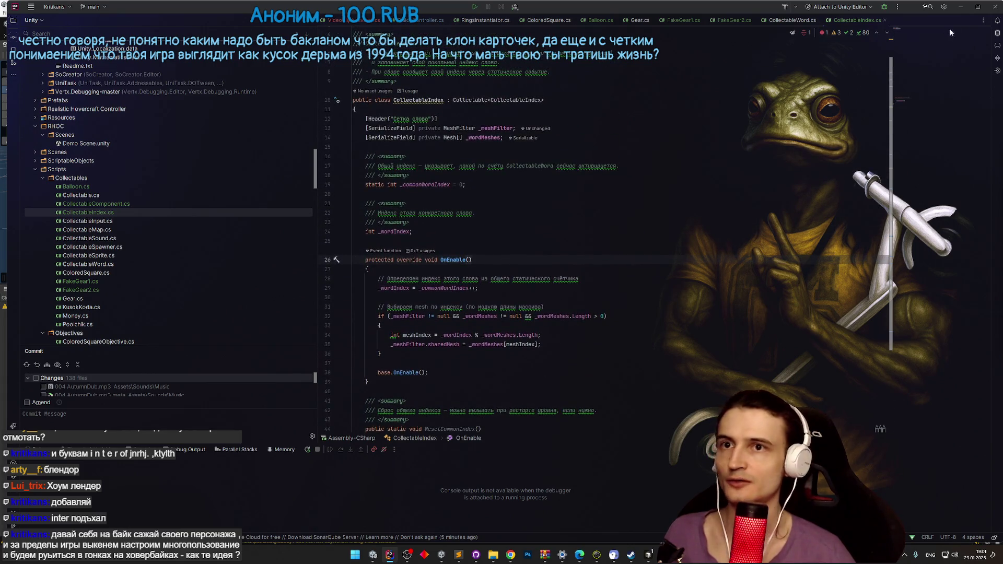
pyautogui.click(960, 7)
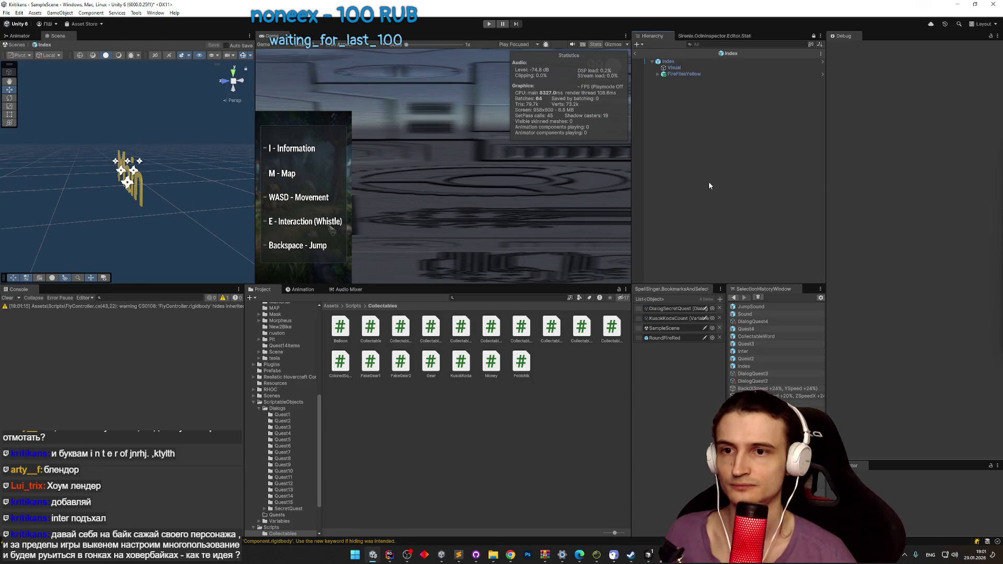
# Step: Set the Index object's collectable Script to CollectableIndex, then return the Inspector to Normal
pyautogui.click(685, 62)
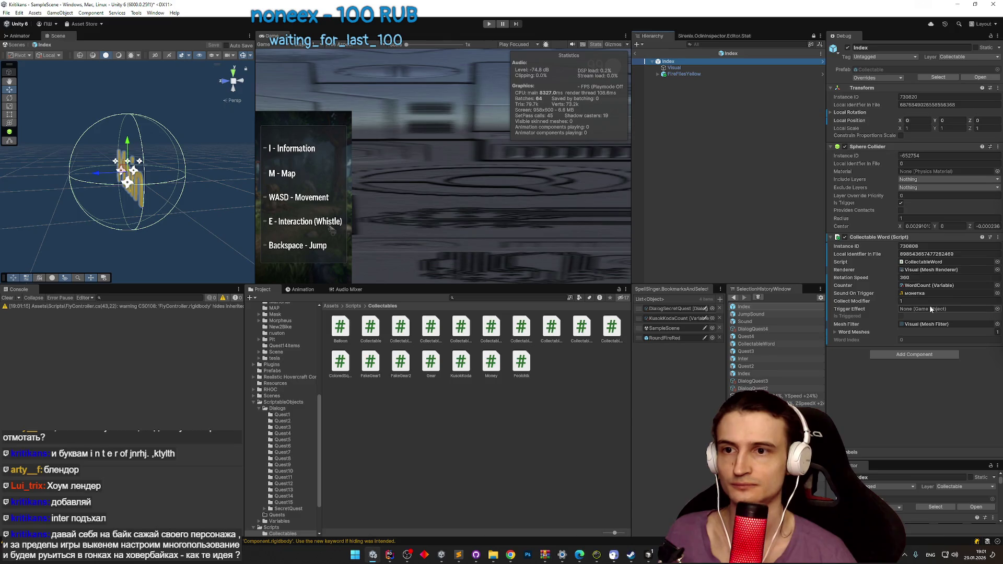
pyautogui.click(997, 263)
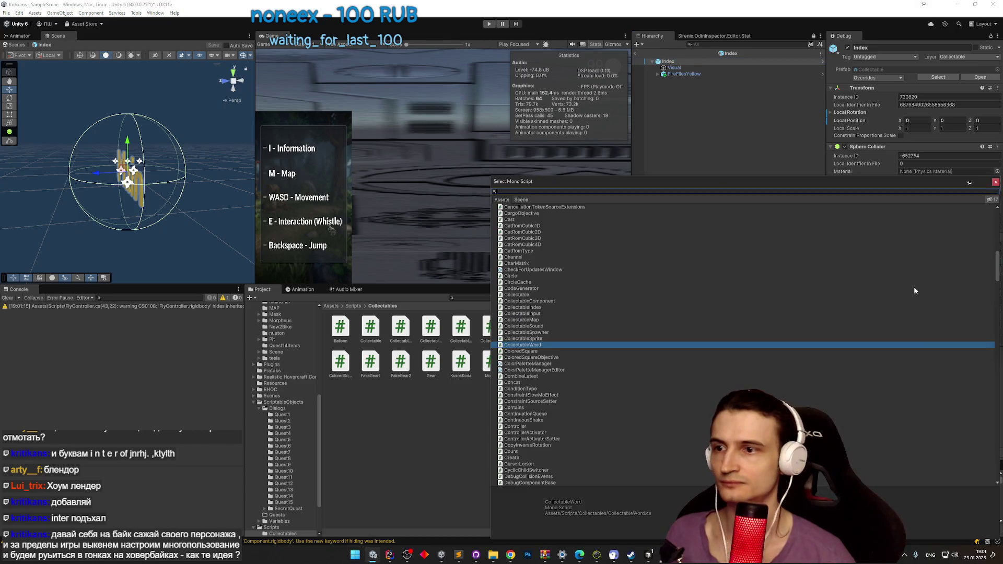
pyautogui.doubleClick(538, 308)
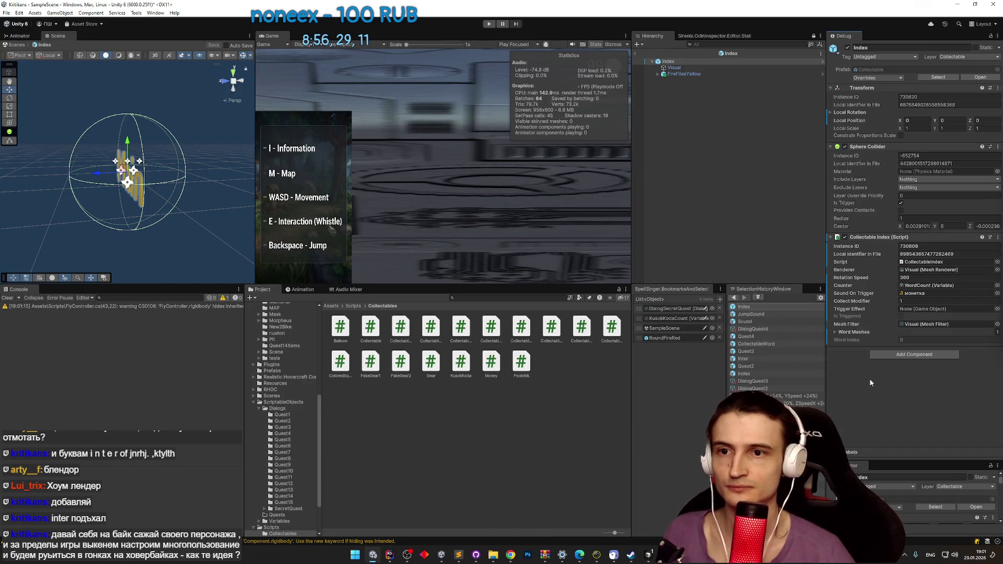
pyautogui.click(997, 35)
pyautogui.click(957, 65)
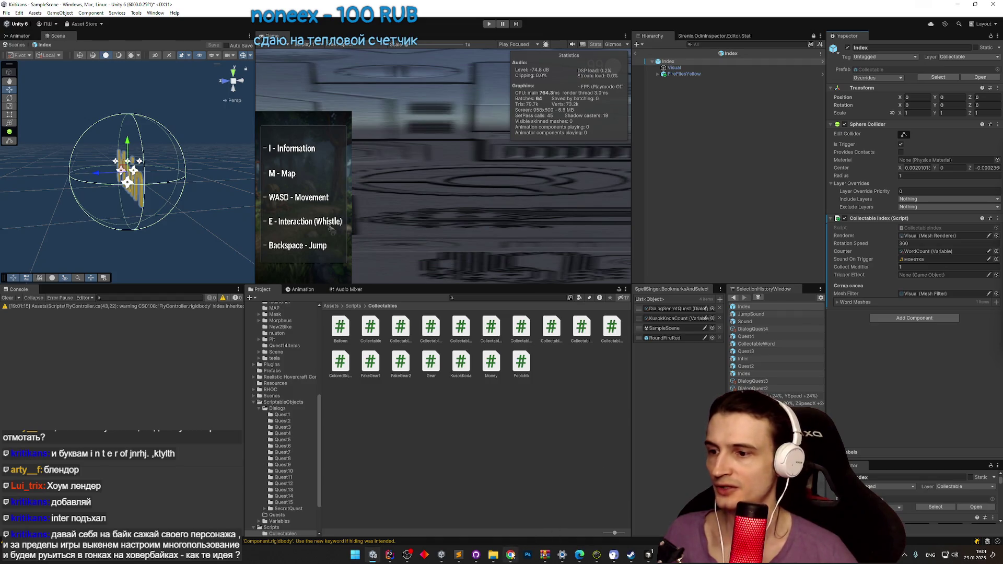
# Step: Download the i-n-t-e-ri.blend file from the Telegram chat
pyautogui.click(510, 555)
pyautogui.scroll(-15, 698, 255)
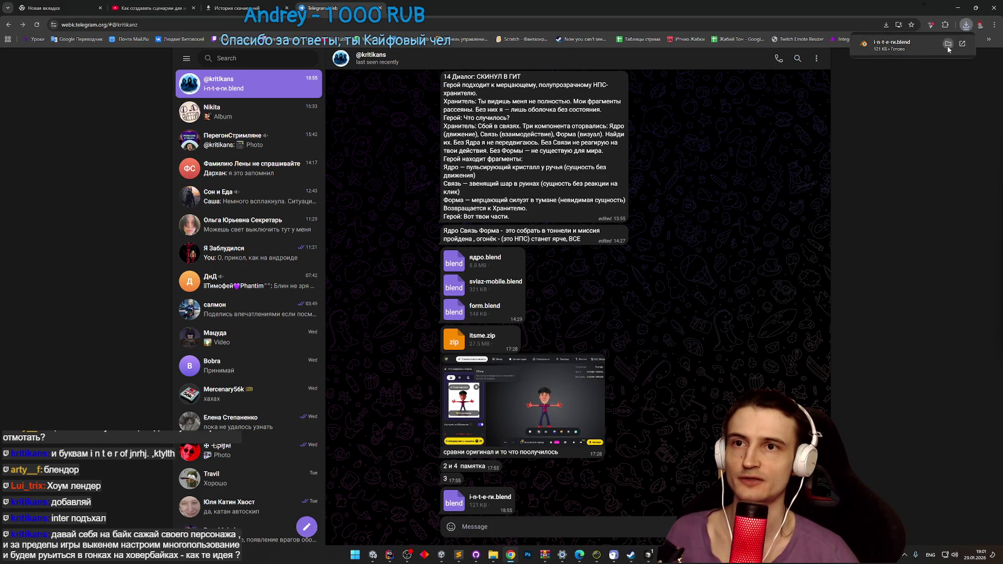
pyautogui.click(948, 46)
pyautogui.click(960, 12)
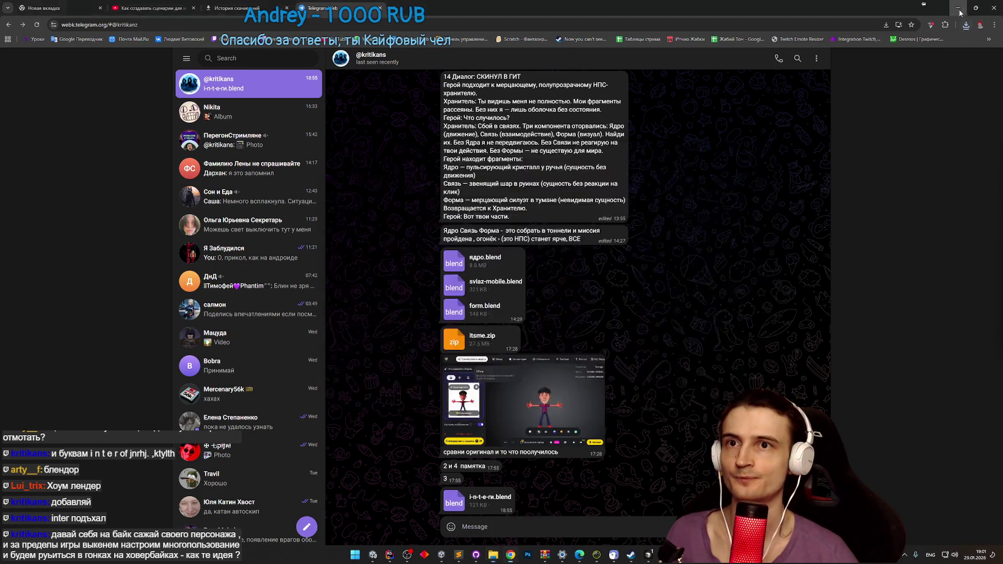
pyautogui.click(960, 12)
# Step: Bring i-n-t-e-ri.blend from Downloads into the Assets/models folder
pyautogui.moveTo(484, 141); pyautogui.dragTo(725, 170)
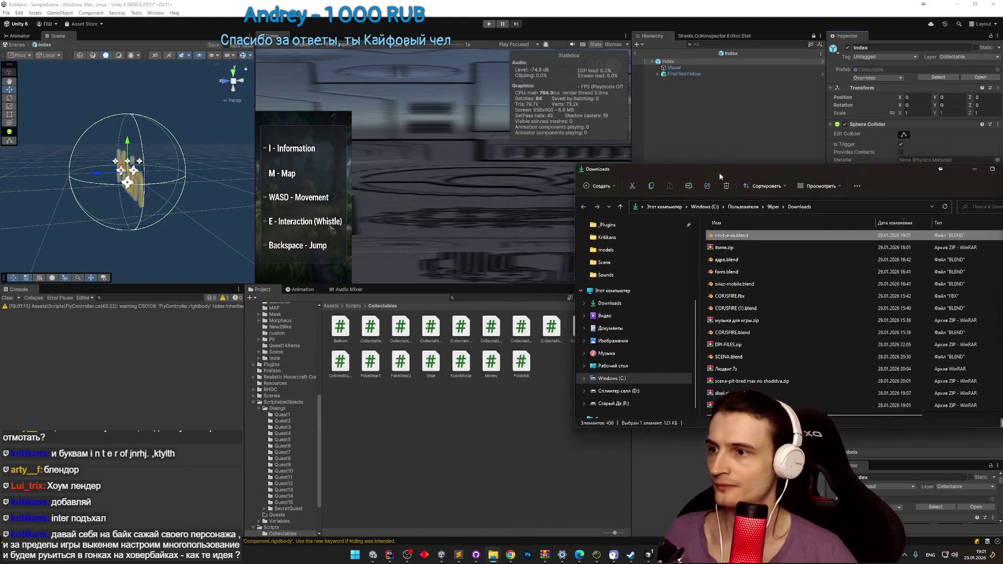
pyautogui.click(331, 305)
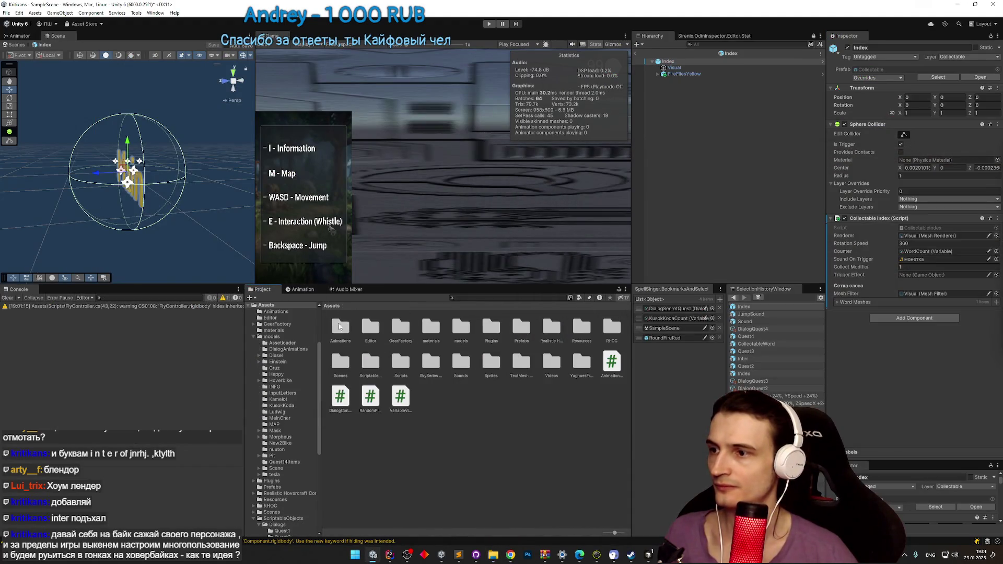
pyautogui.doubleClick(460, 333)
pyautogui.moveTo(501, 555)
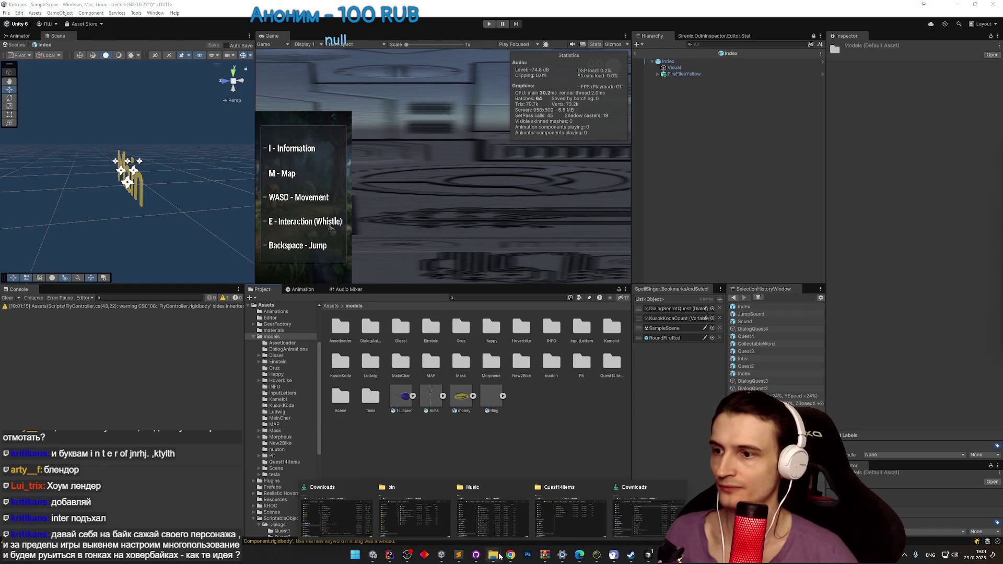
pyautogui.click(556, 517)
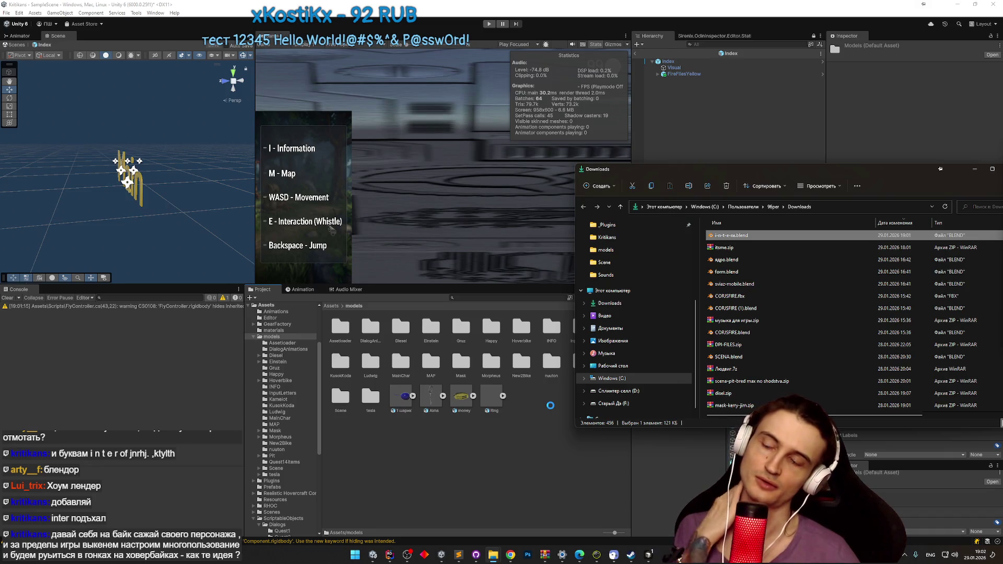
# Step: Expand the imported model to list its Текст meshes and widen the Project panel
pyautogui.click(474, 396)
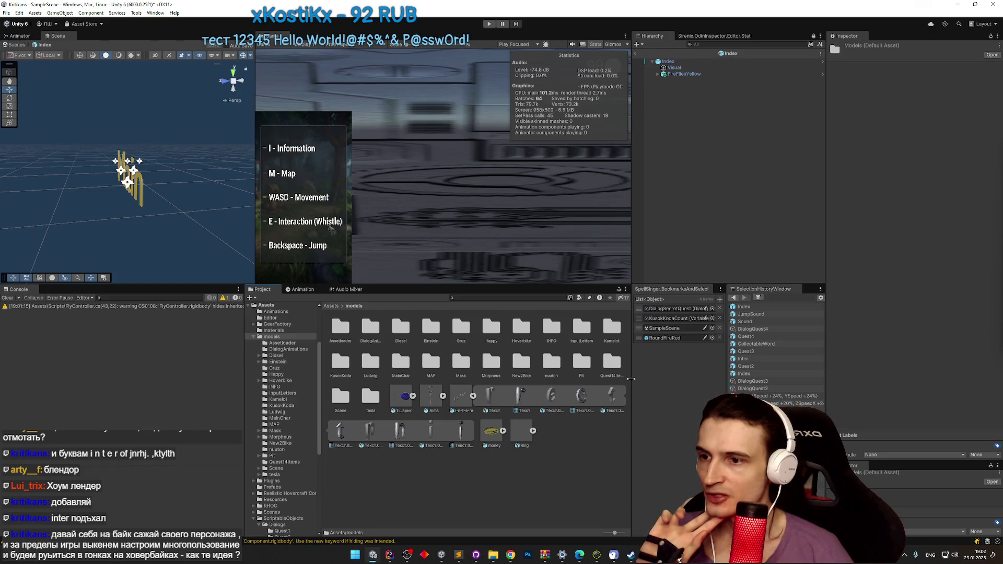
pyautogui.moveTo(631, 378)
pyautogui.mouseDown()
pyautogui.moveTo(655, 385)
pyautogui.moveTo(633, 387)
pyautogui.mouseUp()
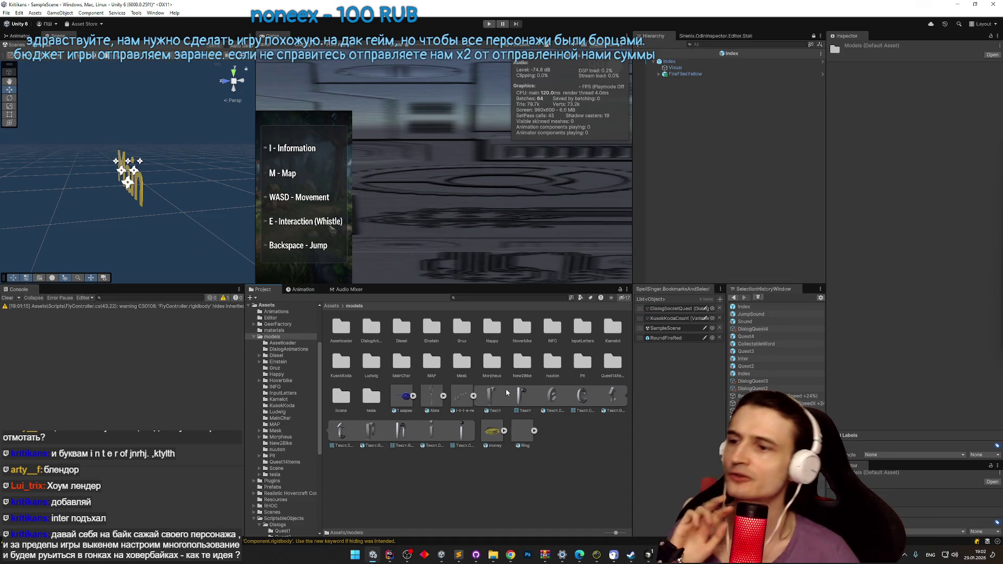
pyautogui.moveTo(632, 217); pyautogui.dragTo(592, 217)
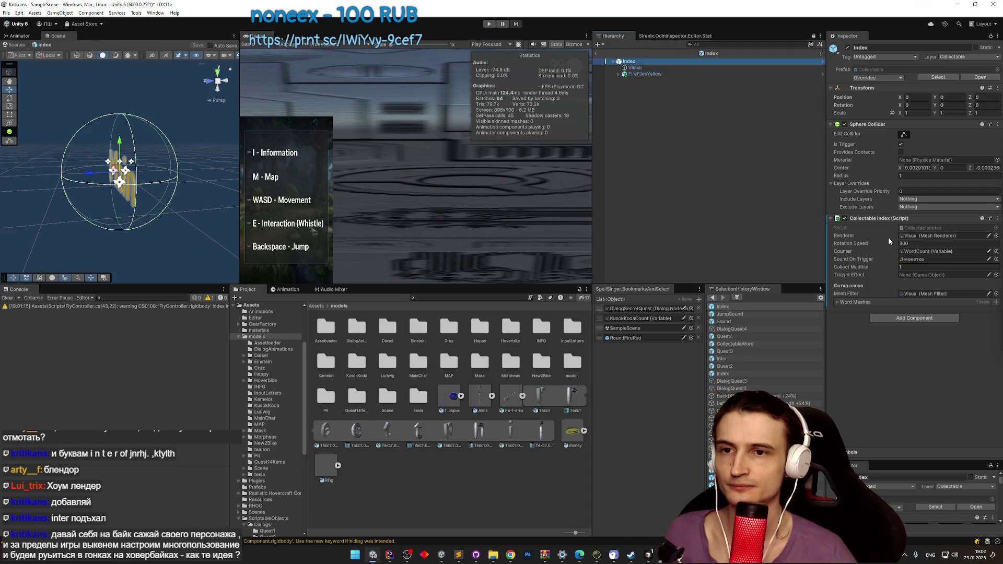
# Step: Clear Index's Word Meshes and fill it with Текст through Текст.005
pyautogui.click(855, 302)
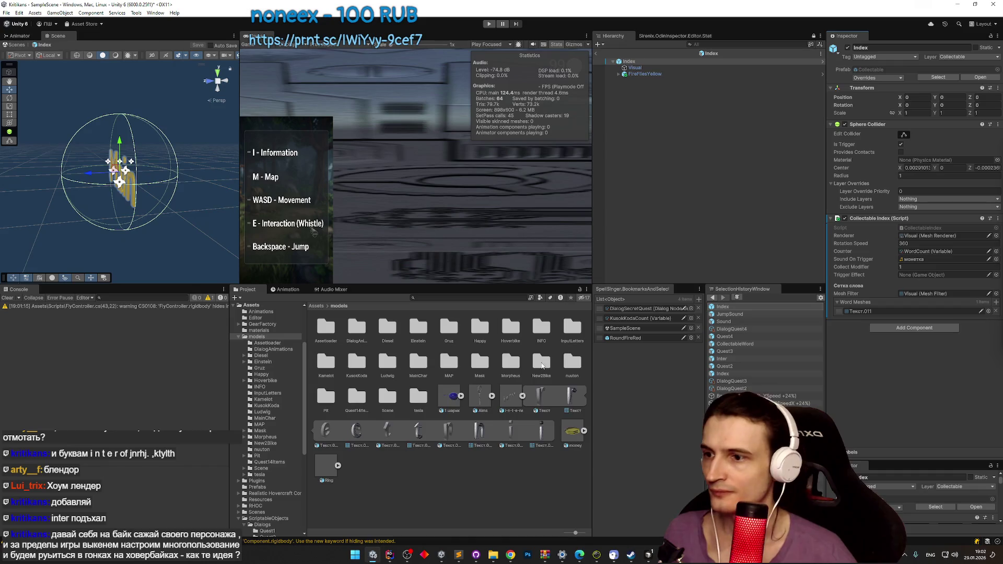
pyautogui.moveTo(543, 398); pyautogui.dragTo(655, 65)
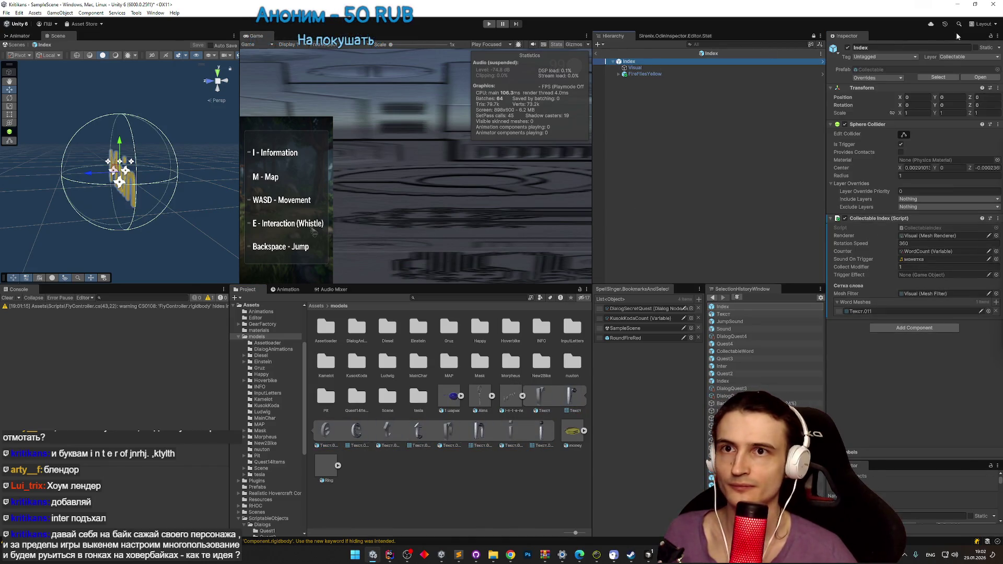
pyautogui.moveTo(544, 402); pyautogui.dragTo(865, 304)
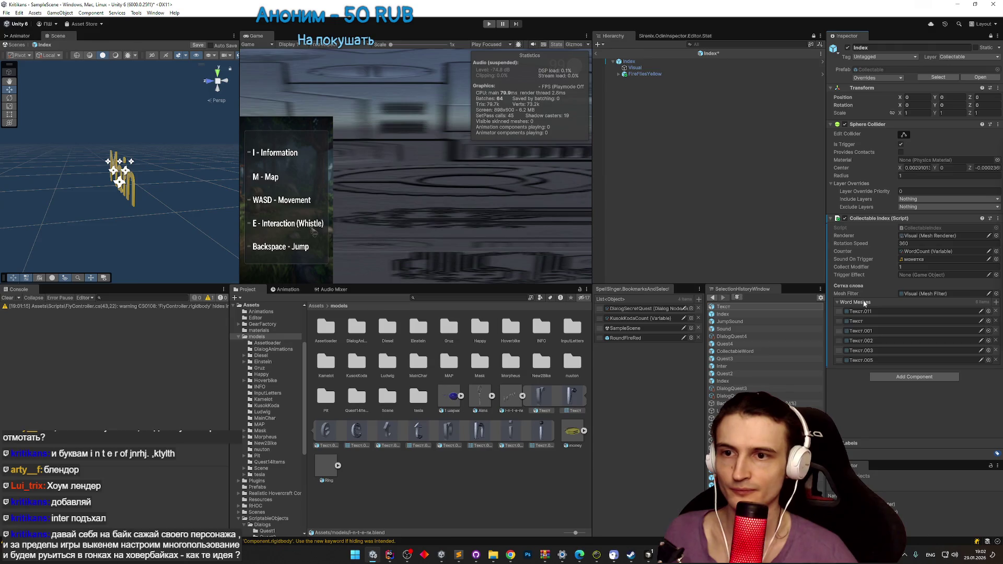
pyautogui.rightClick(976, 307)
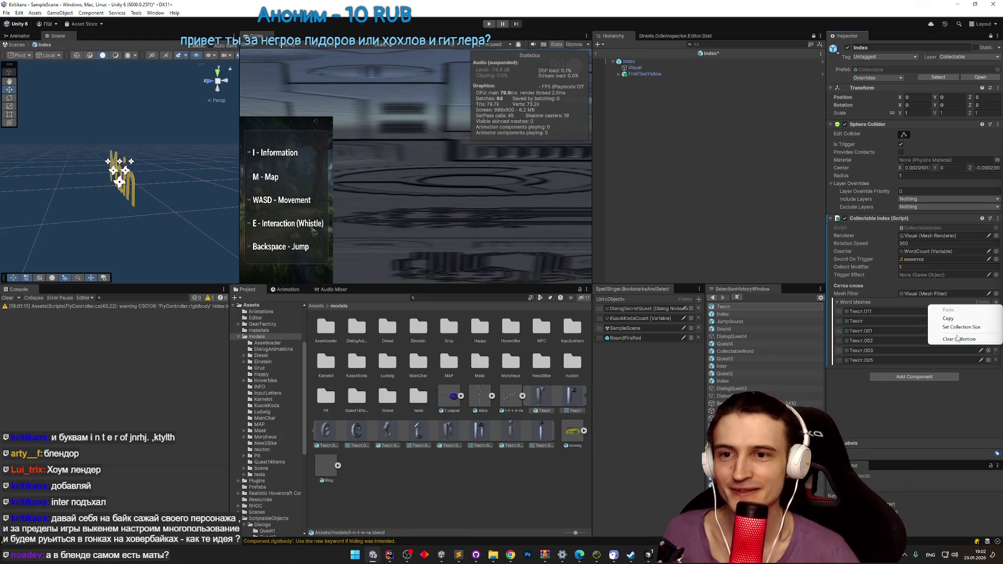
pyautogui.click(959, 339)
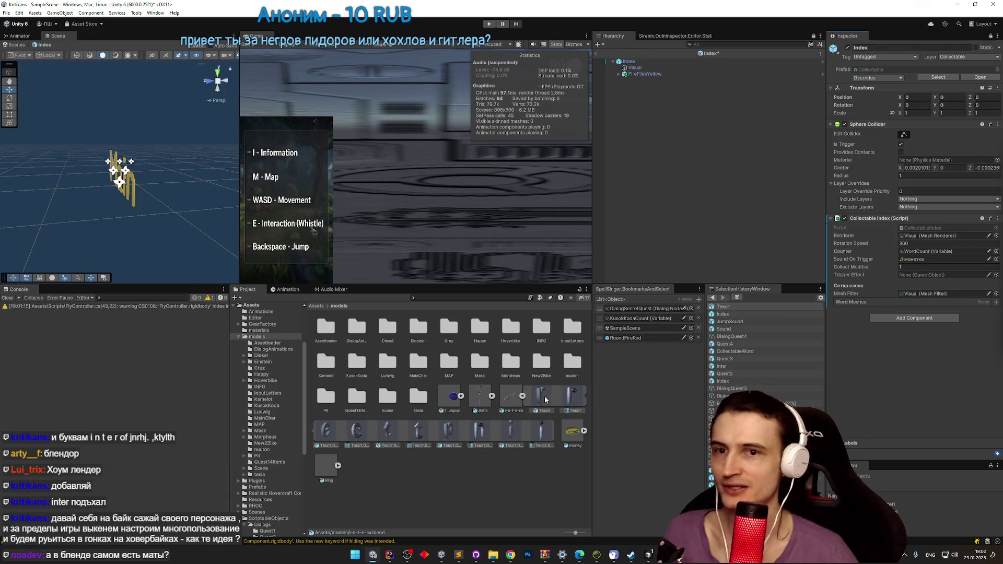
pyautogui.moveTo(882, 303); pyautogui.dragTo(883, 303)
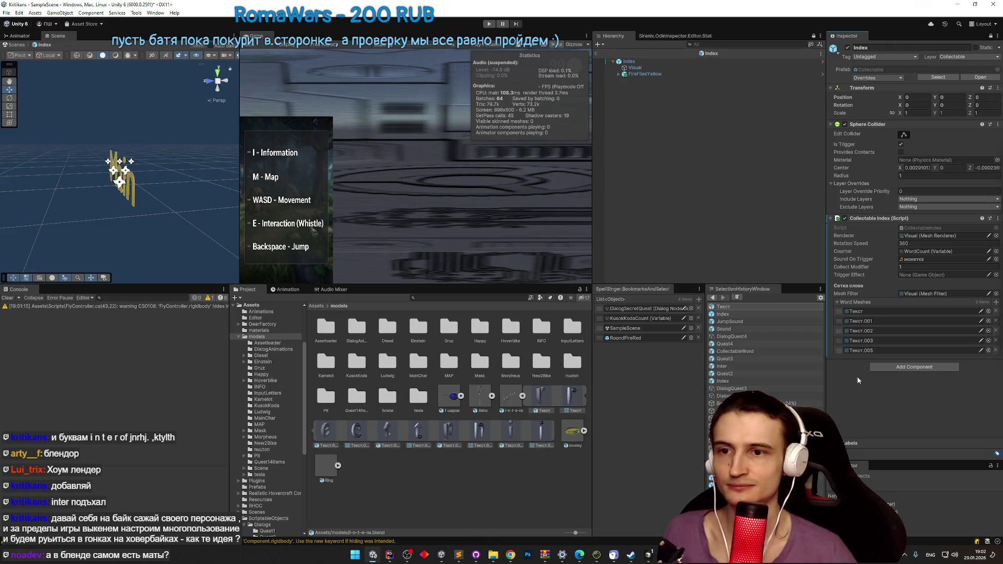
# Step: Reorder the Word Meshes entries, moving Текст.005 to the top and Текст to the bottom
pyautogui.click(865, 321)
pyautogui.click(867, 331)
pyautogui.click(867, 340)
pyautogui.click(867, 351)
pyautogui.moveTo(842, 354)
pyautogui.mouseDown()
pyautogui.moveTo(856, 316)
pyautogui.moveTo(846, 355)
pyautogui.moveTo(843, 319)
pyautogui.mouseUp()
pyautogui.click(856, 321)
pyautogui.click(856, 321)
pyautogui.click(854, 335)
pyautogui.click(855, 332)
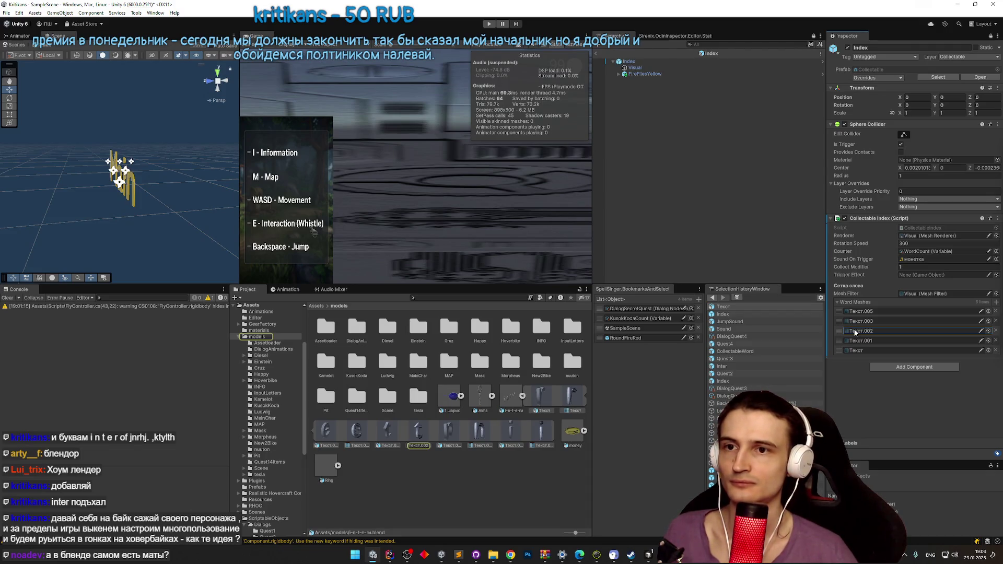
# Step: Undo the reordering so Word Meshes holds only Текст.011
pyautogui.moveTo(458, 555)
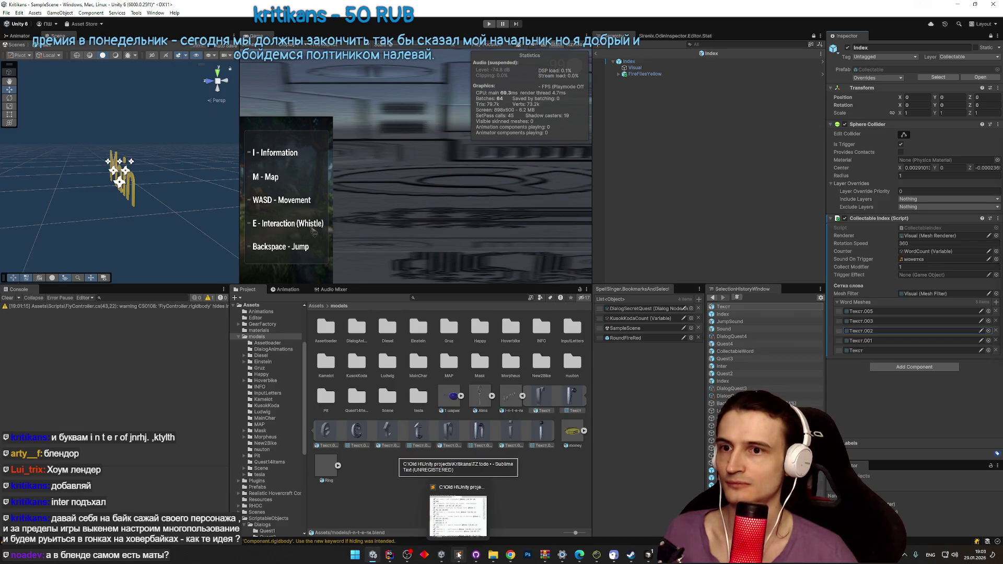
pyautogui.hotkey('ctrl', 'z')
pyautogui.hotkey('ctrl', 'z')
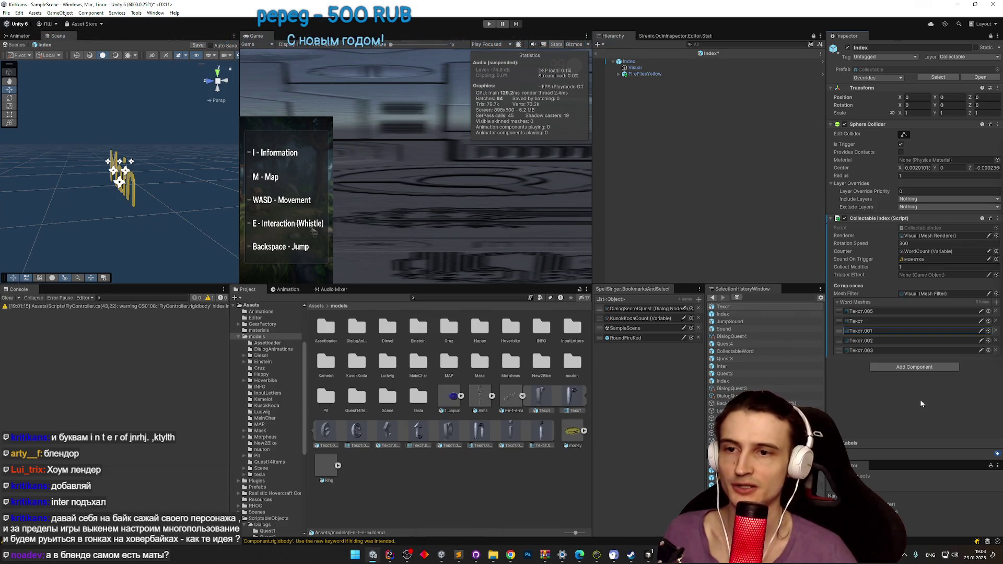
pyautogui.hotkey('ctrl', 'y')
pyautogui.hotkey('ctrl', 'y')
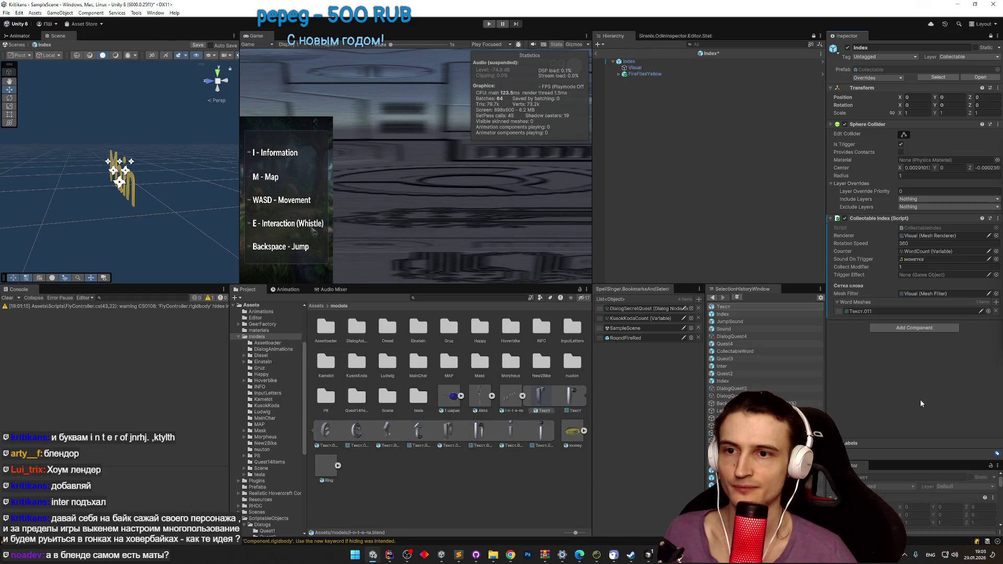
pyautogui.click(861, 311)
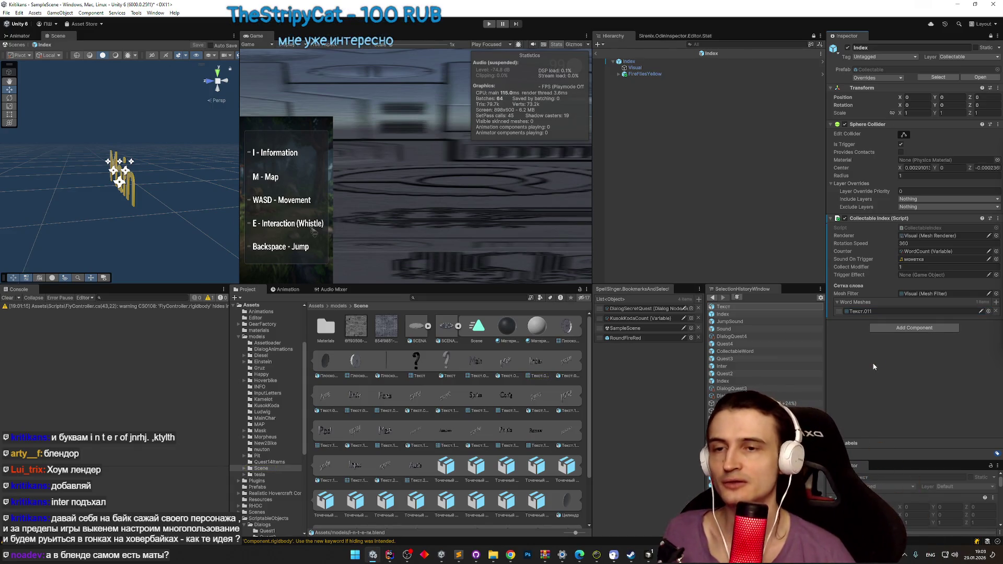
# Step: Copy Gear.cs as CollectableIndex.cs with F5 and add it to Git
pyautogui.doubleClick(922, 232)
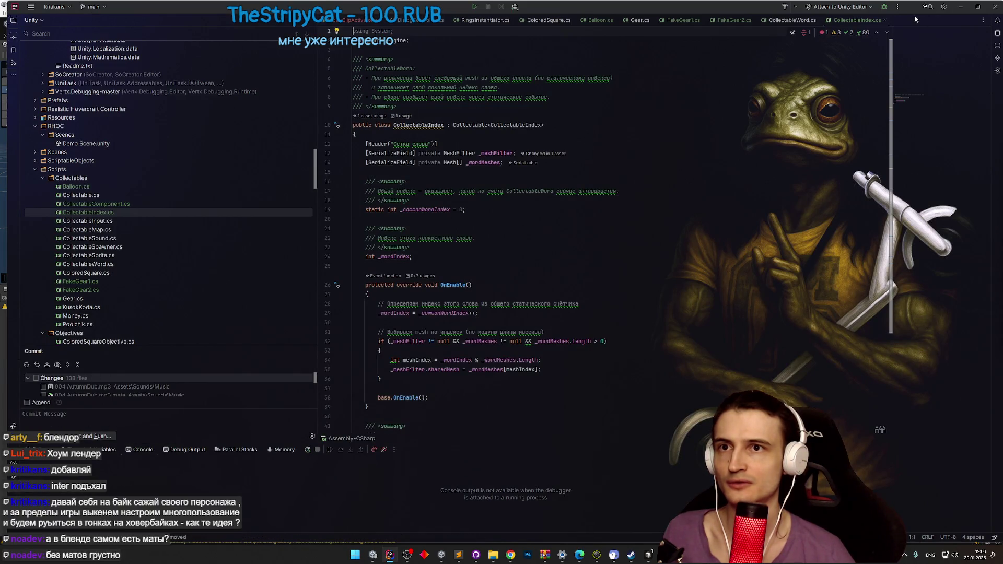
pyautogui.moveTo(601, 7)
pyautogui.mouseDown()
pyautogui.moveTo(659, 490)
pyautogui.moveTo(674, 282)
pyautogui.moveTo(685, 263)
pyautogui.moveTo(654, 24)
pyautogui.mouseUp()
pyautogui.press('F5')
pyautogui.write('Colleca')
pyautogui.press('BackSpace')
pyautogui.write('ctableIndex')
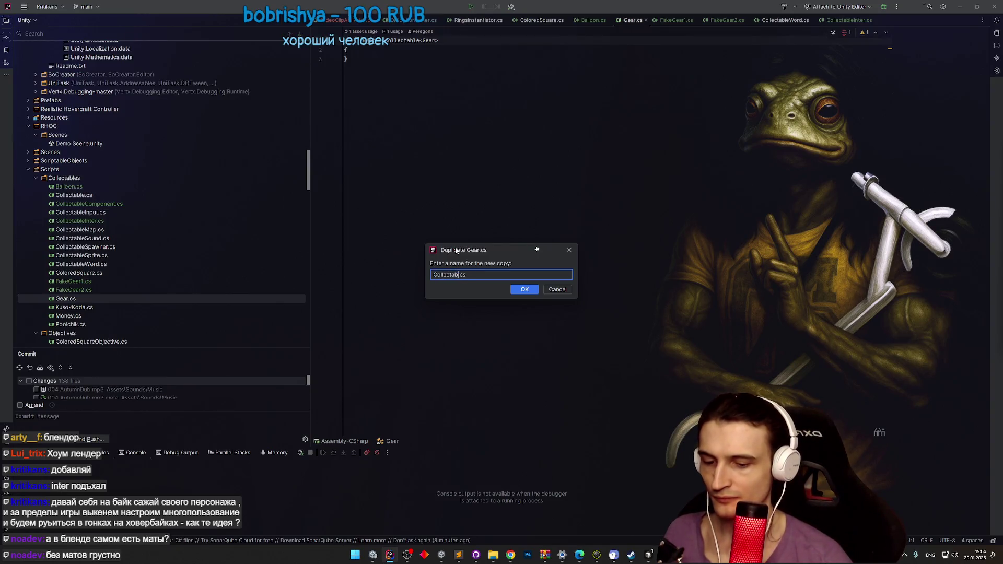
pyautogui.press('Return')
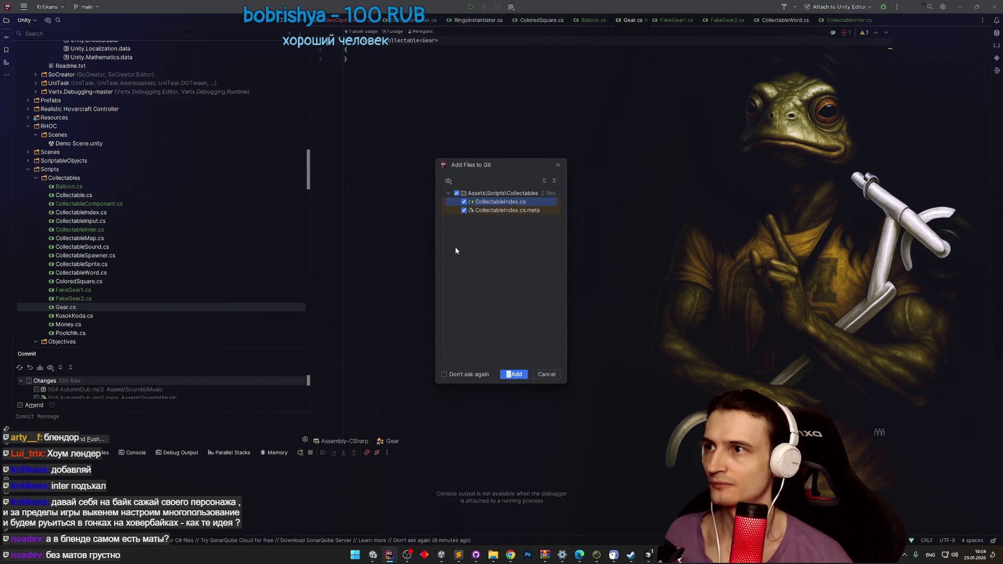
pyautogui.click(514, 375)
# Step: Change the copied class's generic argument to Collectable<CollectableIndex>
pyautogui.click(80, 221)
pyautogui.hotkey('shift', 'F6')
pyautogui.click(603, 306)
pyautogui.click(125, 213)
pyautogui.hotkey('shift', 'F6')
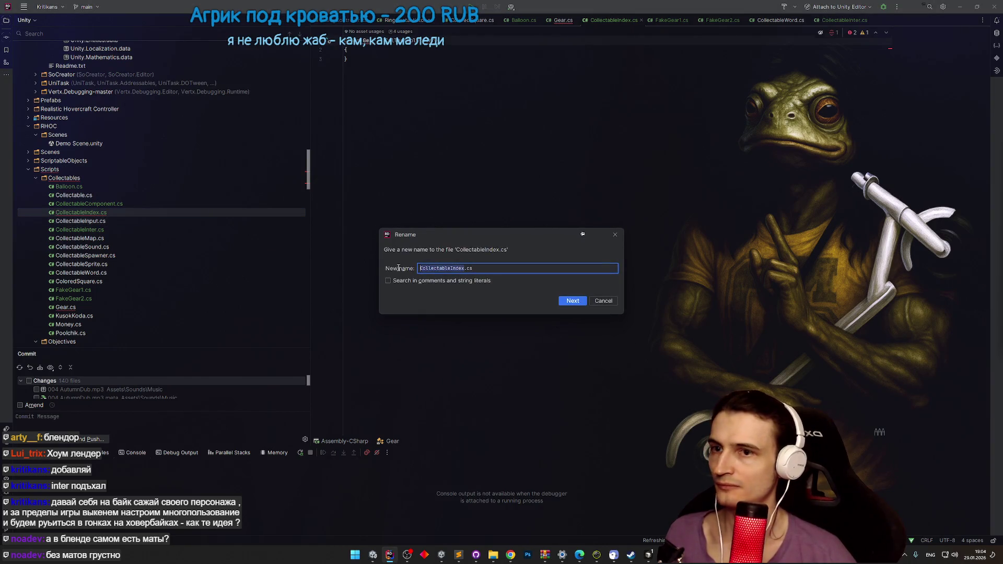
pyautogui.click(604, 301)
pyautogui.write('CollectableIndex')
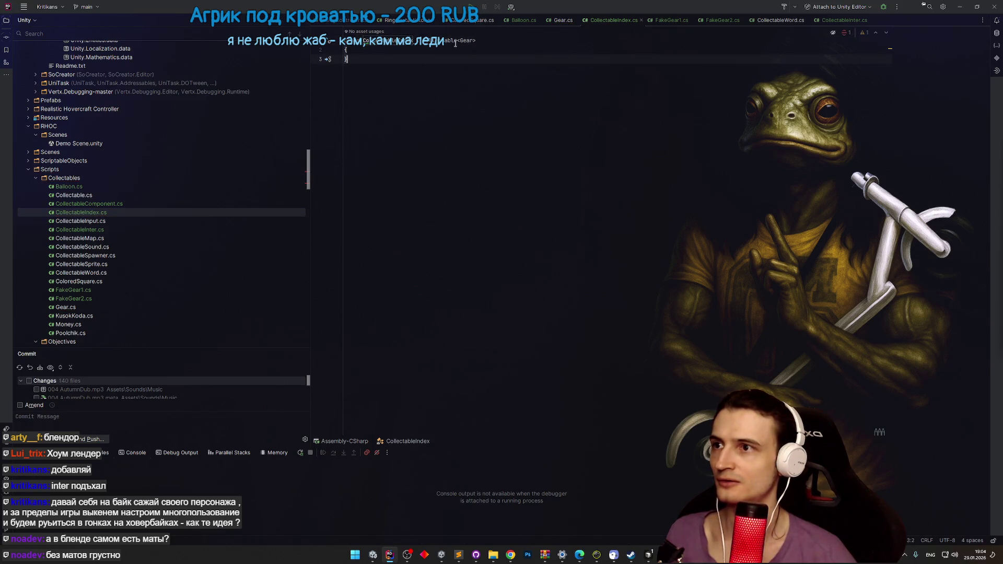
pyautogui.click(453, 82)
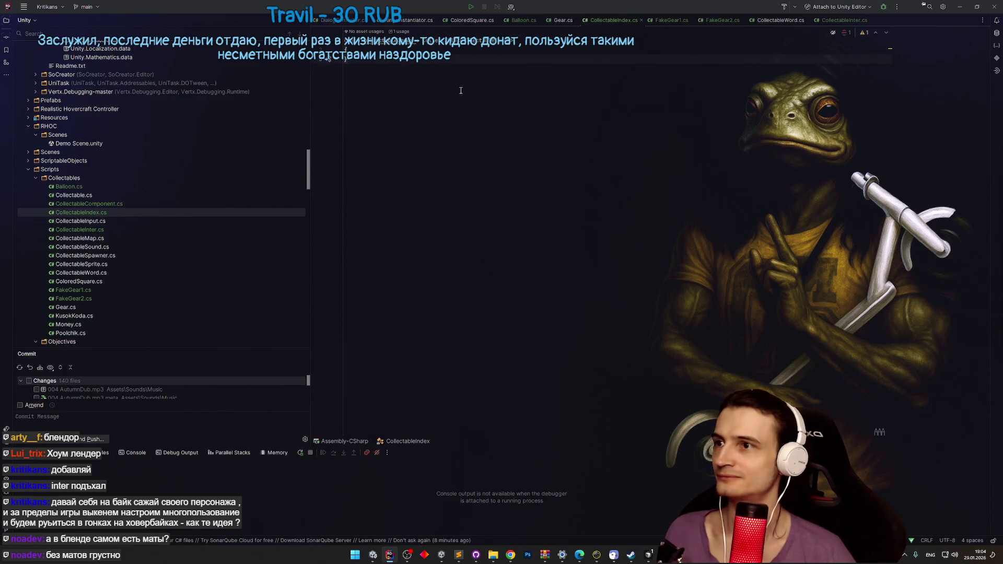
pyautogui.click(957, 9)
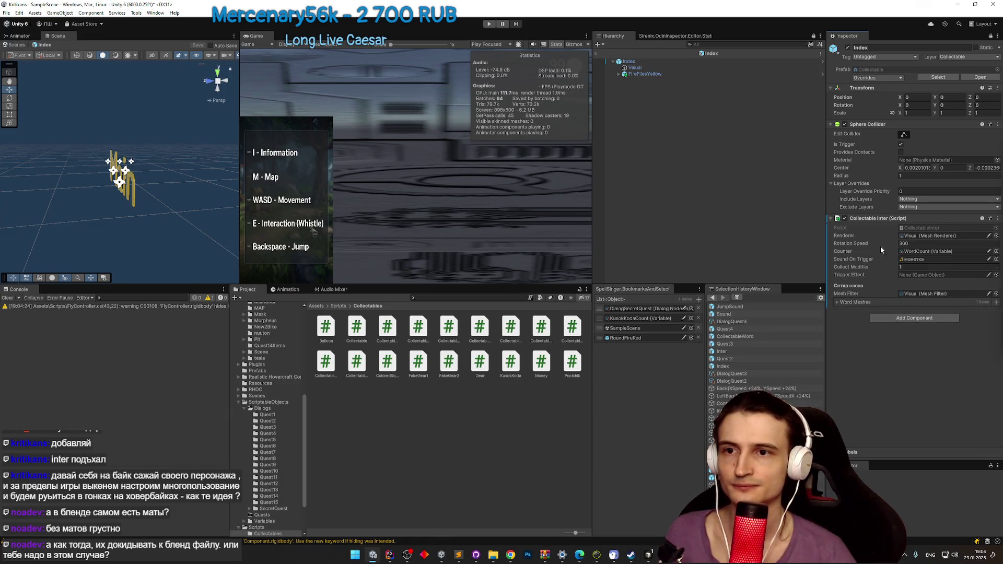
# Step: Swap the Index component's Script to CollectableIndex in Debug view, then return to Normal
pyautogui.click(997, 37)
pyautogui.click(919, 71)
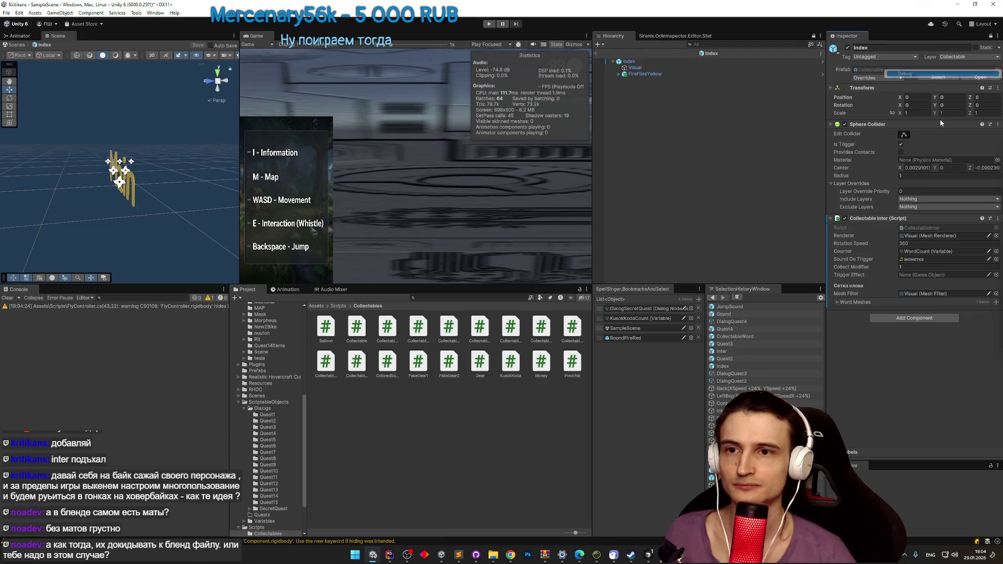
pyautogui.click(996, 262)
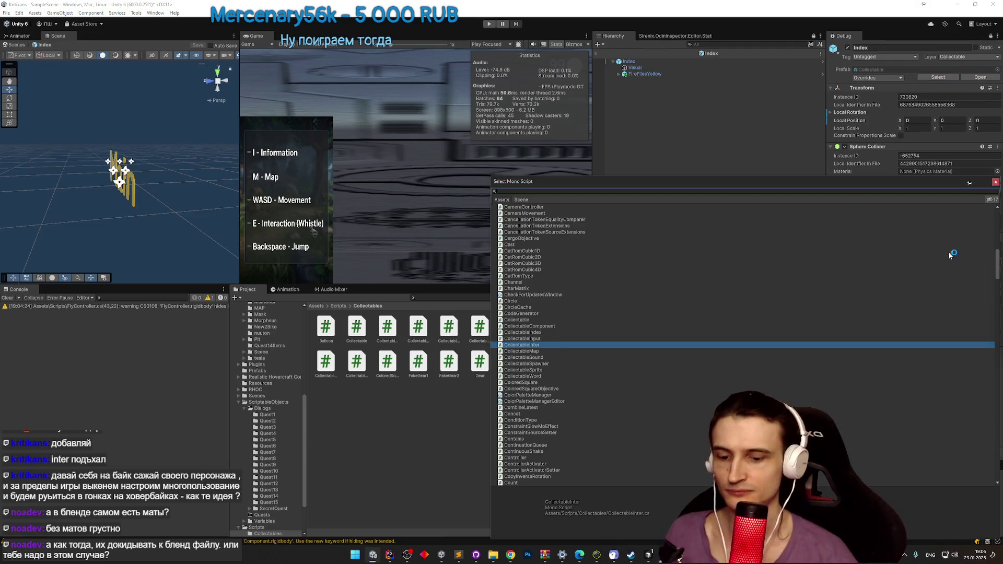
pyautogui.write('collectableinde')
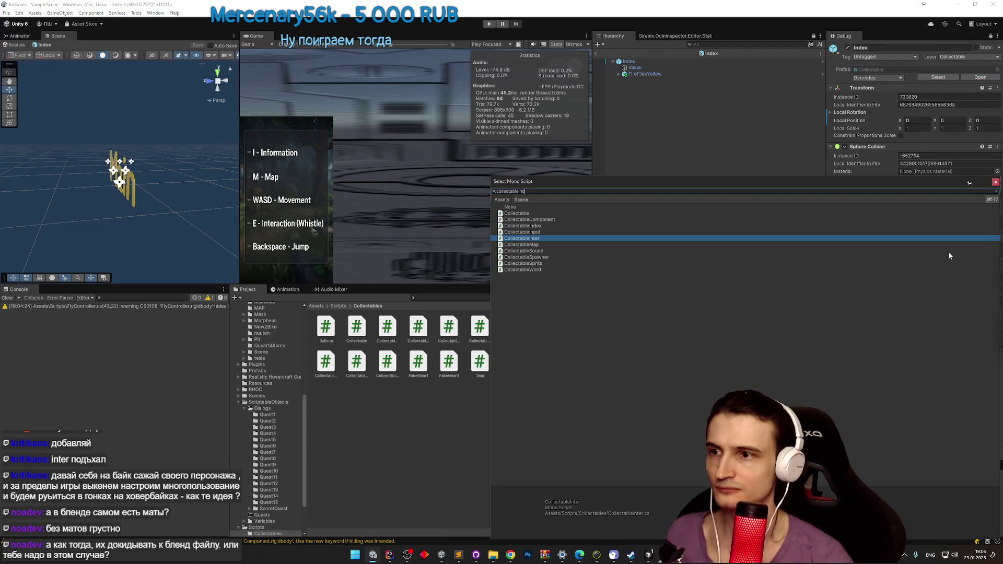
pyautogui.doubleClick(536, 212)
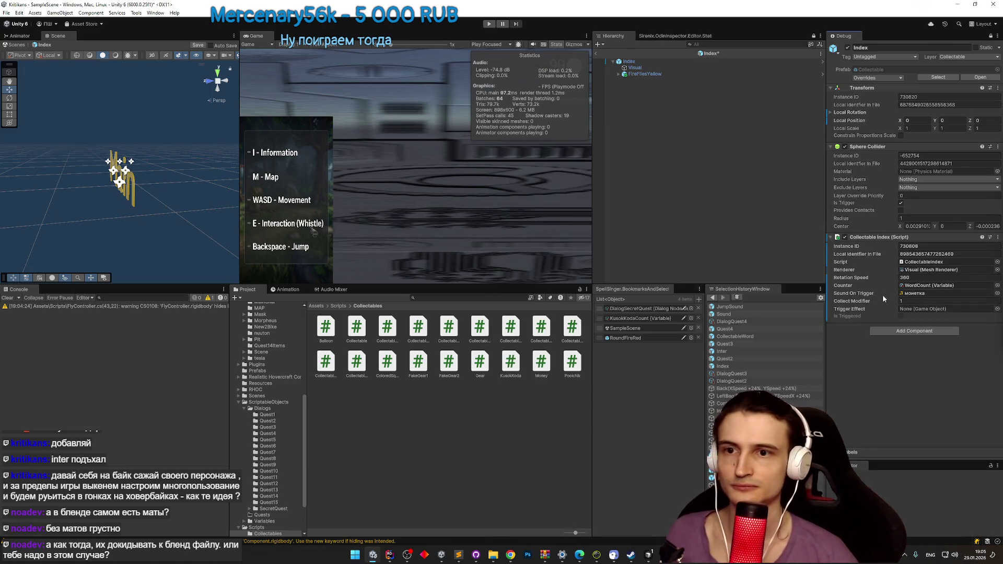
pyautogui.click(998, 36)
pyautogui.click(948, 77)
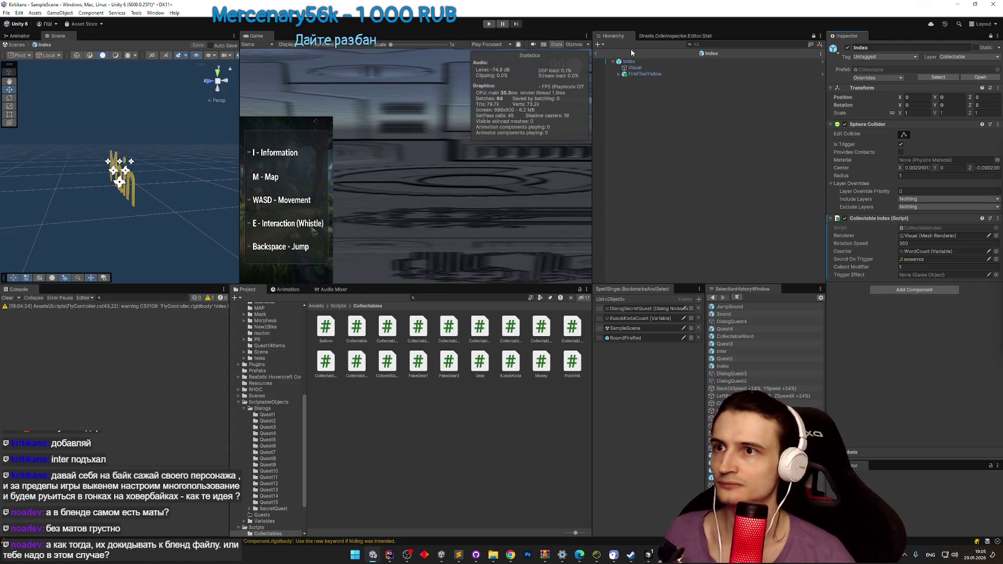
# Step: Leave Prefab Mode and open the Inter prefab from Assets/Prefabs
pyautogui.click(597, 54)
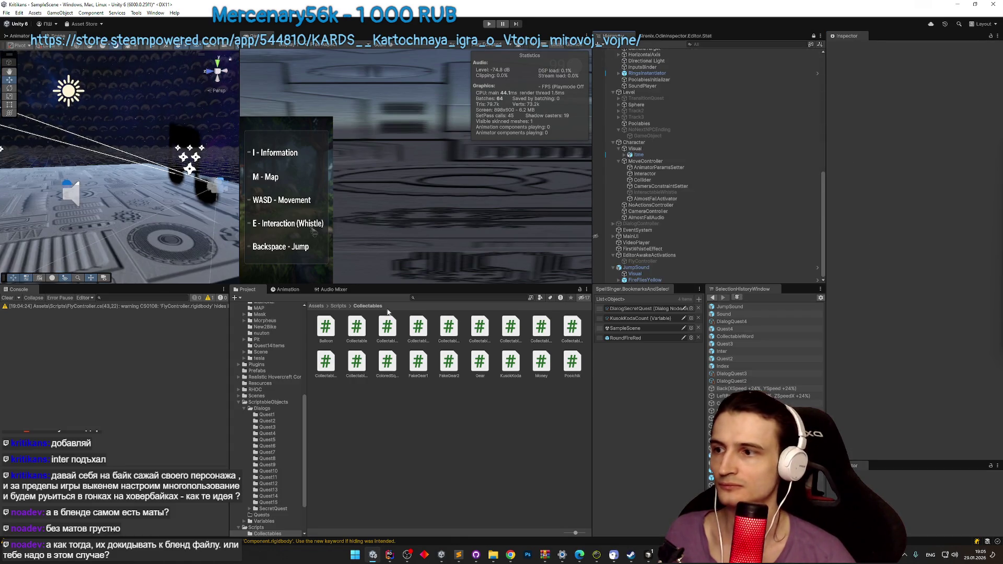
pyautogui.click(315, 306)
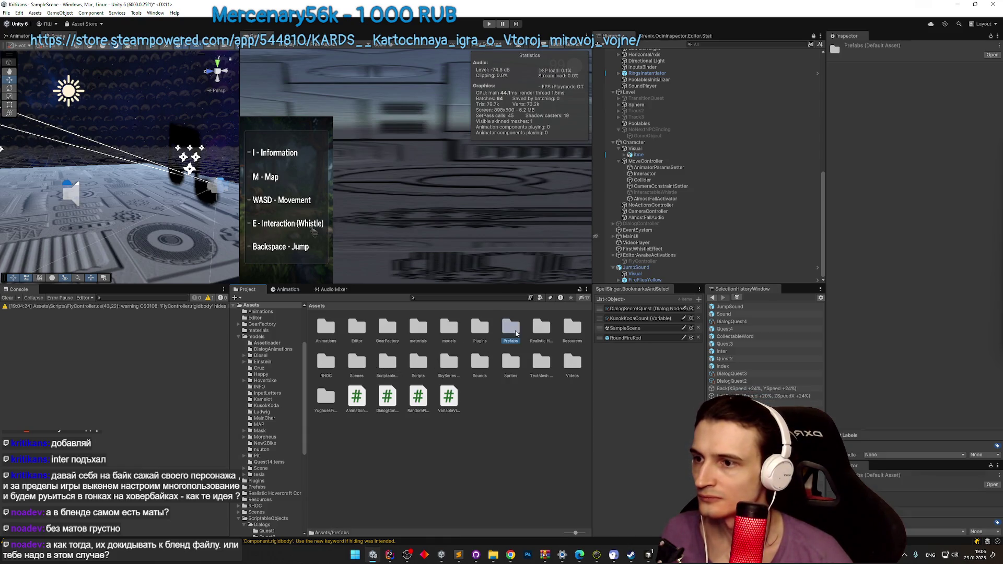
pyautogui.doubleClick(514, 331)
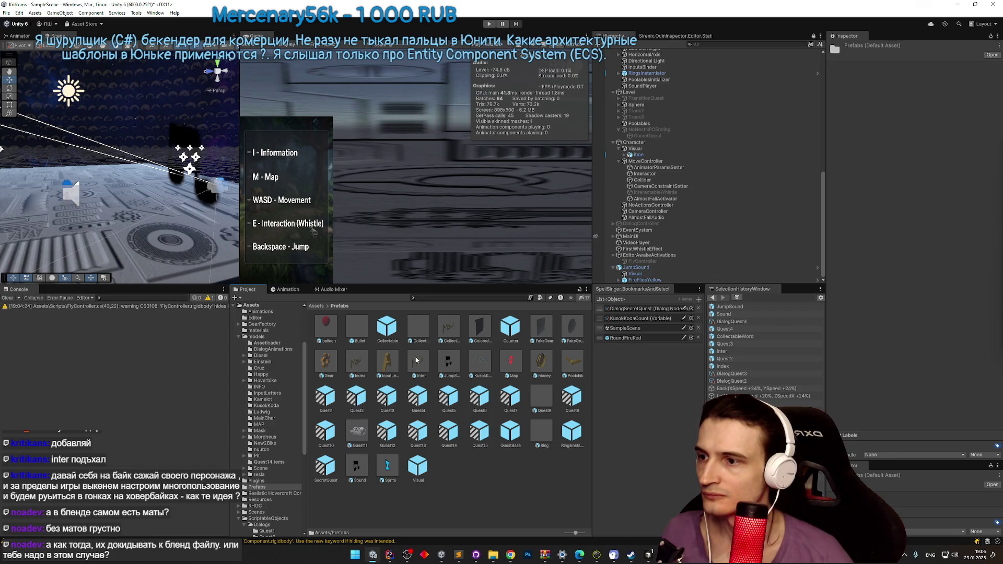
pyautogui.doubleClick(354, 363)
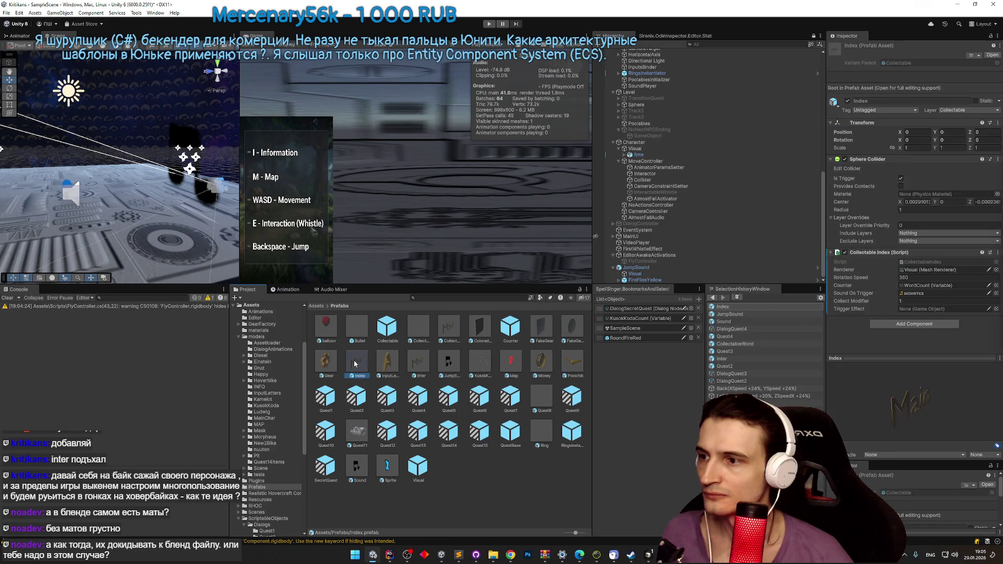
pyautogui.doubleClick(387, 362)
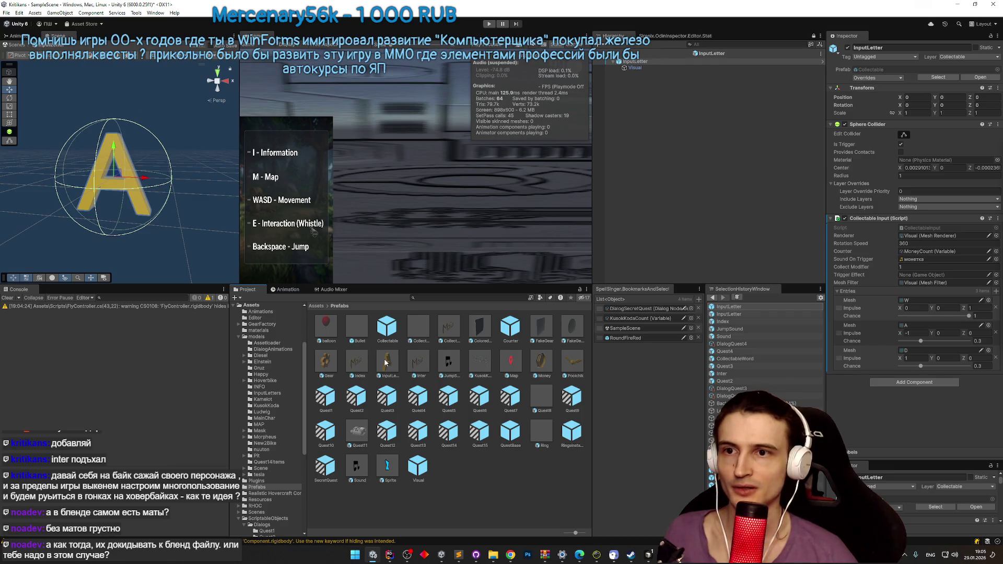
pyautogui.doubleClick(418, 362)
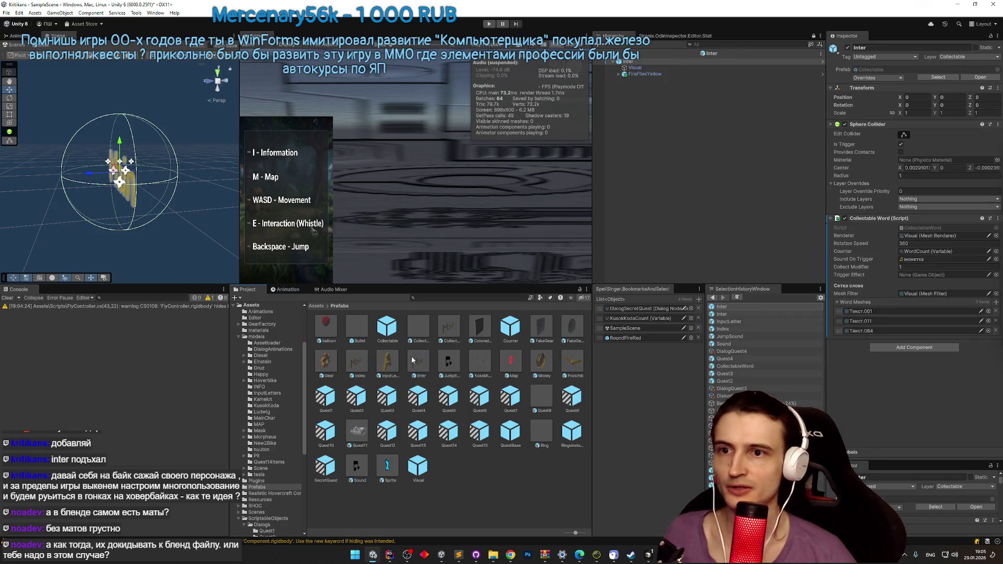
# Step: Set the Inter prefab's Script to CollectableInter in Debug view, then return to Normal
pyautogui.click(998, 36)
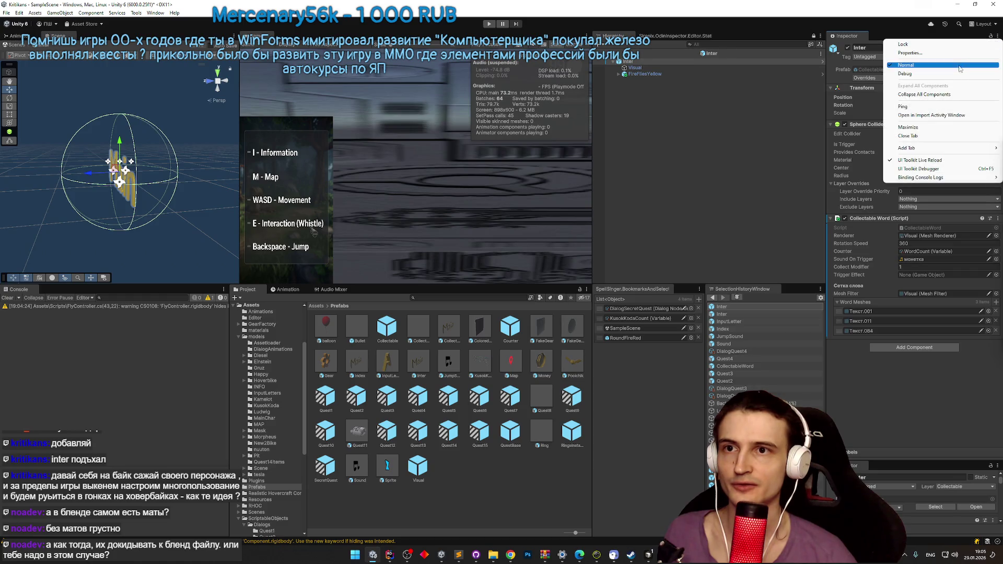
pyautogui.click(955, 74)
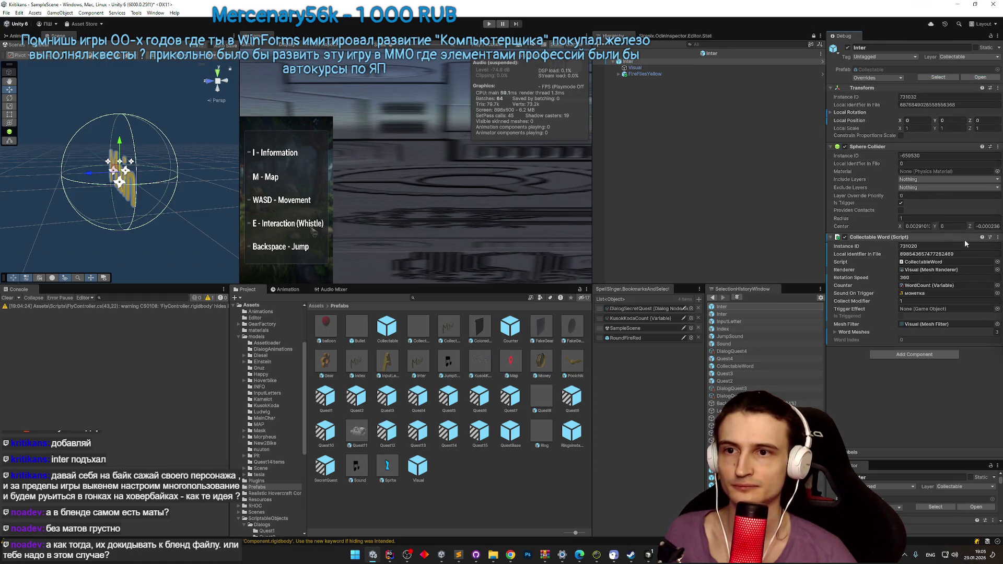
pyautogui.click(997, 261)
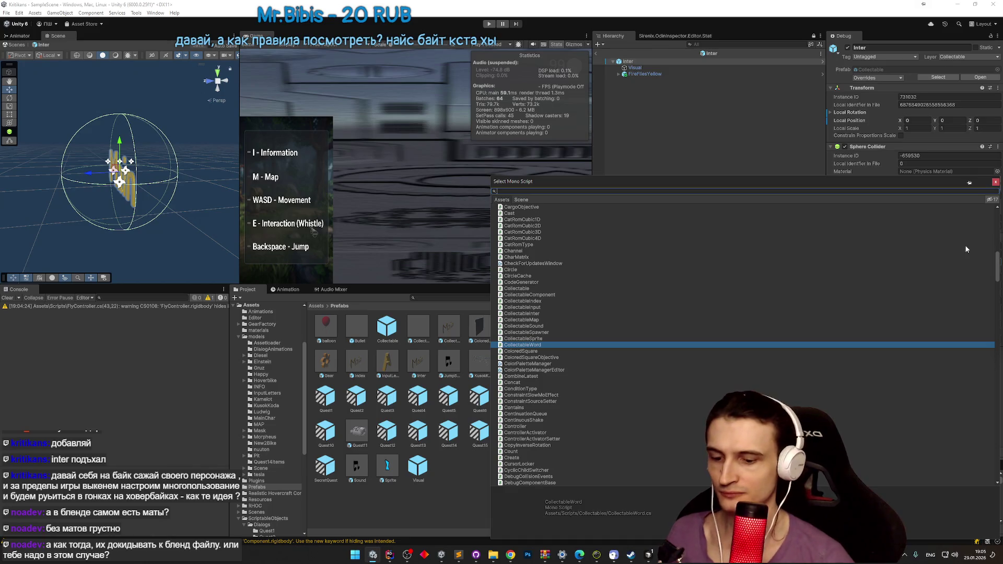
pyautogui.write('inter')
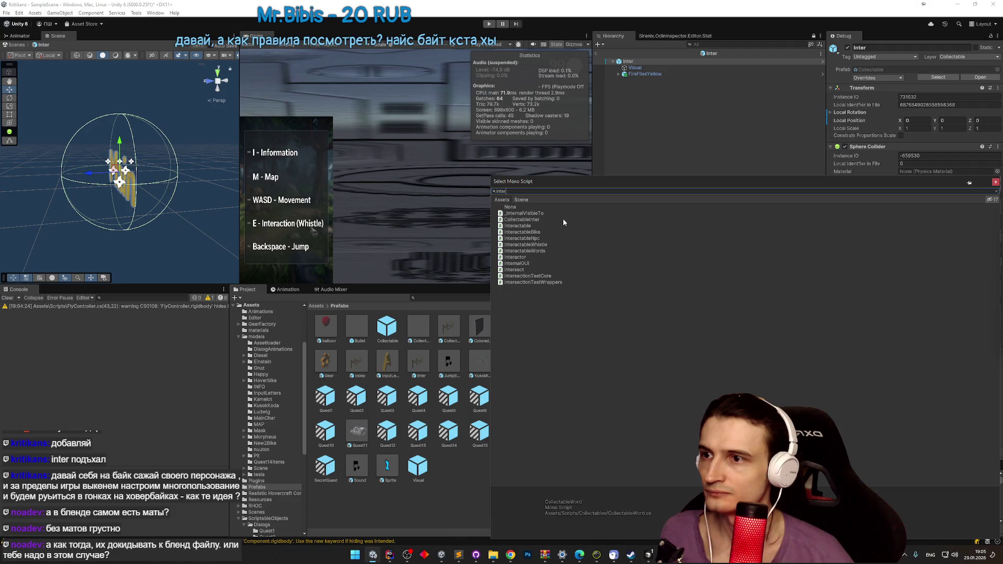
pyautogui.doubleClick(563, 219)
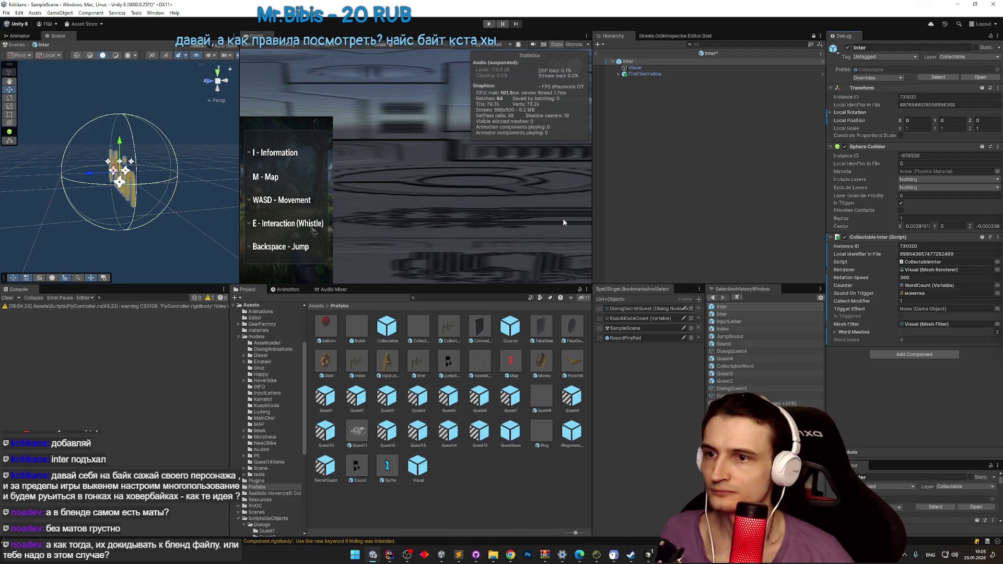
pyautogui.click(998, 36)
pyautogui.click(982, 44)
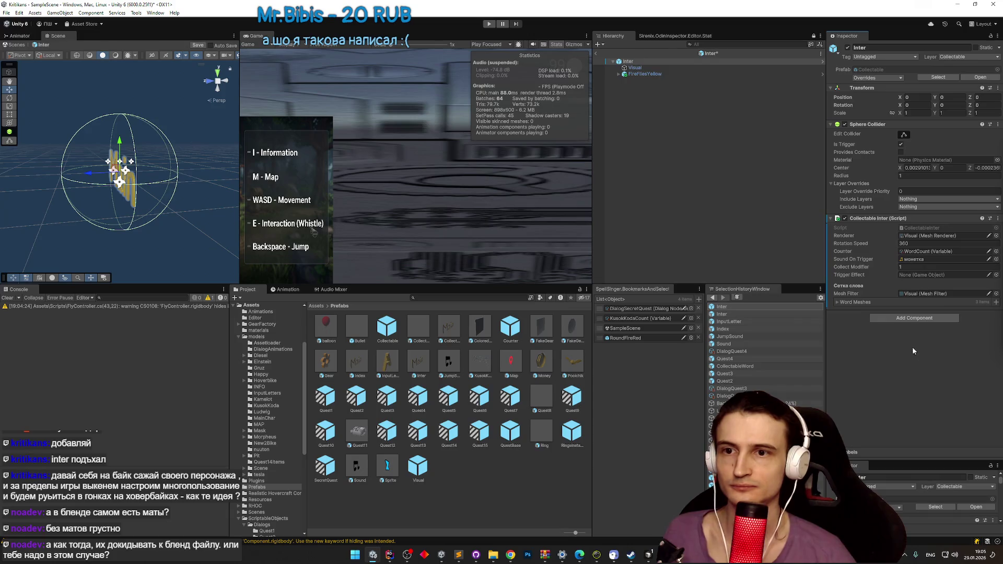
# Step: Expand Word Meshes and search the project assets for 'inter'
pyautogui.click(871, 303)
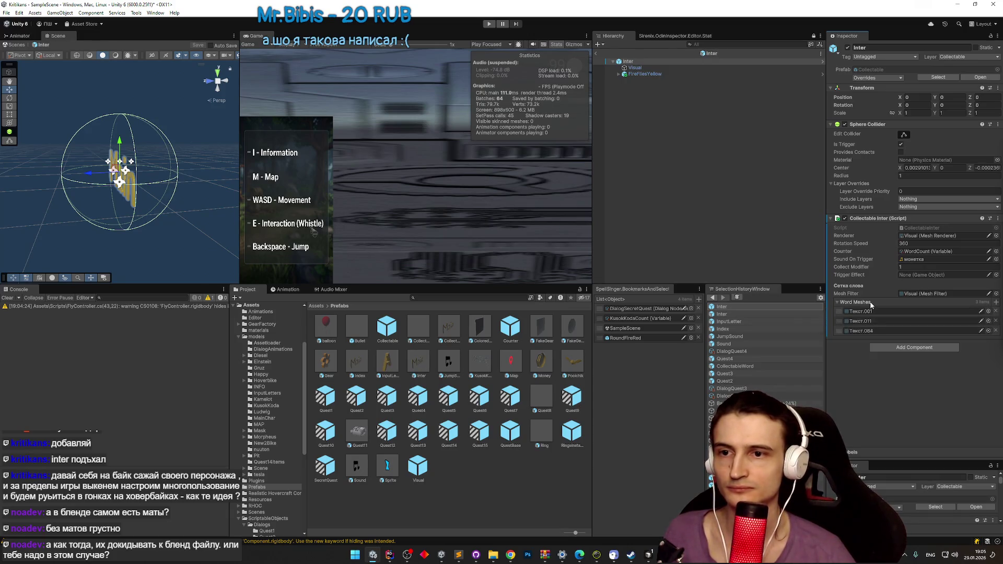
pyautogui.click(505, 299)
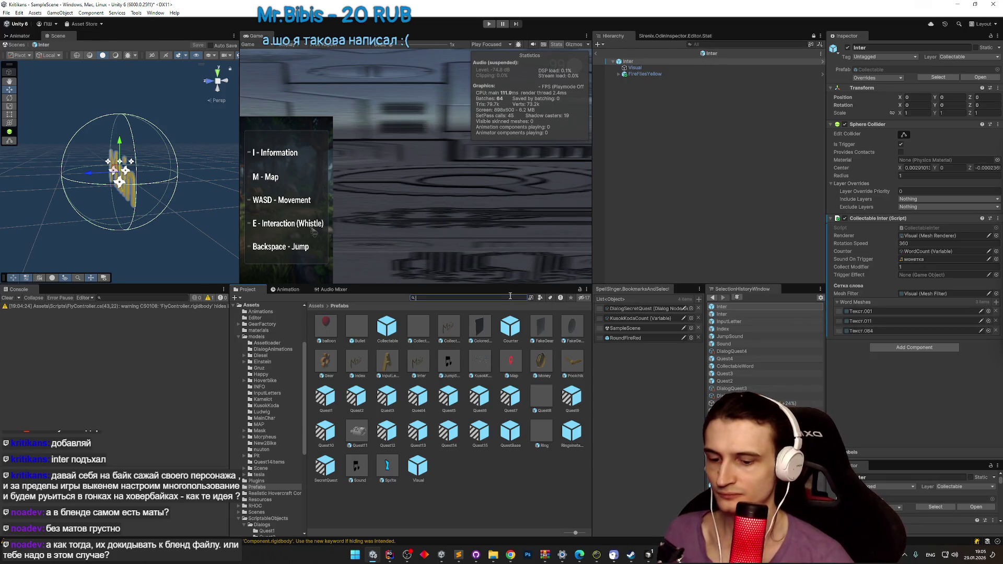
pyautogui.write('inter')
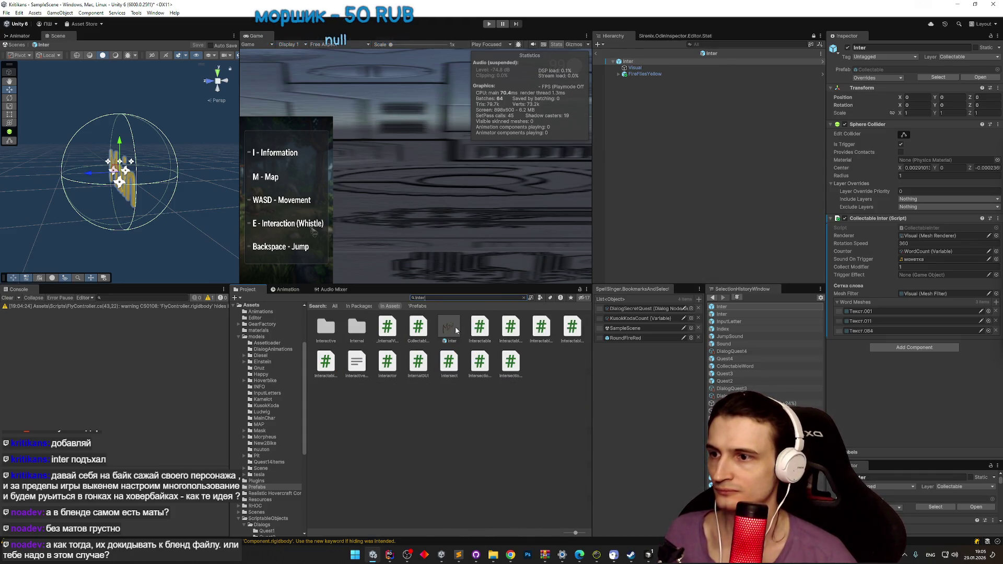
pyautogui.hotkey('ctrl', 'a')
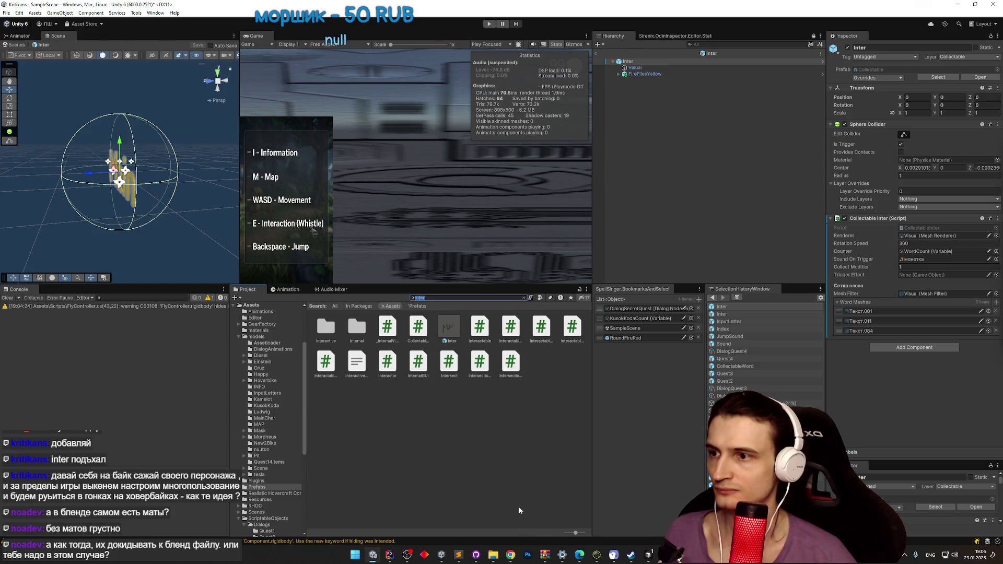
# Step: Open the models folder, select the Inter root object, and remove its old Word Meshes entries
pyautogui.press('BackSpace')
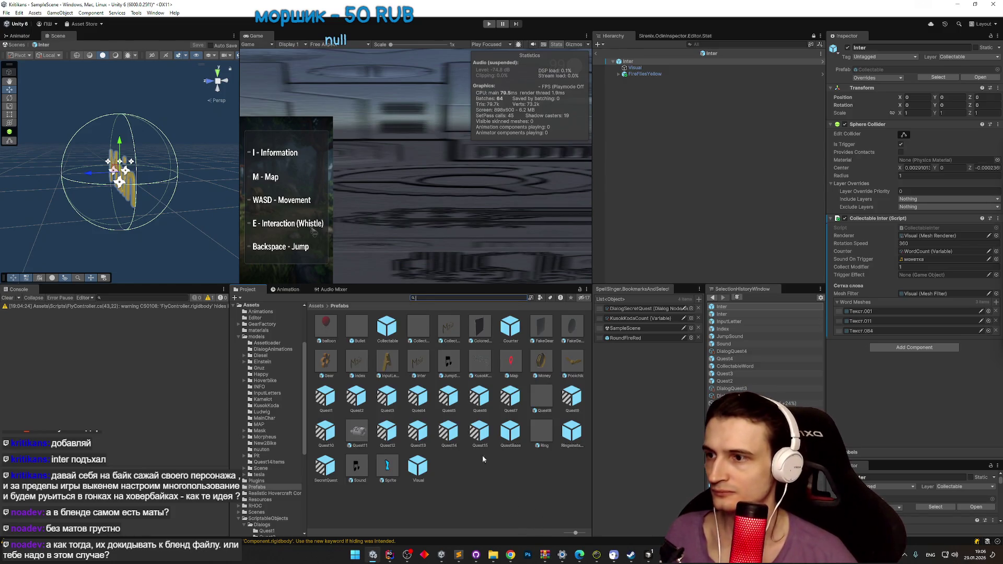
pyautogui.click(343, 309)
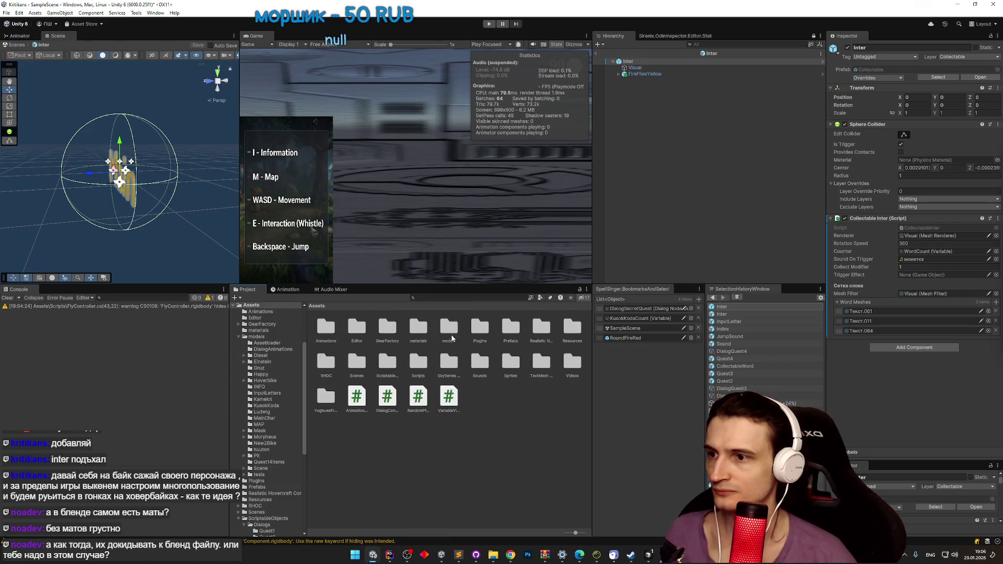
pyautogui.click(780, 66)
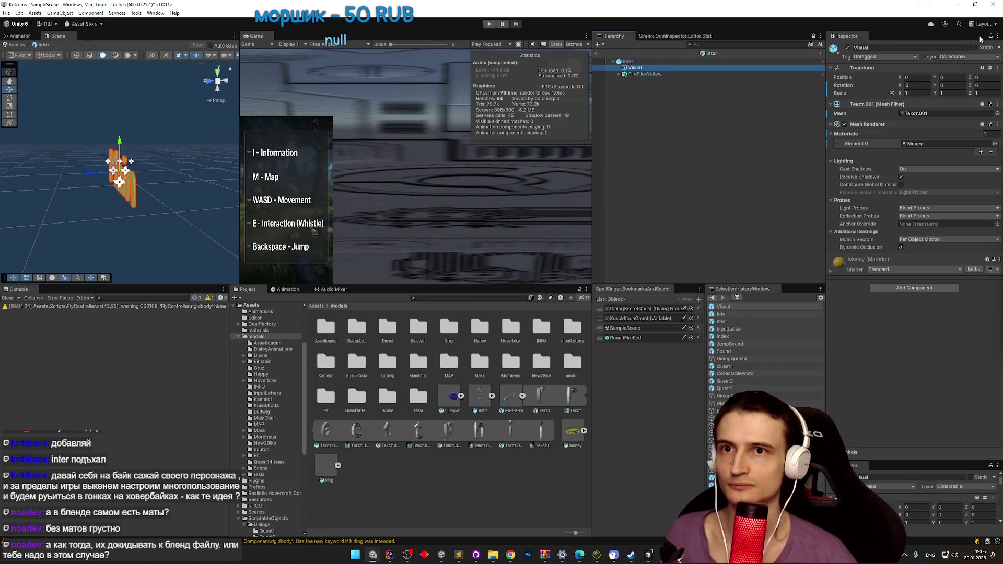
pyautogui.click(778, 61)
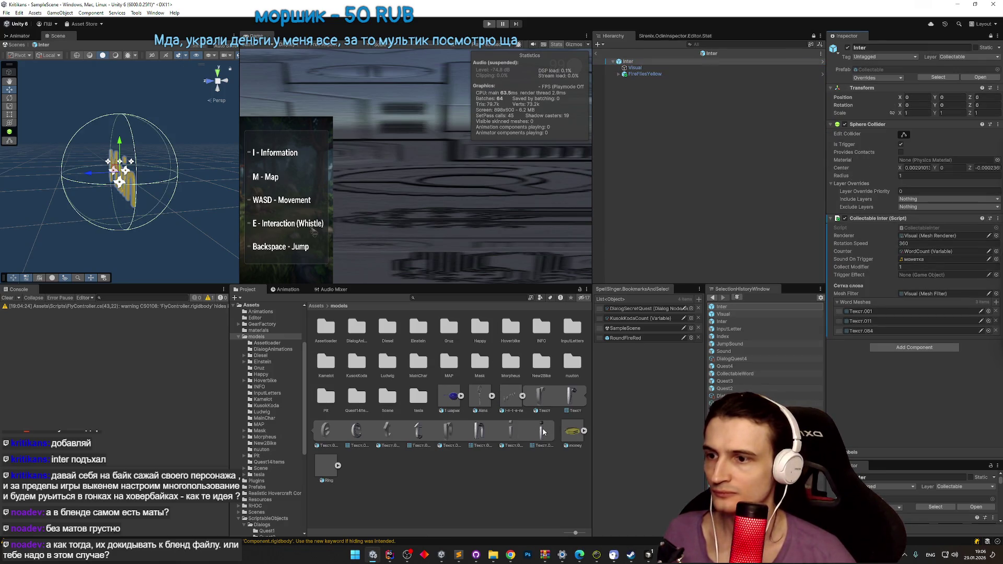
pyautogui.moveTo(544, 433)
pyautogui.mouseDown()
pyautogui.moveTo(919, 335)
pyautogui.moveTo(920, 358)
pyautogui.mouseUp()
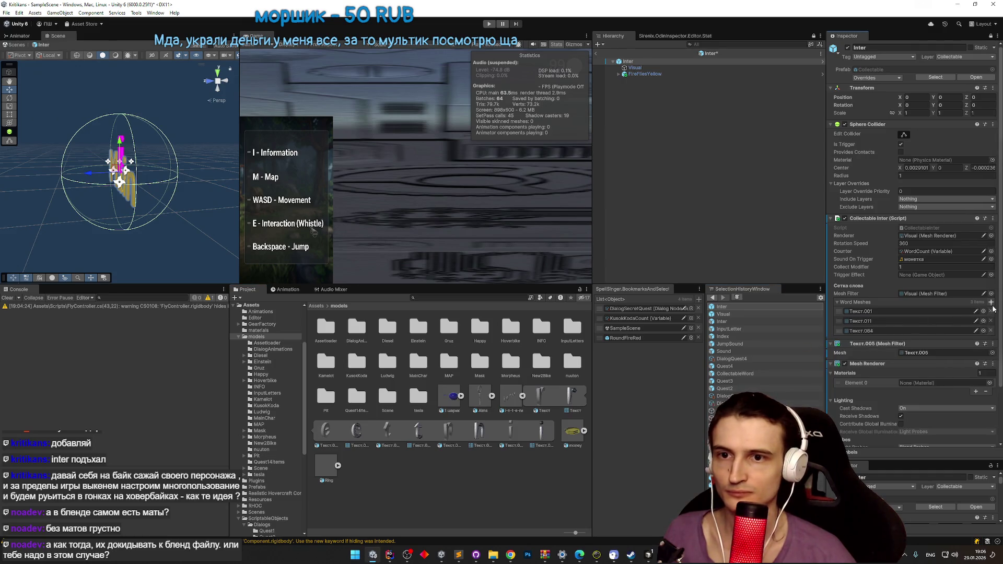
pyautogui.hotkey('ctrl', 'z')
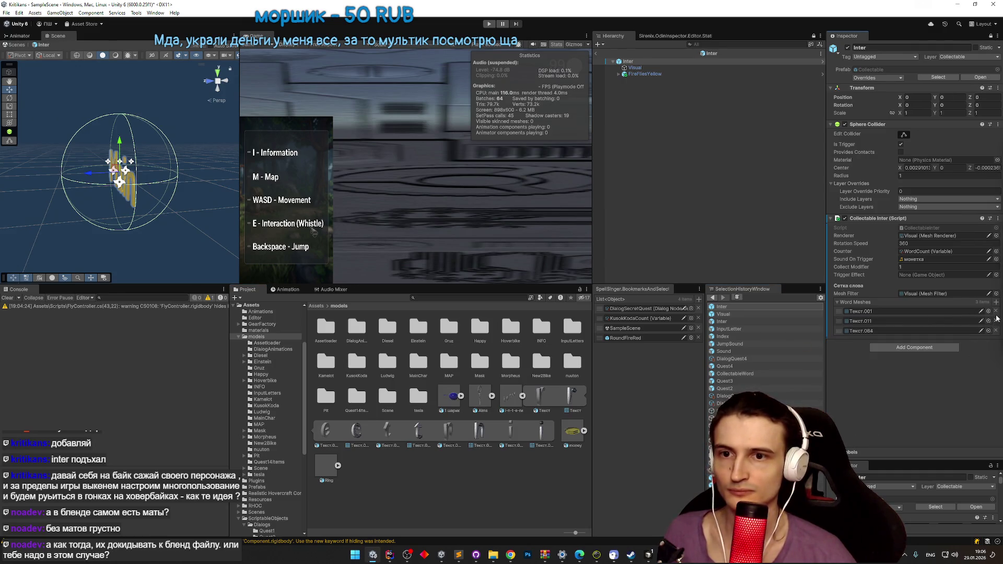
pyautogui.click(997, 321)
pyautogui.click(997, 321)
pyautogui.click(996, 311)
# Step: Fill Word Meshes with Текст.005, Текст.003, Текст.002, Текст.001 and Текст, in that order
pyautogui.moveTo(541, 427); pyautogui.dragTo(849, 306)
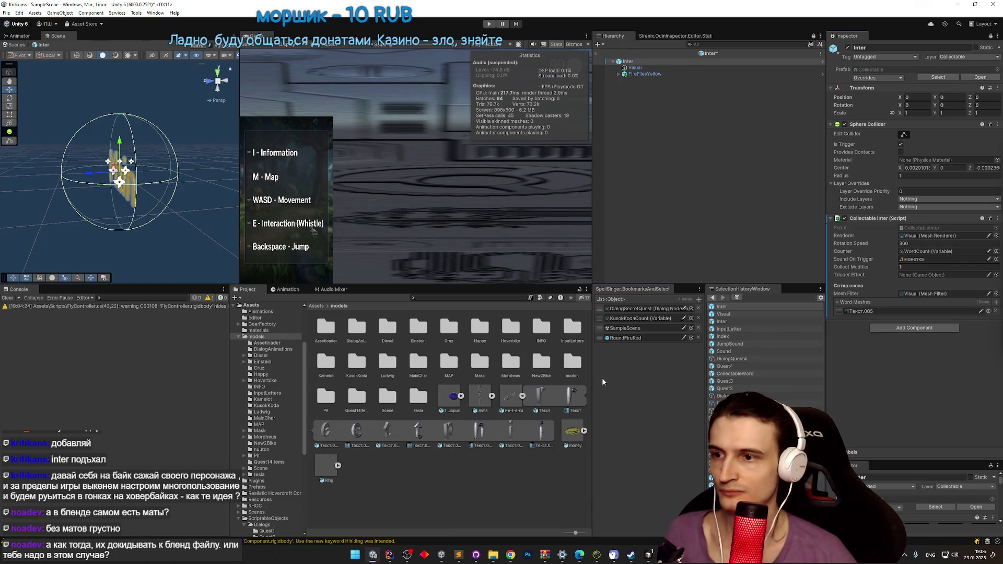
pyautogui.moveTo(479, 431); pyautogui.dragTo(855, 308)
pyautogui.moveTo(424, 434); pyautogui.dragTo(854, 331)
pyautogui.moveTo(375, 429); pyautogui.dragTo(854, 341)
pyautogui.moveTo(572, 396); pyautogui.dragTo(853, 341)
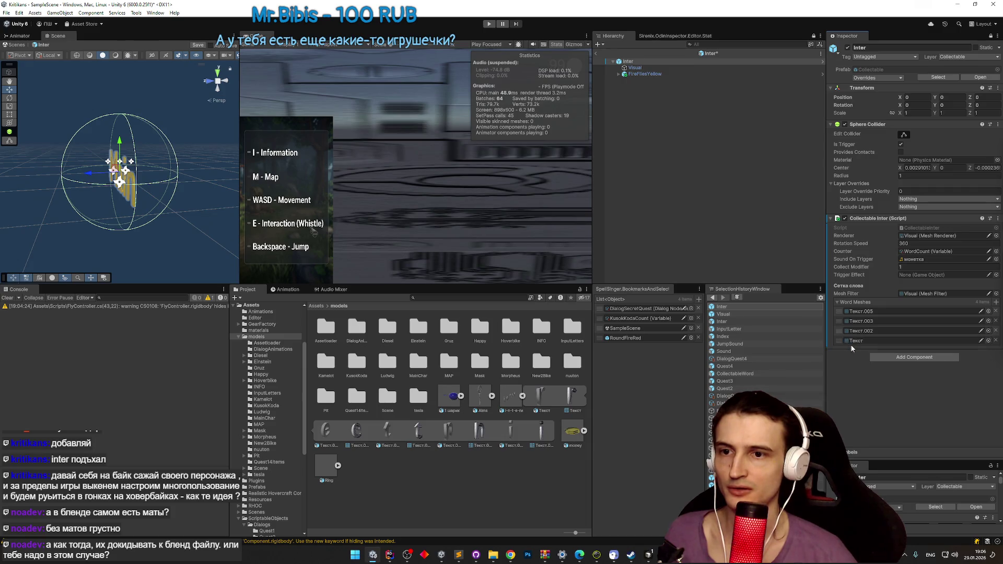
pyautogui.hotkey('ctrl', 'z')
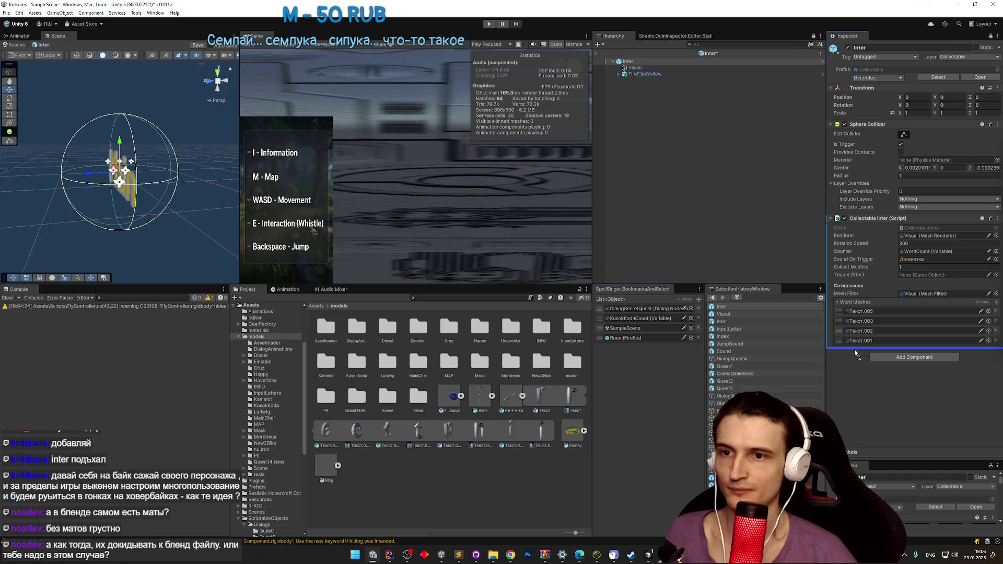
pyautogui.moveTo(856, 346); pyautogui.dragTo(854, 351)
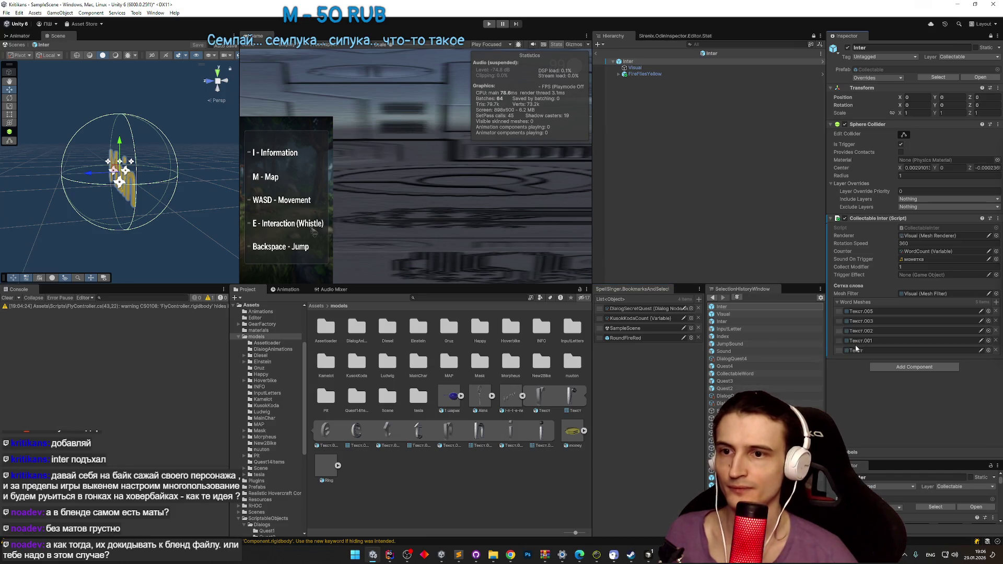
pyautogui.click(855, 351)
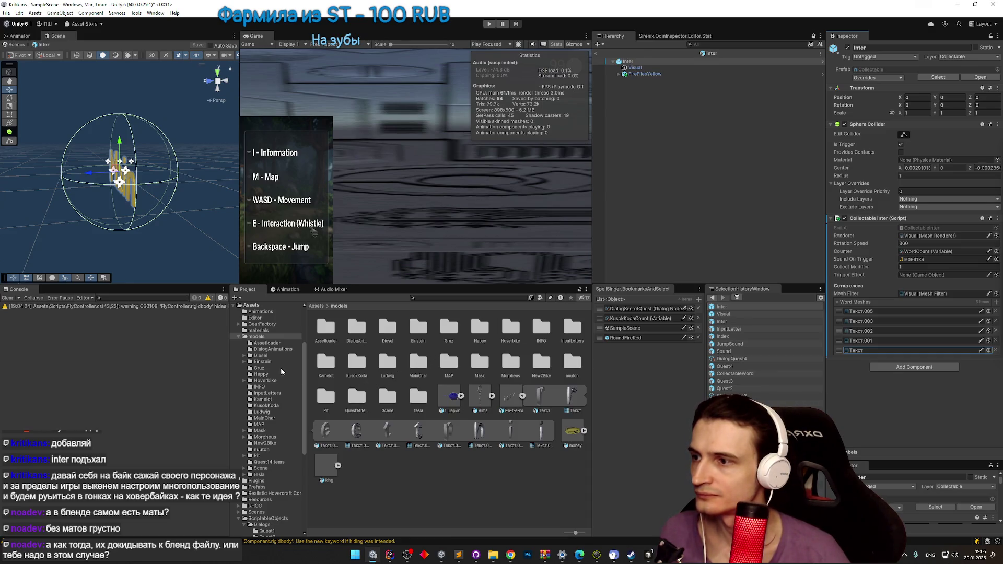
pyautogui.click(264, 487)
# Step: Open the JumpSound prefab for editing and switch the Inspector to Debug view
pyautogui.click(449, 365)
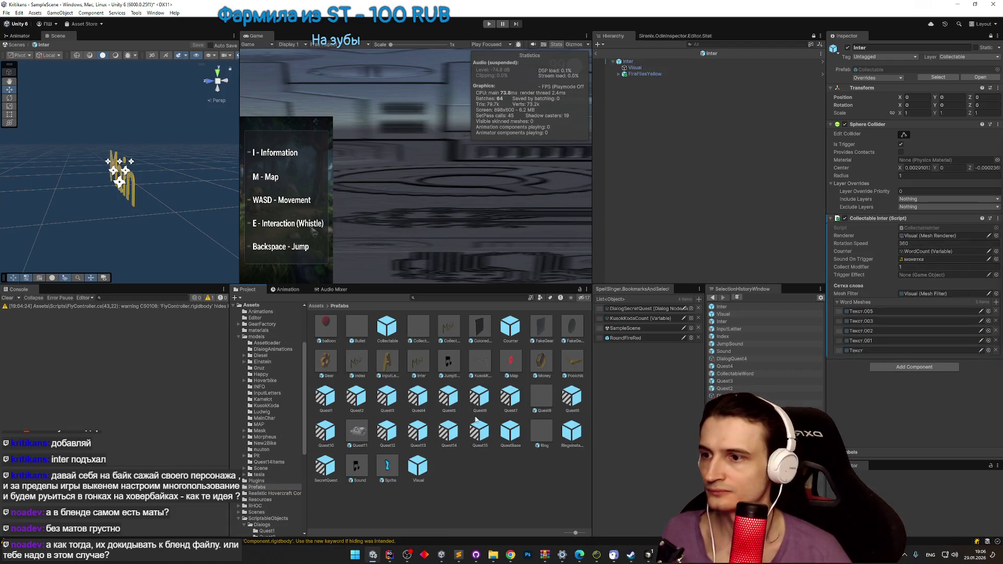
pyautogui.doubleClick(448, 365)
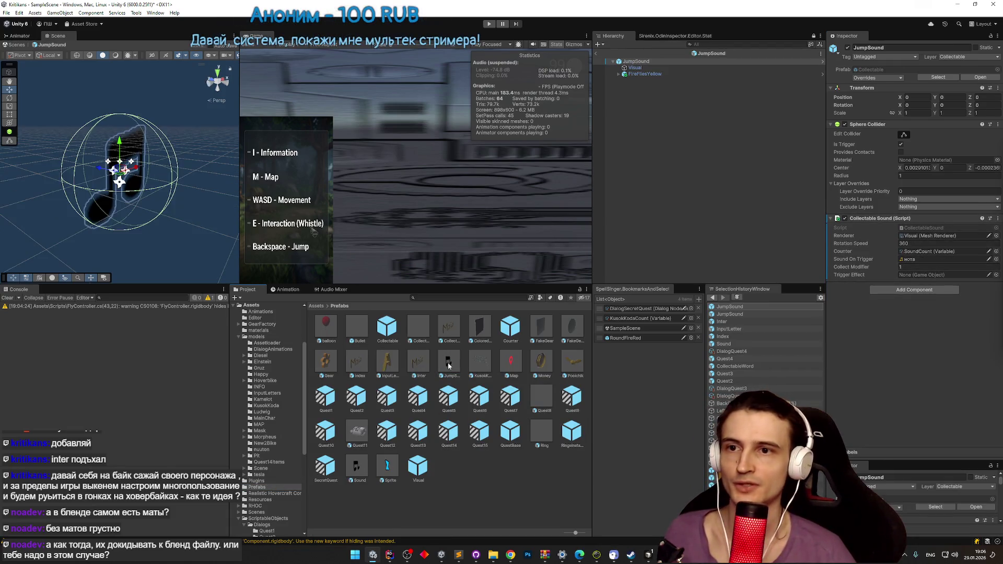
pyautogui.click(997, 35)
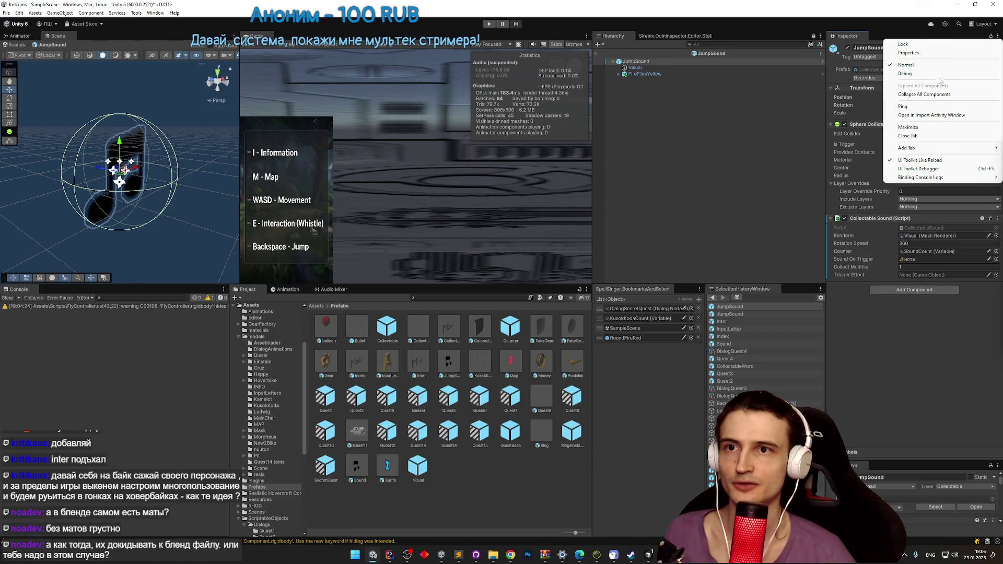
pyautogui.click(909, 78)
# Step: Search the Script picker for 'jump', reveal the current script's folder, then switch to Rider
pyautogui.click(996, 262)
pyautogui.write('jump')
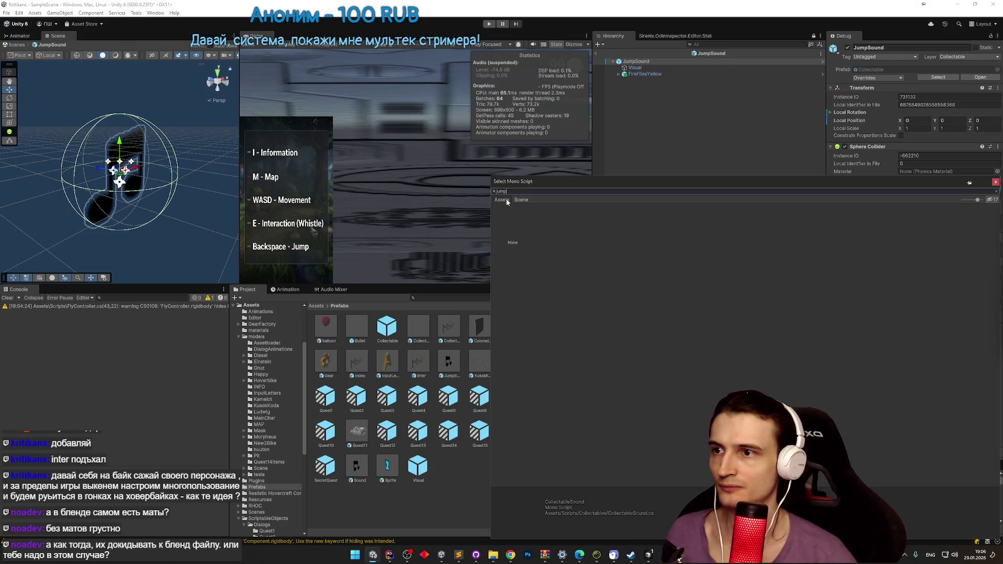
pyautogui.click(501, 200)
pyautogui.press('Escape')
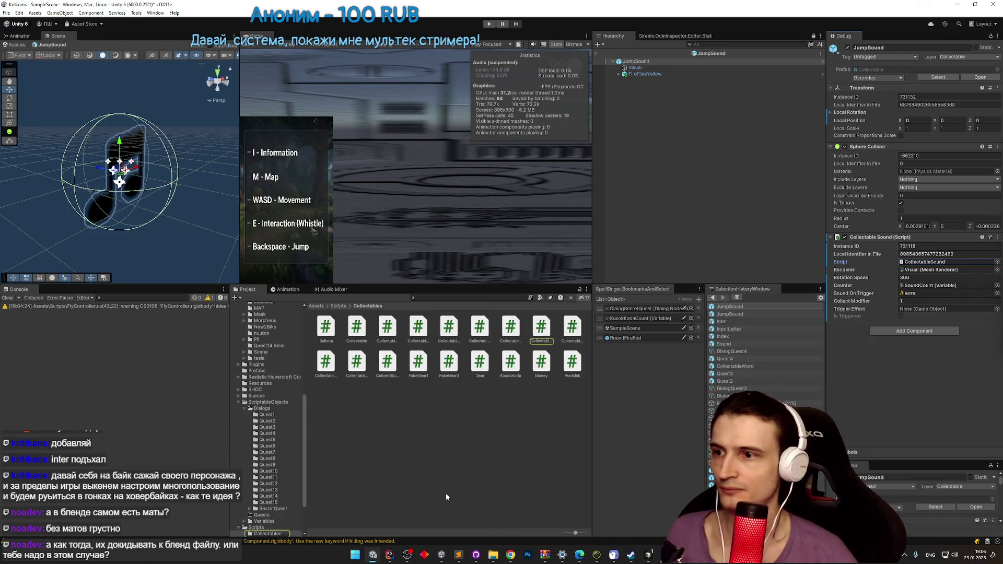
pyautogui.click(390, 555)
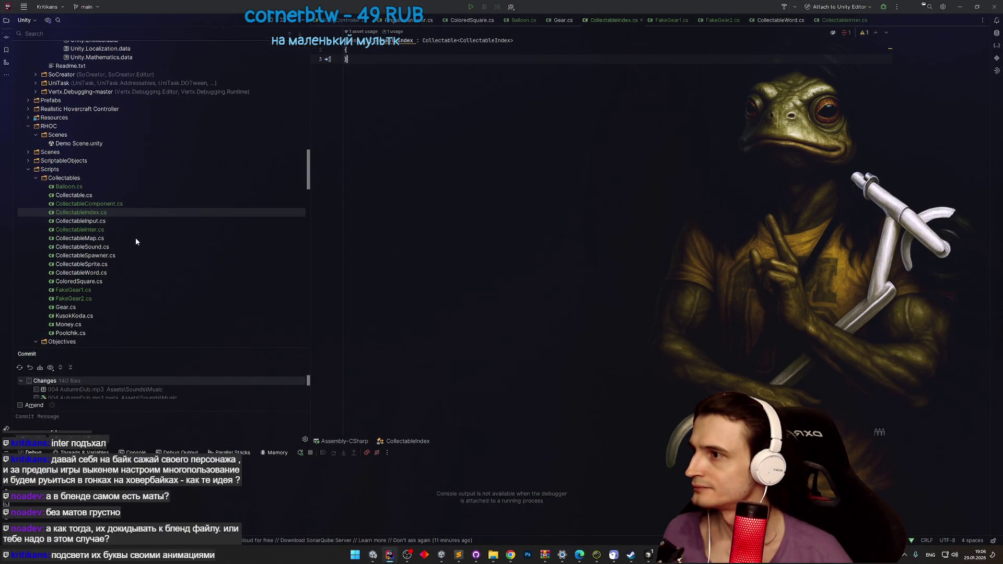
# Step: Duplicate CollectableSound.cs as JumpSound.cs, add it to Git, and return to Unity
pyautogui.click(120, 248)
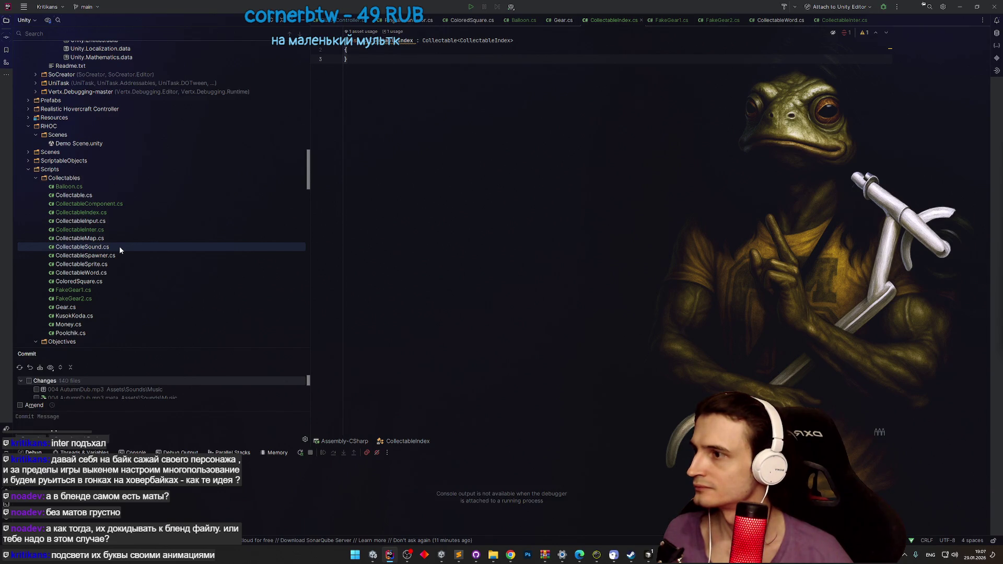
pyautogui.hotkey('ctrl', 'd')
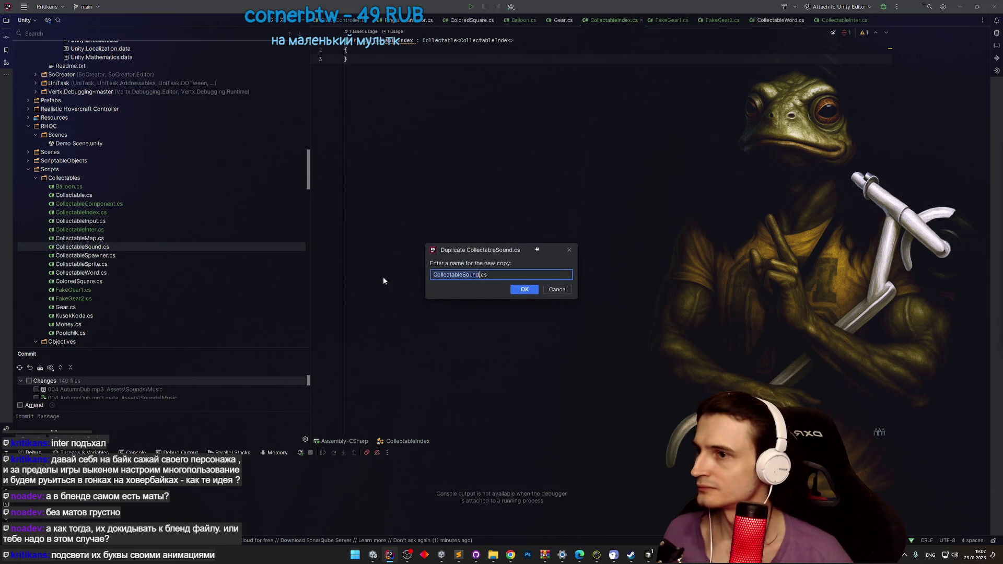
pyautogui.write('Jump')
pyautogui.write('Sound')
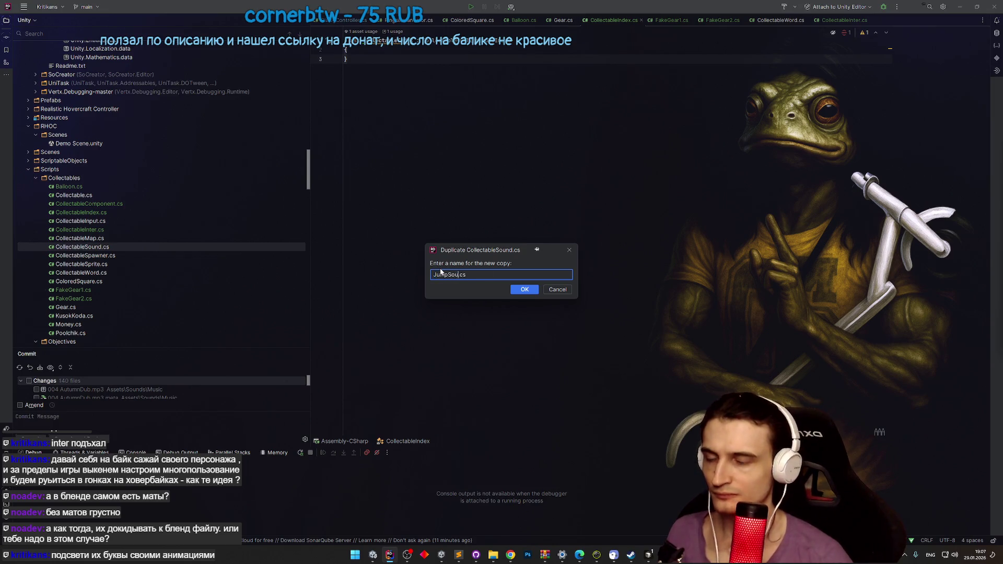
pyautogui.press('Return')
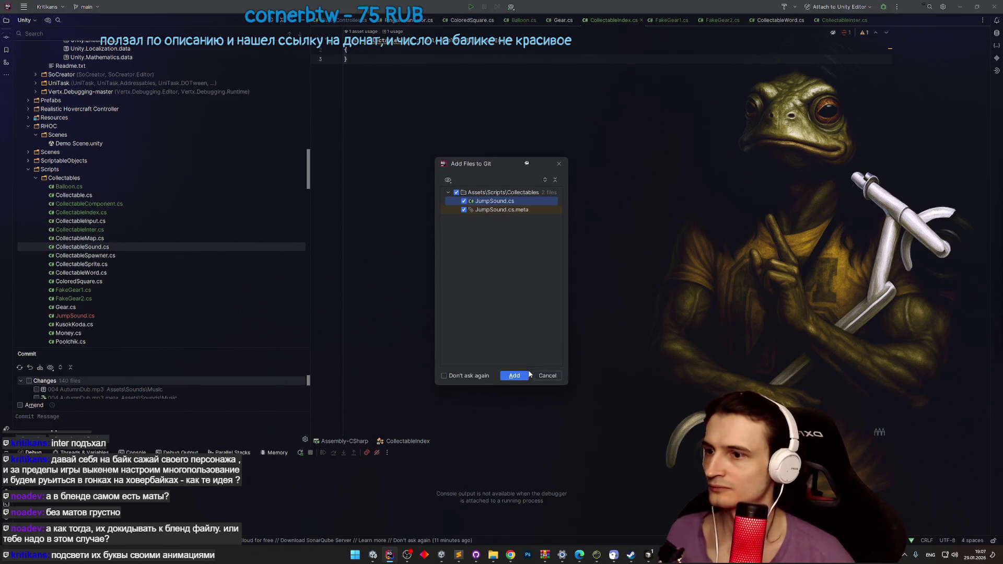
pyautogui.click(527, 374)
pyautogui.click(73, 316)
pyautogui.hotkey('shift', 'F6')
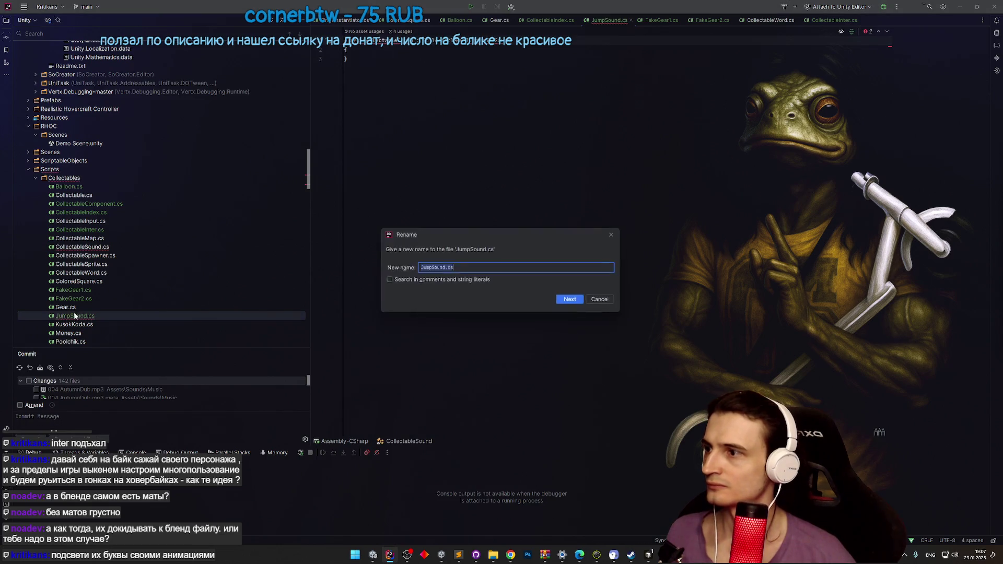
pyautogui.click(604, 301)
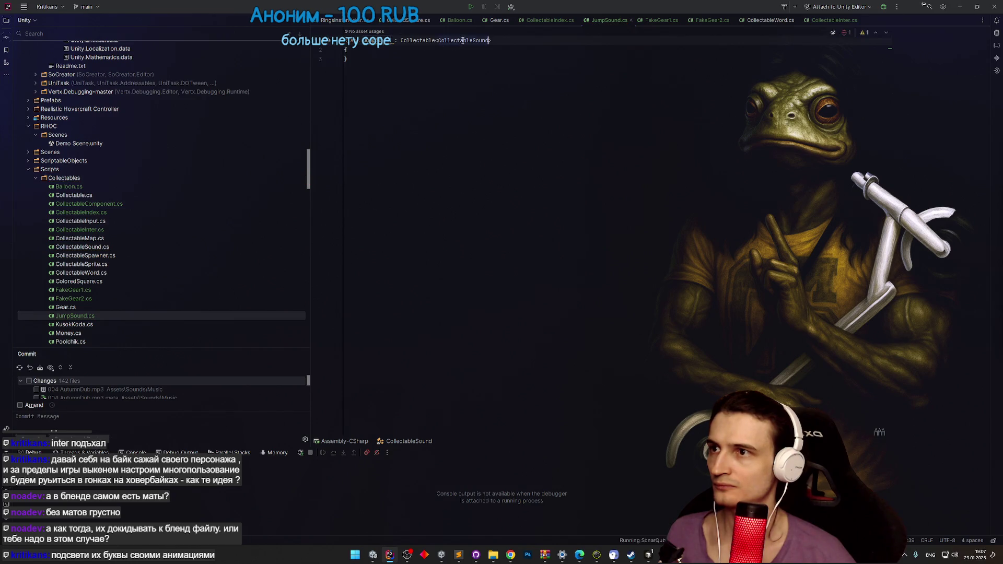
pyautogui.click(960, 6)
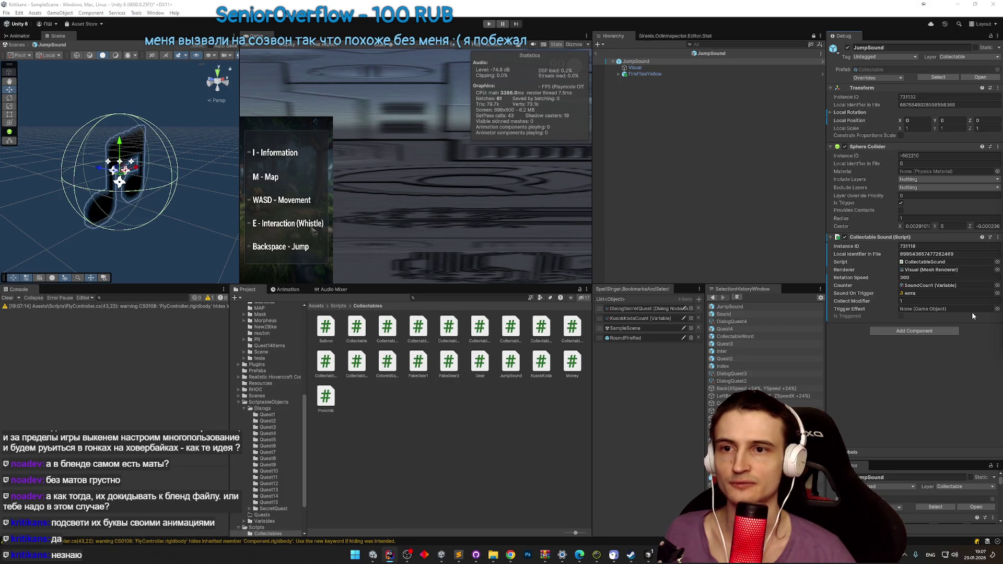
# Step: Assign the JumpSound script to the prefab's component and return the Inspector to Normal view
pyautogui.click(997, 263)
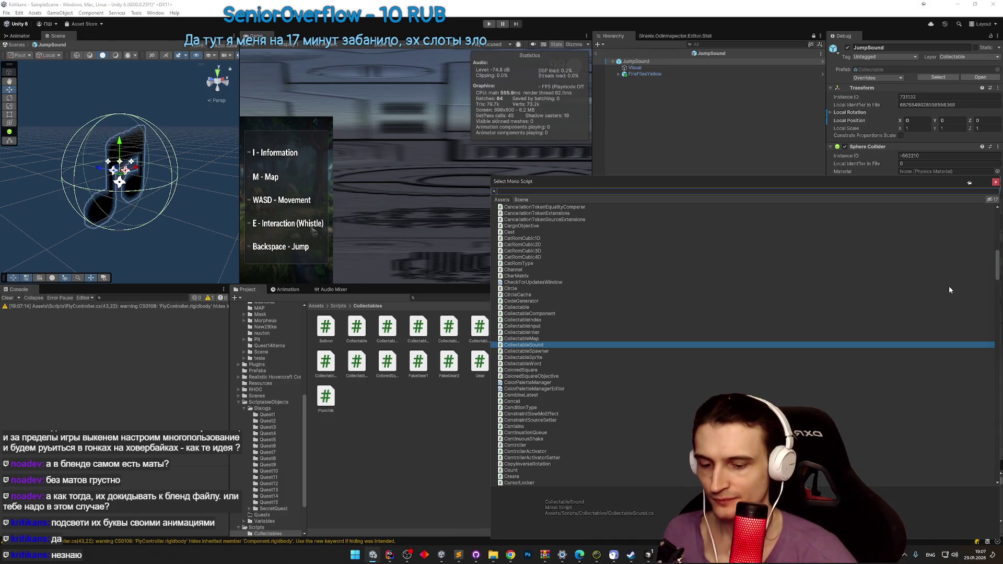
pyautogui.write('jumpso')
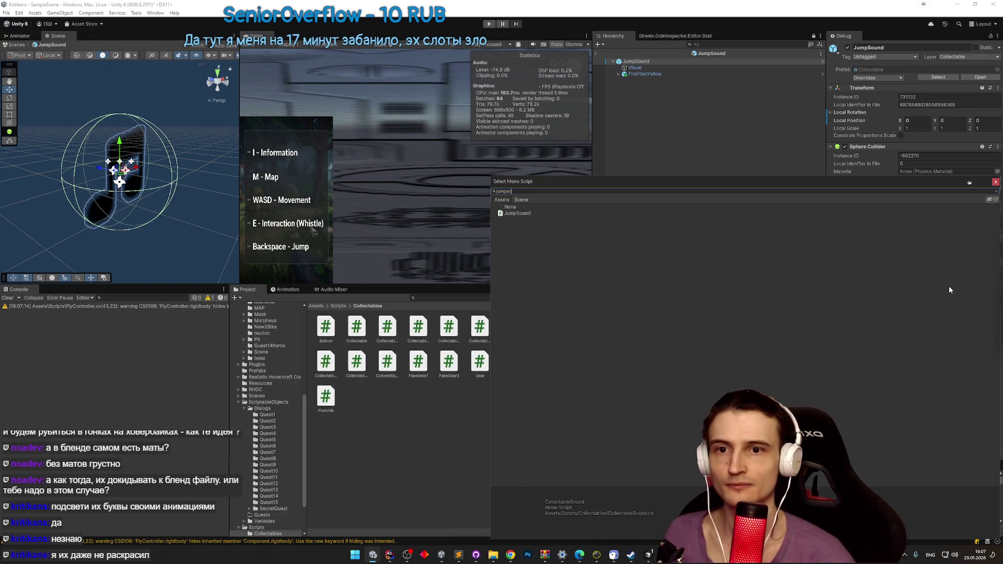
pyautogui.doubleClick(524, 214)
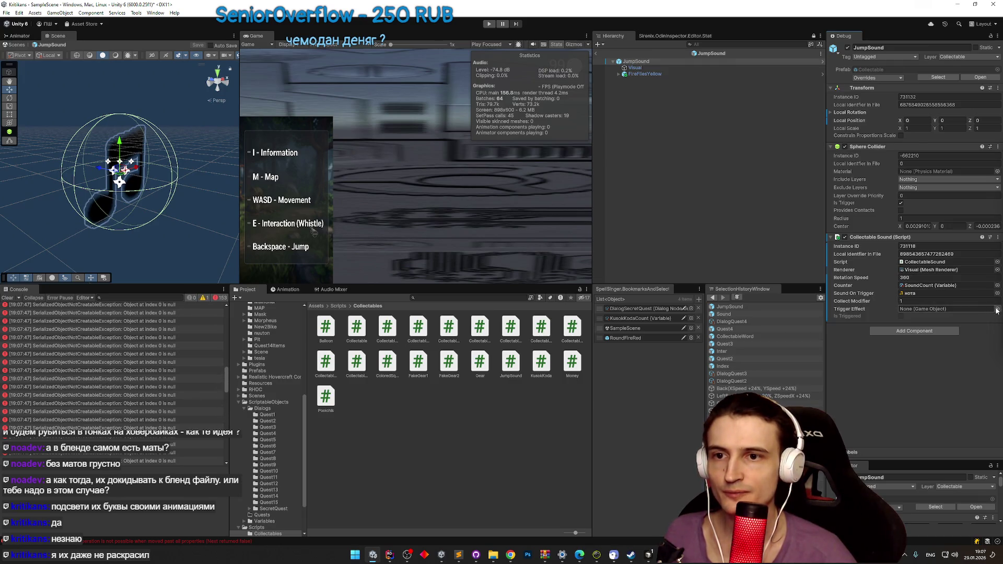
pyautogui.click(997, 262)
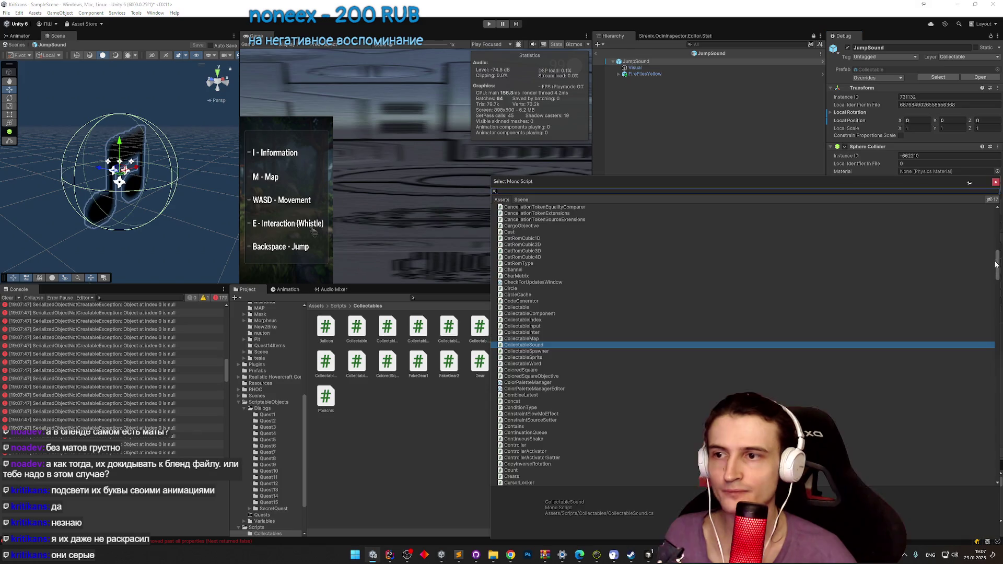
pyautogui.write('jumpso')
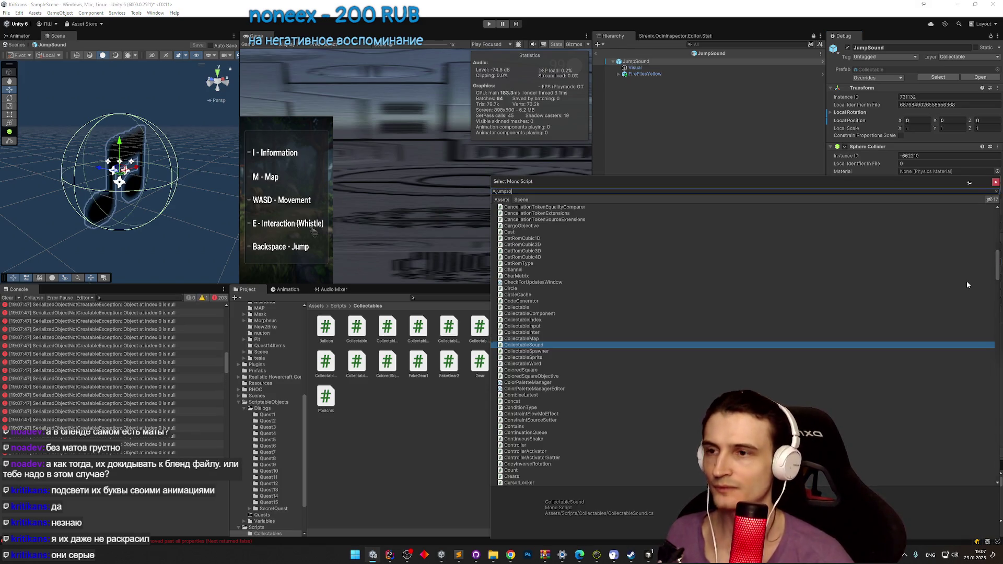
pyautogui.press('Return')
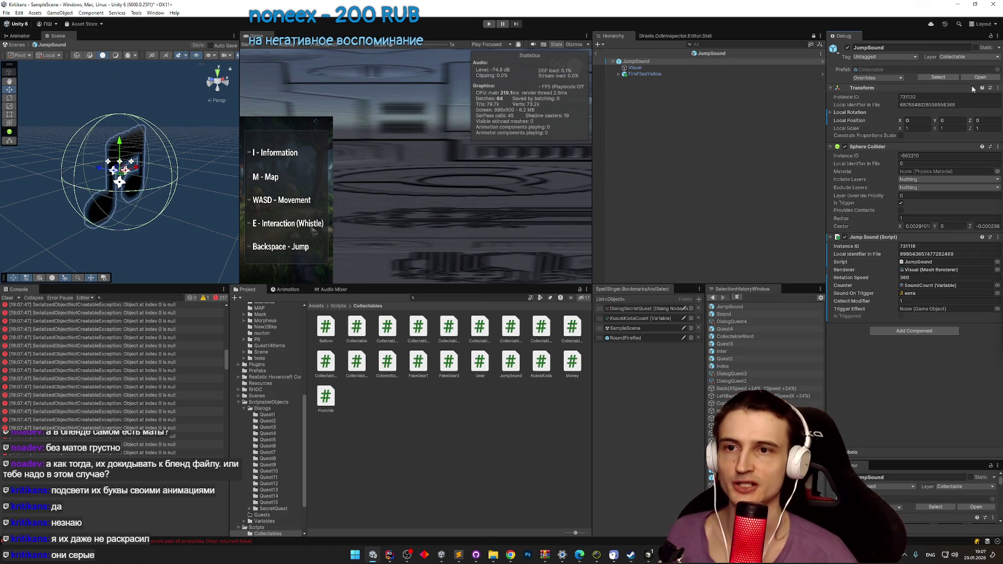
pyautogui.click(998, 35)
pyautogui.click(966, 44)
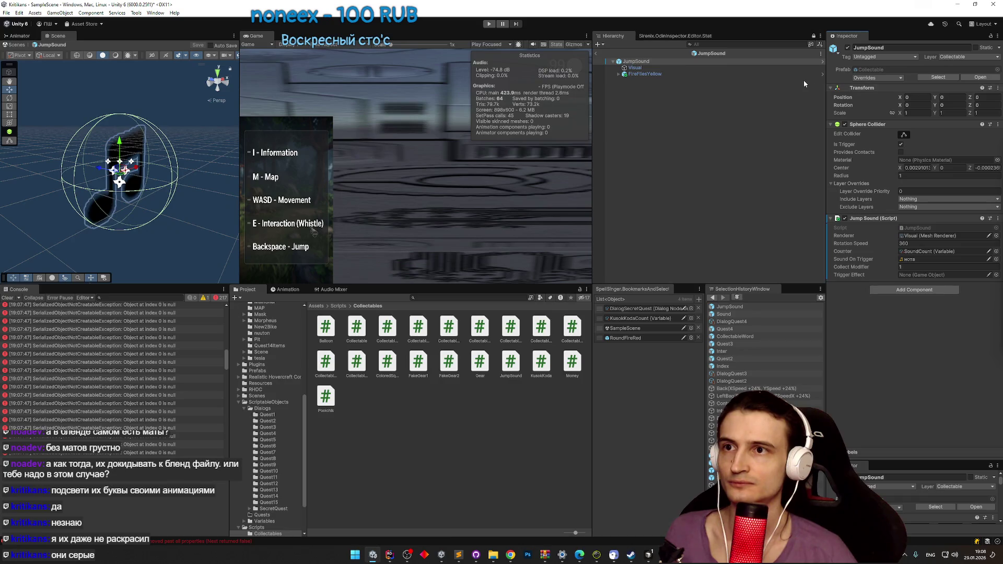
# Step: Set the component's counter to JumpSoundCount
pyautogui.click(995, 251)
pyautogui.write('jump')
pyautogui.doubleClick(555, 233)
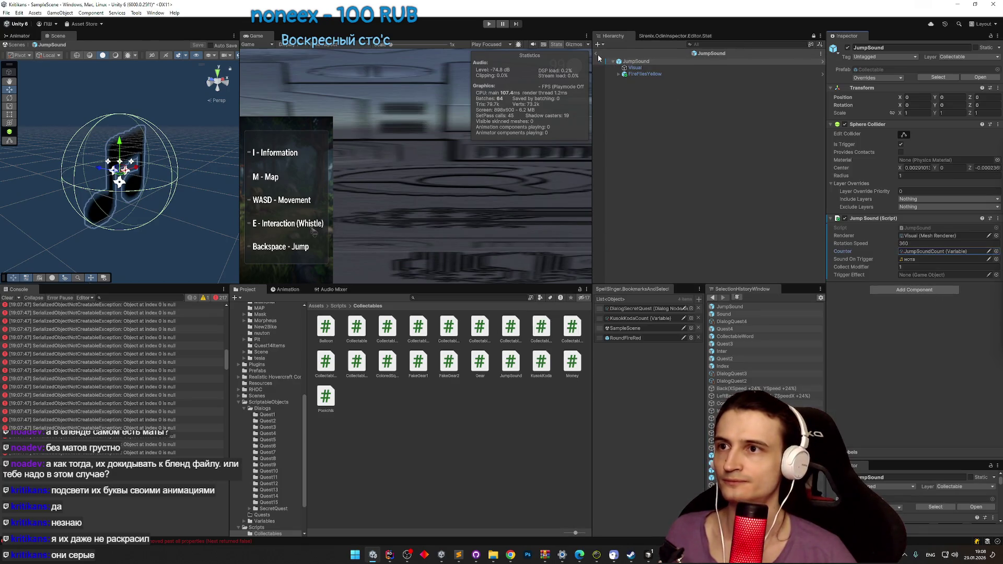
# Step: Clear the Console, exit the JumpSound prefab, and briefly check the TZ.todo list
pyautogui.click(7, 298)
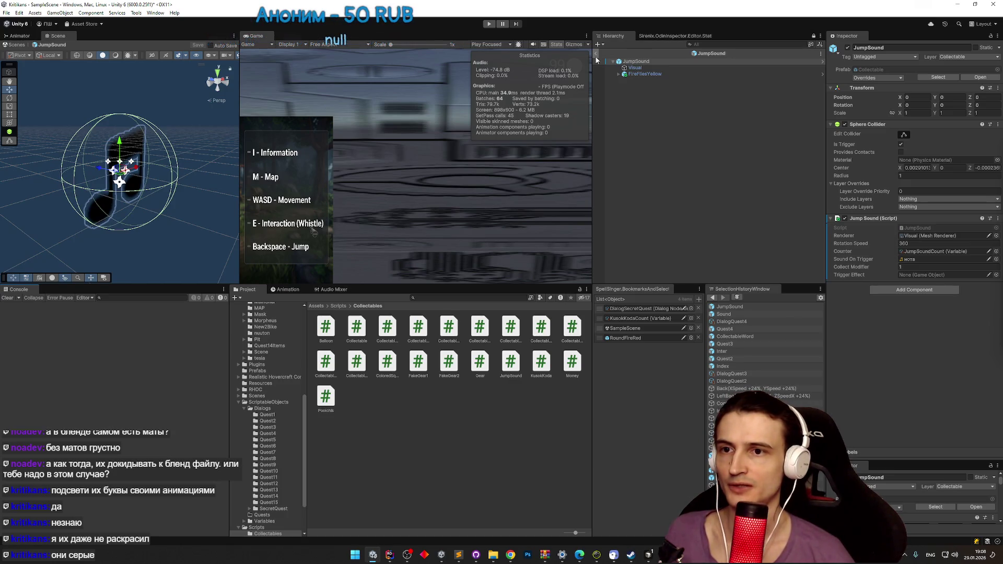
pyautogui.click(596, 55)
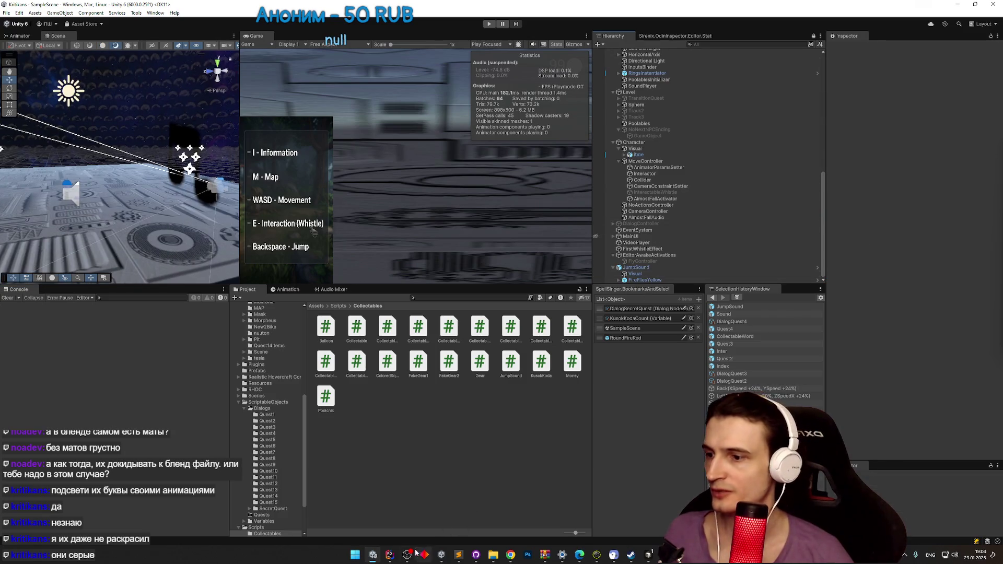
pyautogui.click(457, 558)
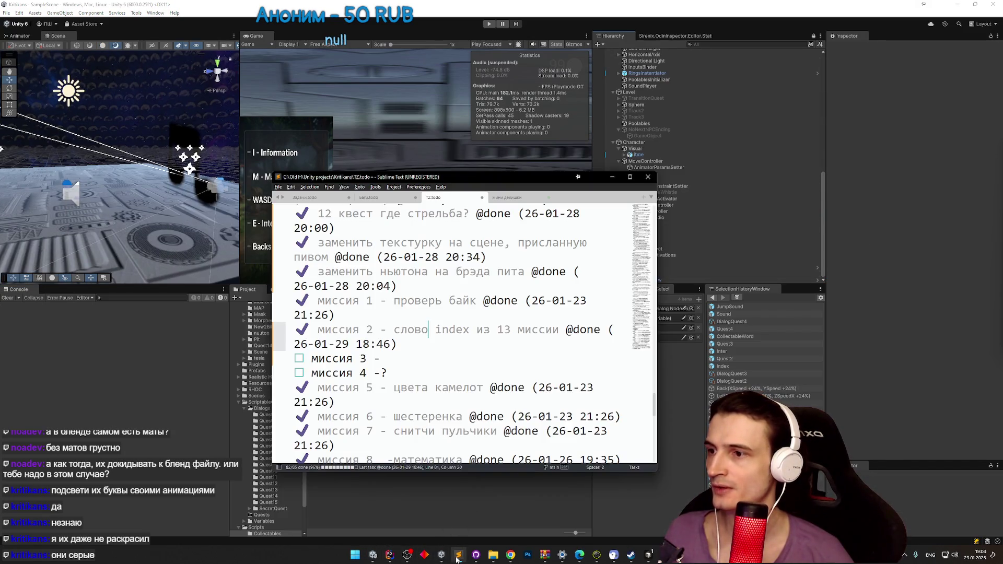
pyautogui.click(458, 558)
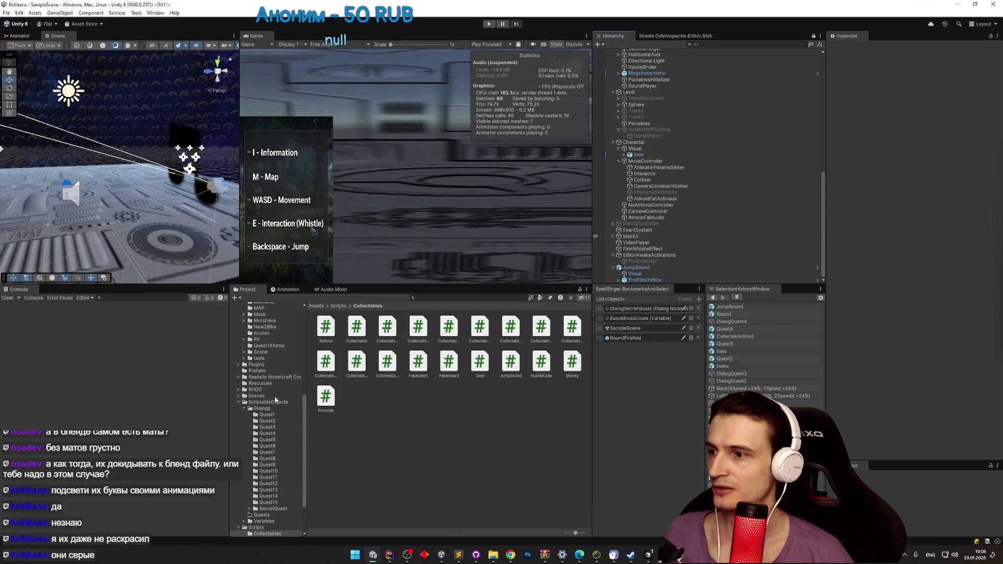
# Step: Review the JumpSound, KusokKoda, Map, Money, Poolchik, Quest1, Sound, Sprite and Ring prefabs
pyautogui.click(269, 371)
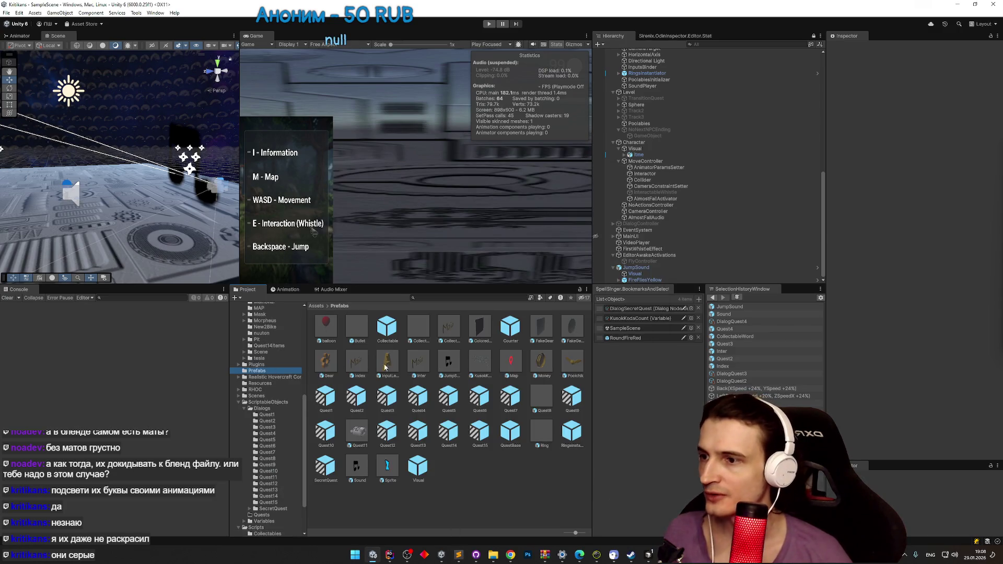
pyautogui.doubleClick(453, 365)
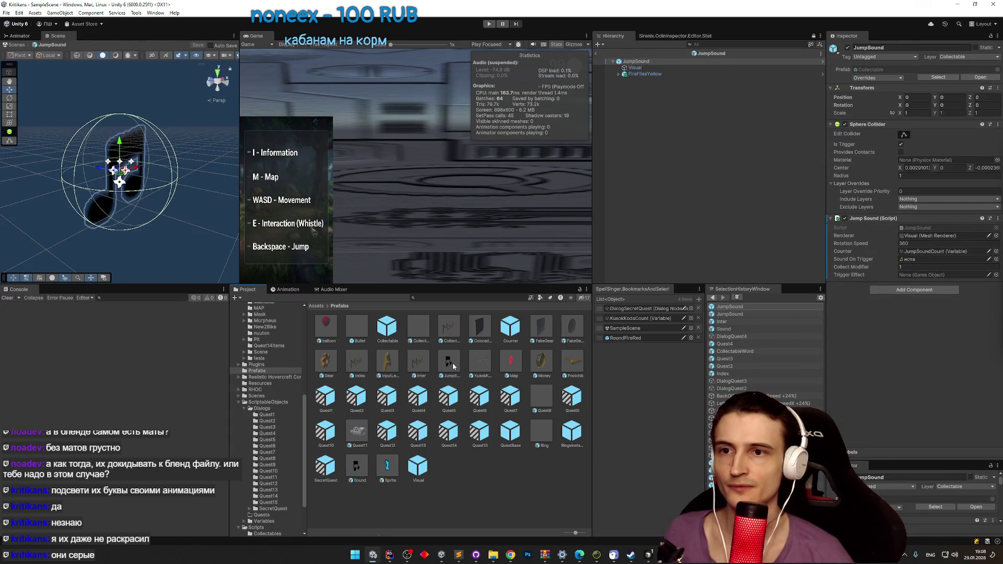
pyautogui.doubleClick(486, 367)
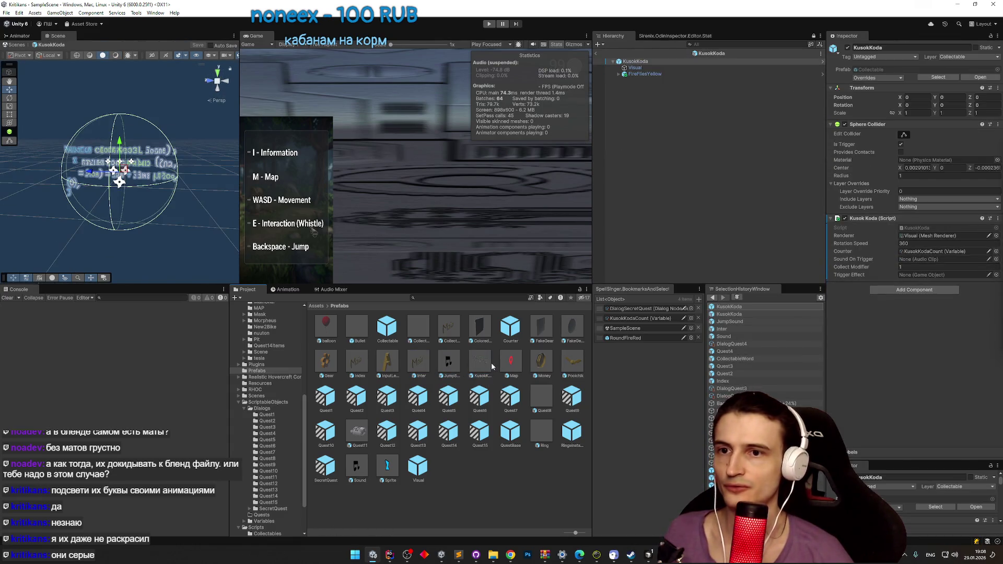
pyautogui.doubleClick(513, 363)
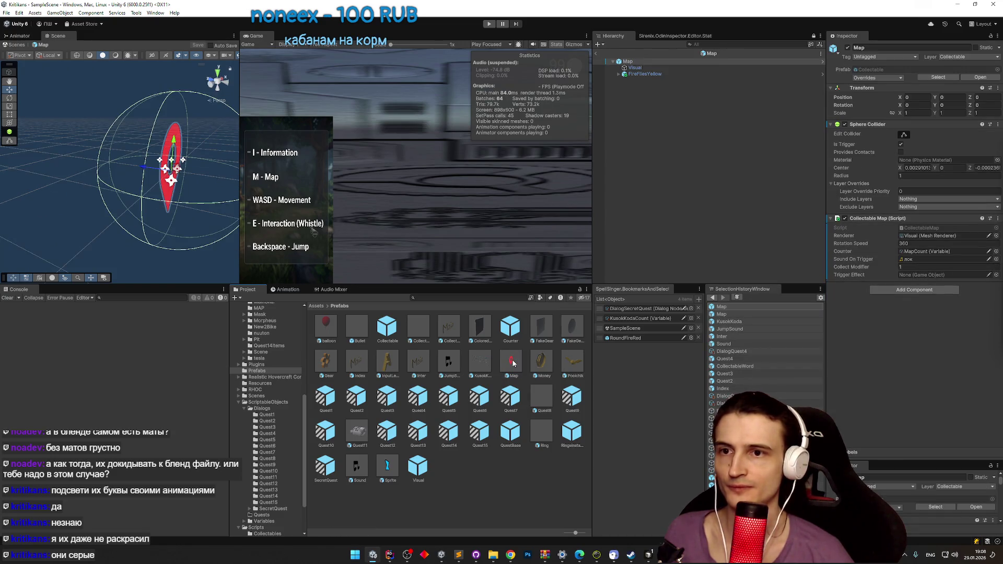
pyautogui.doubleClick(540, 362)
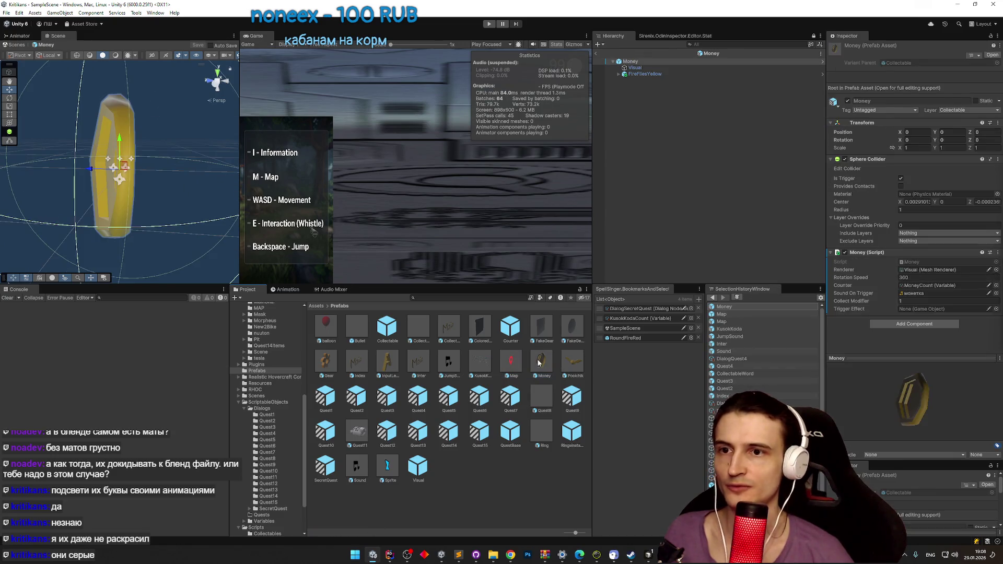
pyautogui.doubleClick(572, 365)
pyautogui.click(325, 399)
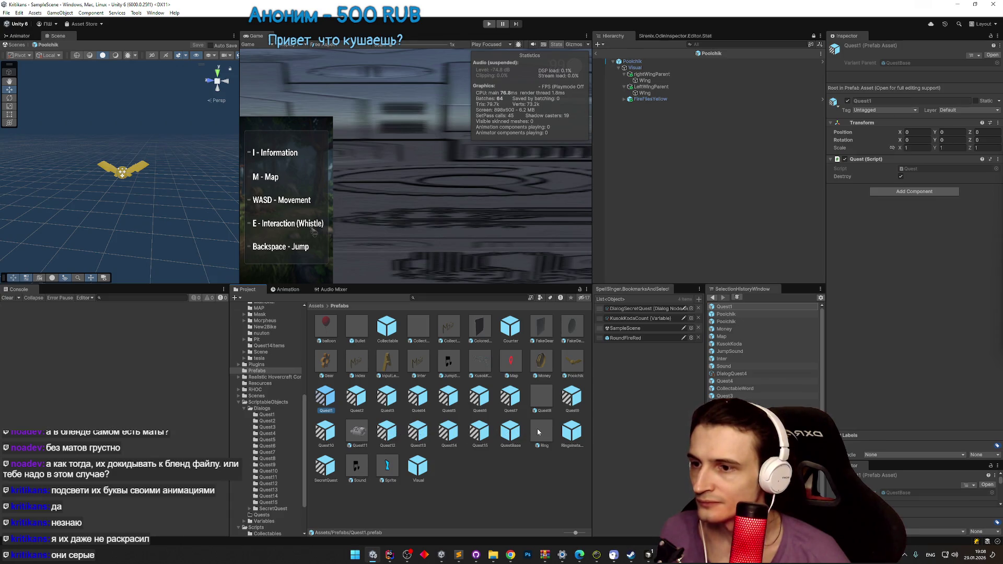
pyautogui.doubleClick(356, 466)
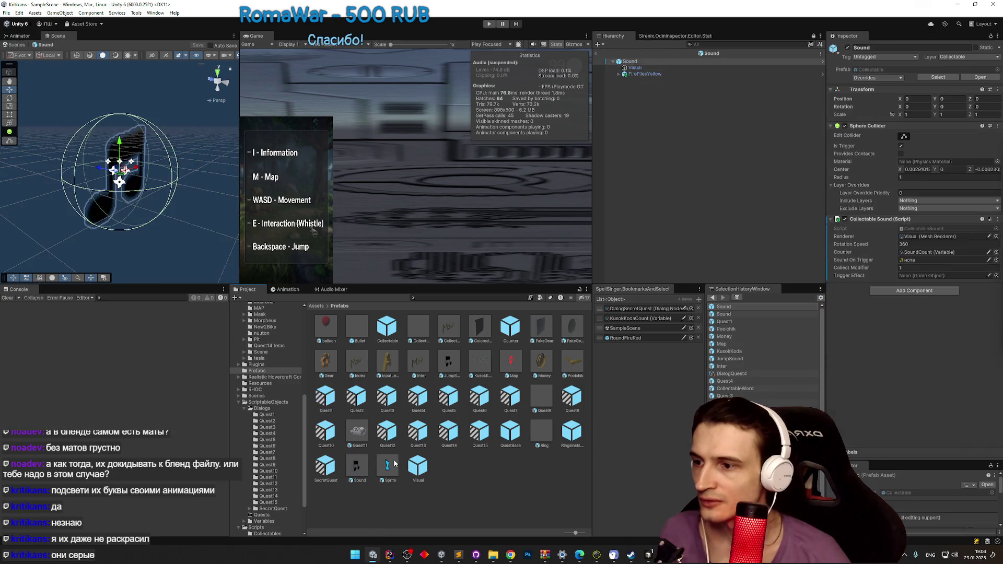
pyautogui.doubleClick(396, 466)
pyautogui.click(514, 490)
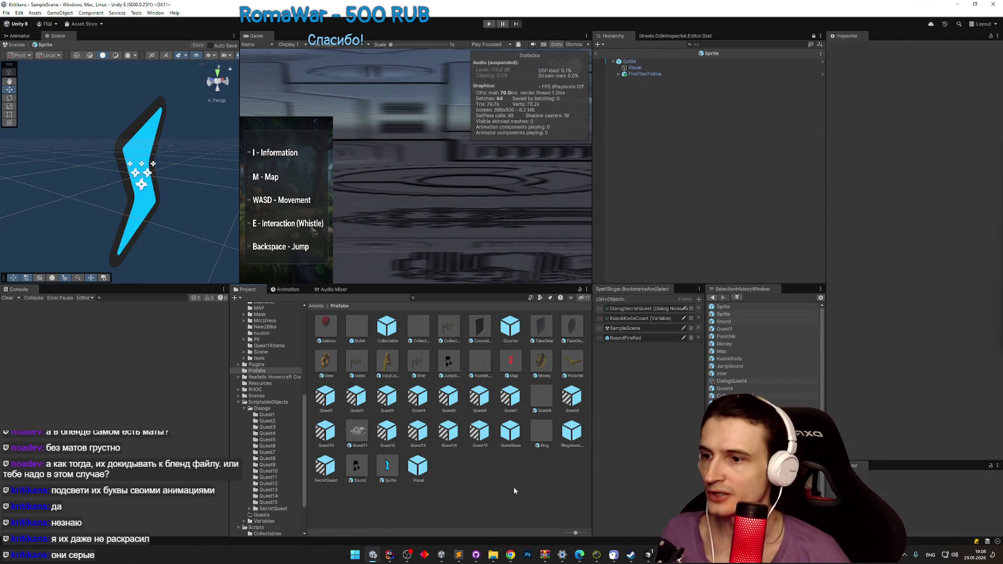
pyautogui.click(528, 458)
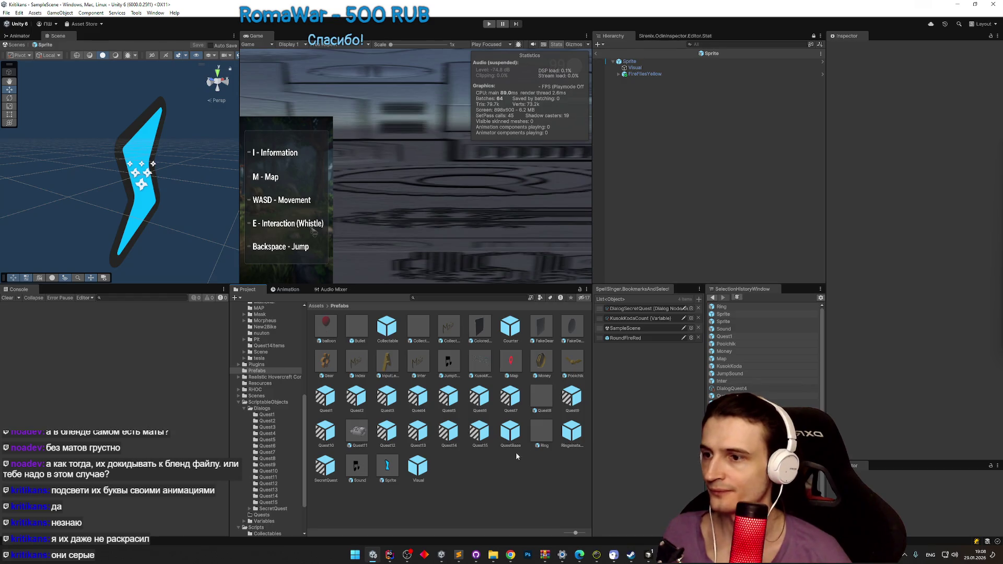
# Step: Inspect the Quest4 prefab's collectable spawner settings, then return to the scene
pyautogui.doubleClick(424, 401)
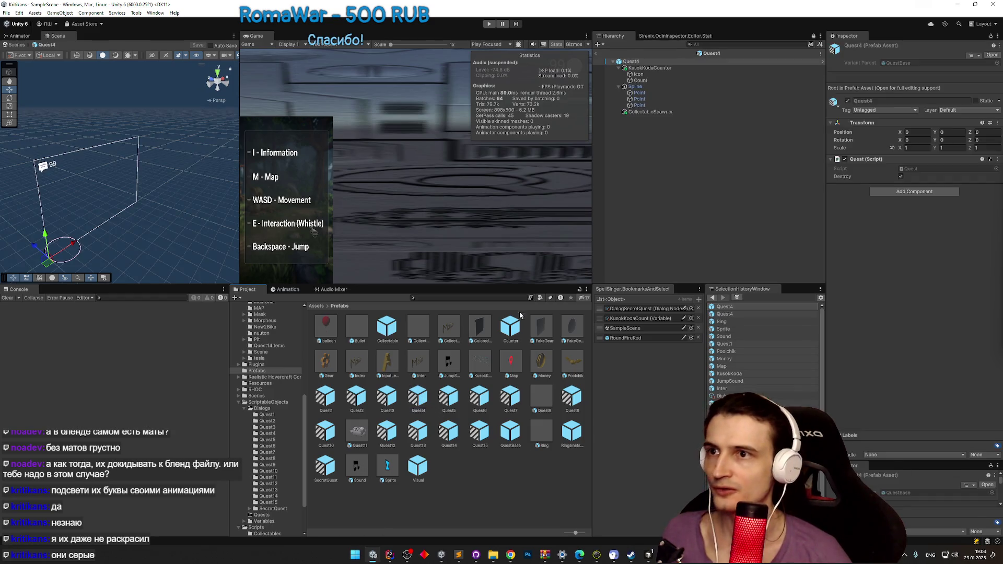
pyautogui.click(651, 111)
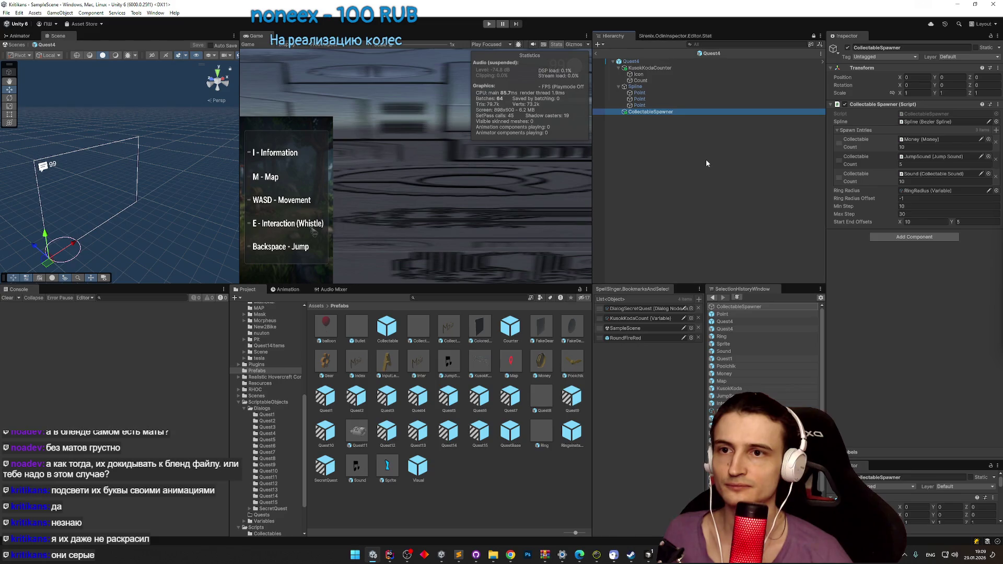
pyautogui.click(598, 51)
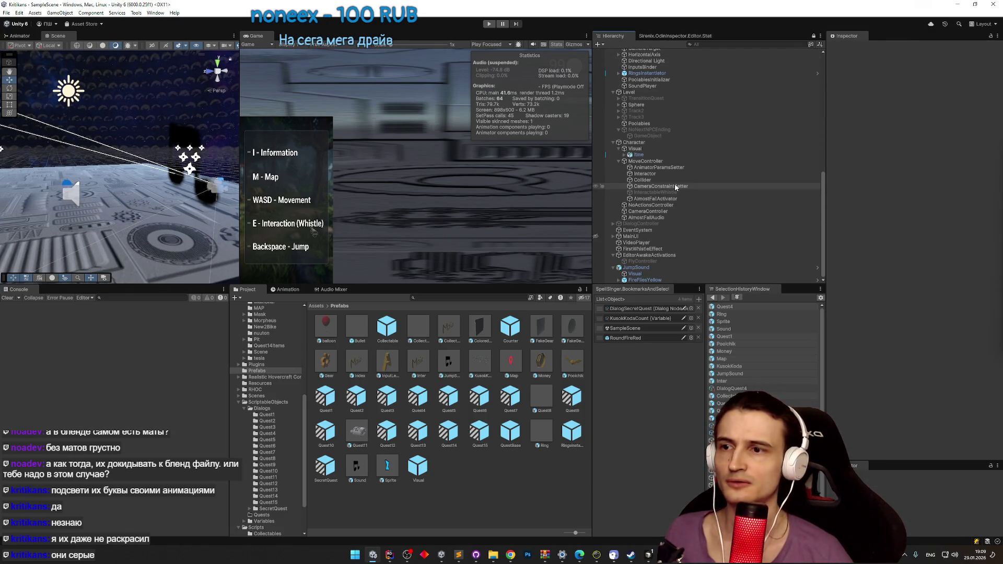
# Step: Place a Quest3 prefab instance into the scene hierarchy
pyautogui.click(652, 259)
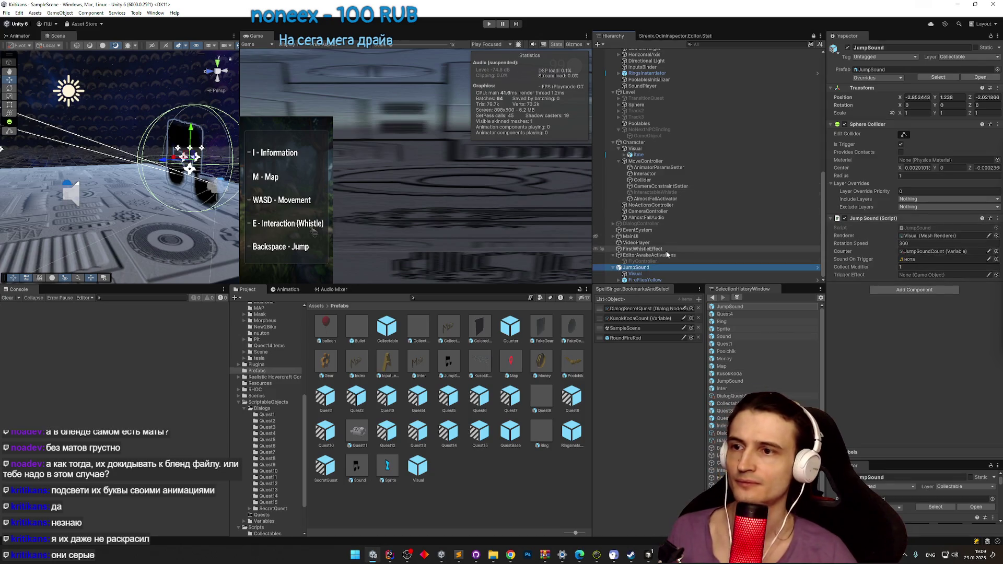
pyautogui.scroll(1, 666, 250)
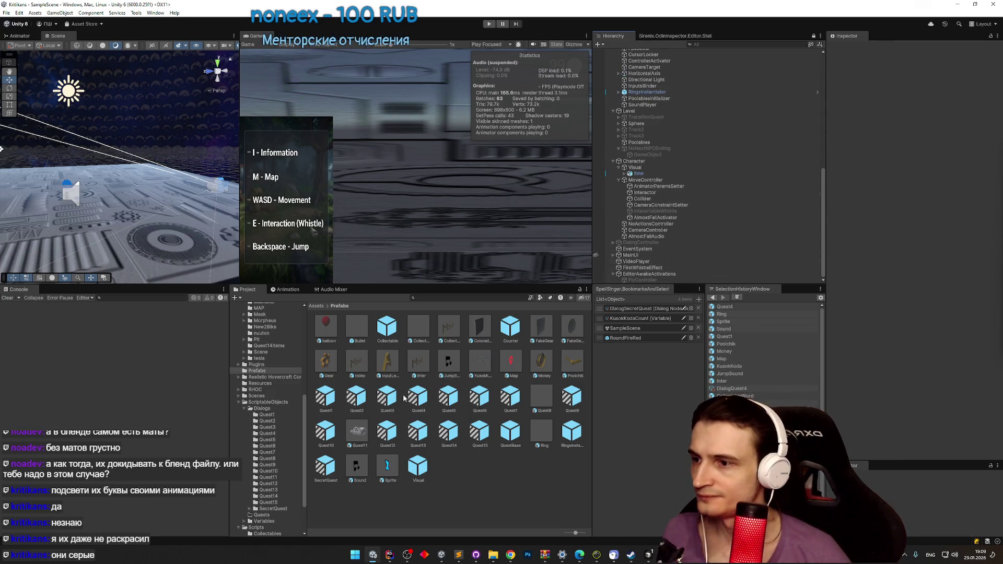
pyautogui.moveTo(617, 282); pyautogui.dragTo(622, 280)
# Step: Play-test the Quest3 scene in a maximized Game view up to 5/5, then stop play
pyautogui.hotkey('ctrl', 'p')
pyautogui.hotkey('shift', 'space')
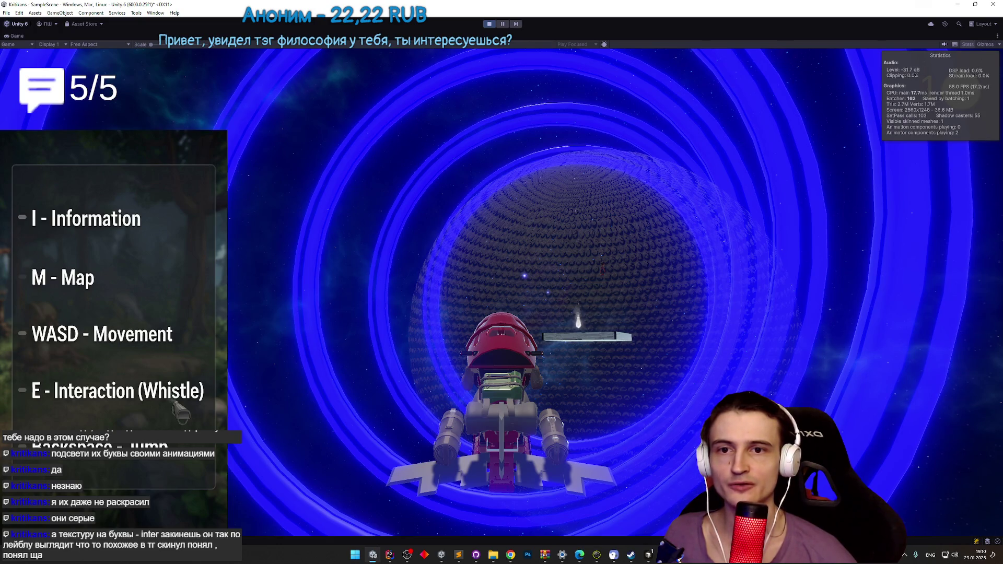
pyautogui.press('super')
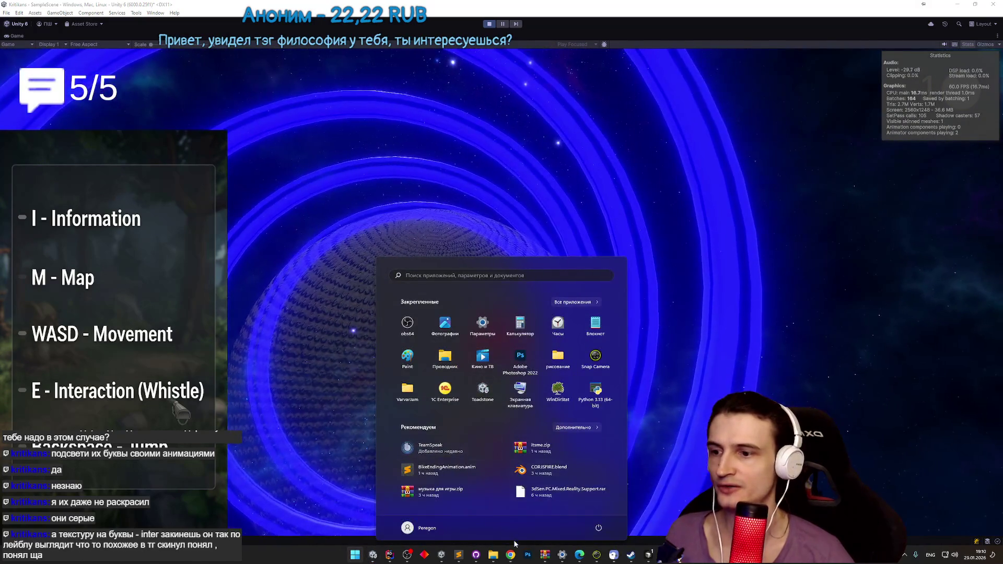
pyautogui.click(510, 554)
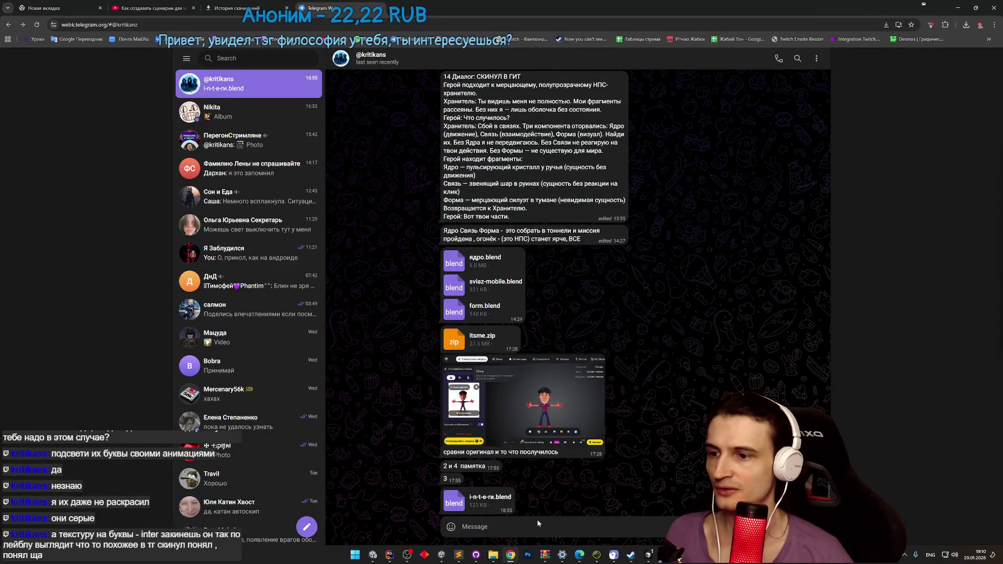
pyautogui.hotkey('alt', 'Tab')
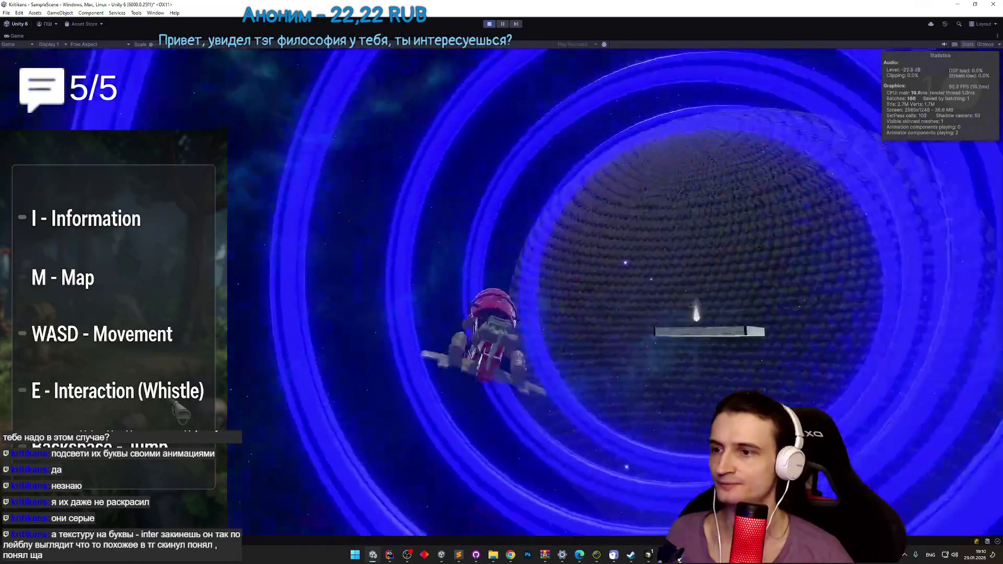
pyautogui.hotkey('ctrl', 'p')
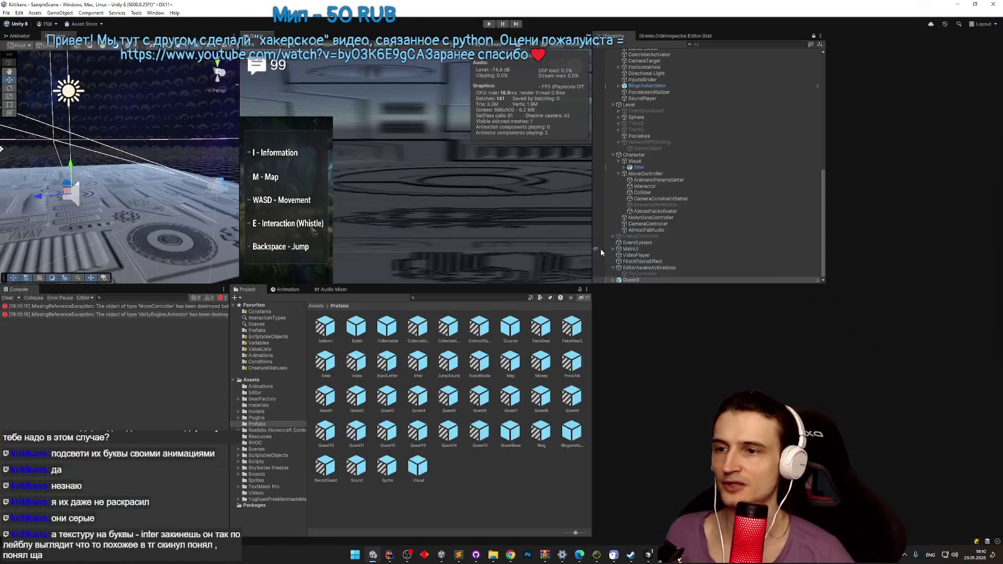
# Step: Delete the Quest3 instance and place a Quest4 instance in the scene
pyautogui.click(636, 281)
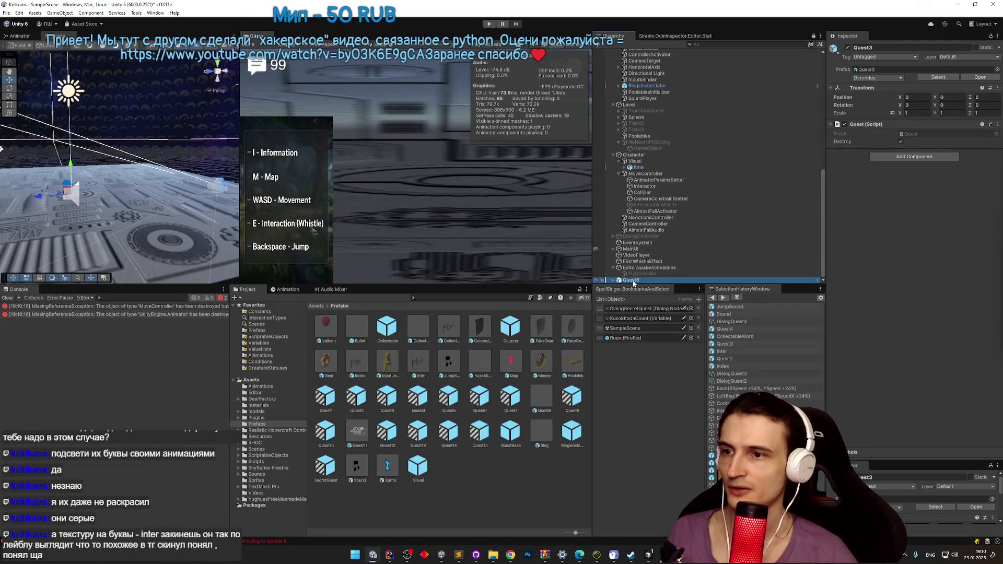
pyautogui.press('Delete')
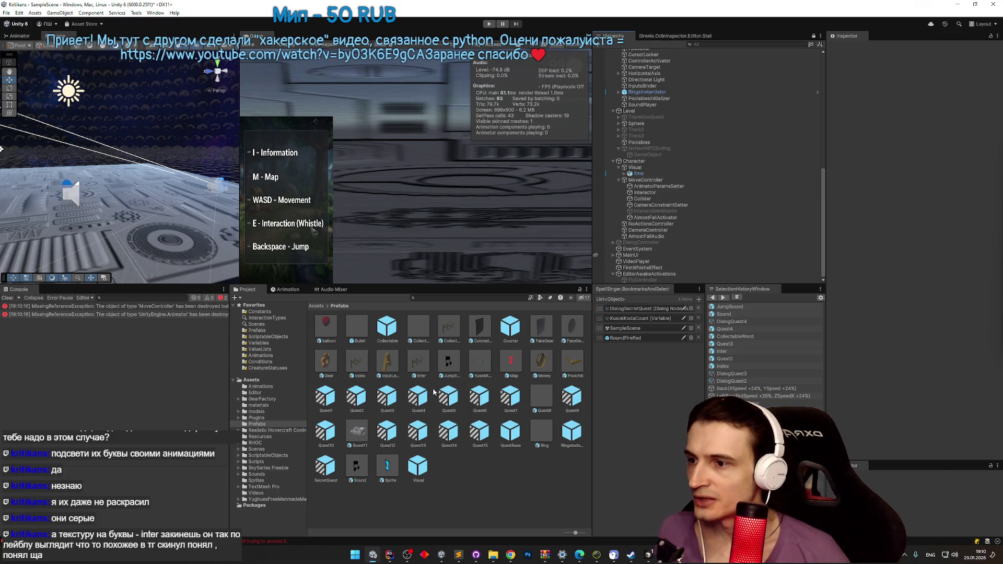
pyautogui.moveTo(435, 392)
pyautogui.mouseDown()
pyautogui.moveTo(616, 285)
pyautogui.moveTo(613, 272)
pyautogui.mouseUp()
# Step: Play-test in a maximized Game view through the hero's coin dialogue, then stop play
pyautogui.hotkey('ctrl', 'p')
pyautogui.hotkey('shift', 'space')
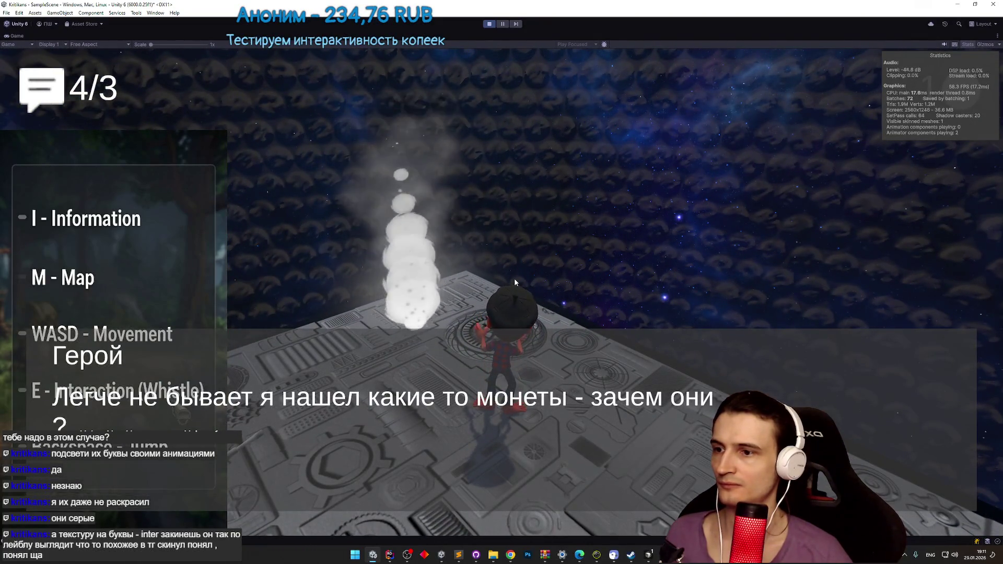
pyautogui.click(514, 279)
pyautogui.click(514, 279)
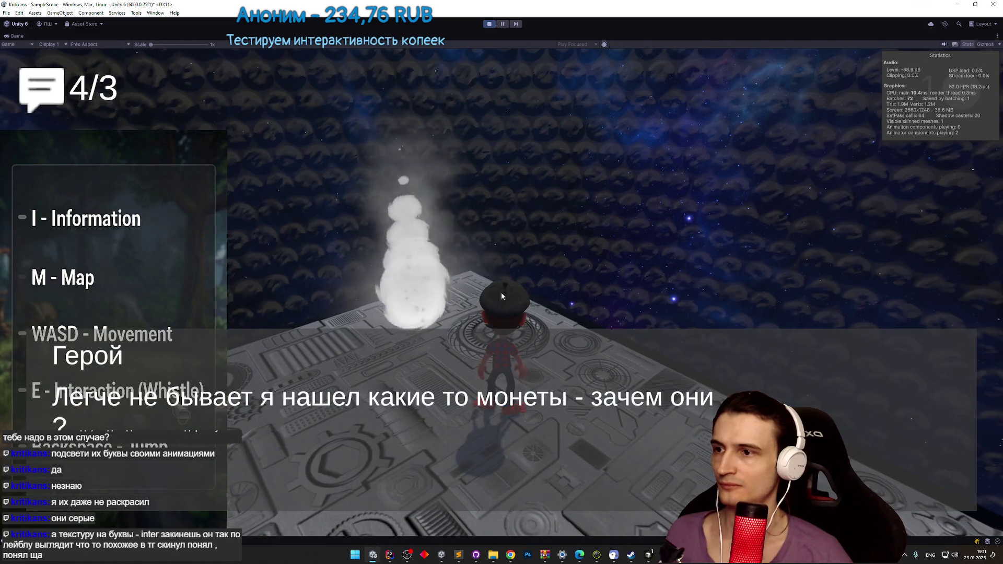
pyautogui.click(500, 292)
pyautogui.hotkey('ctrl', 'p')
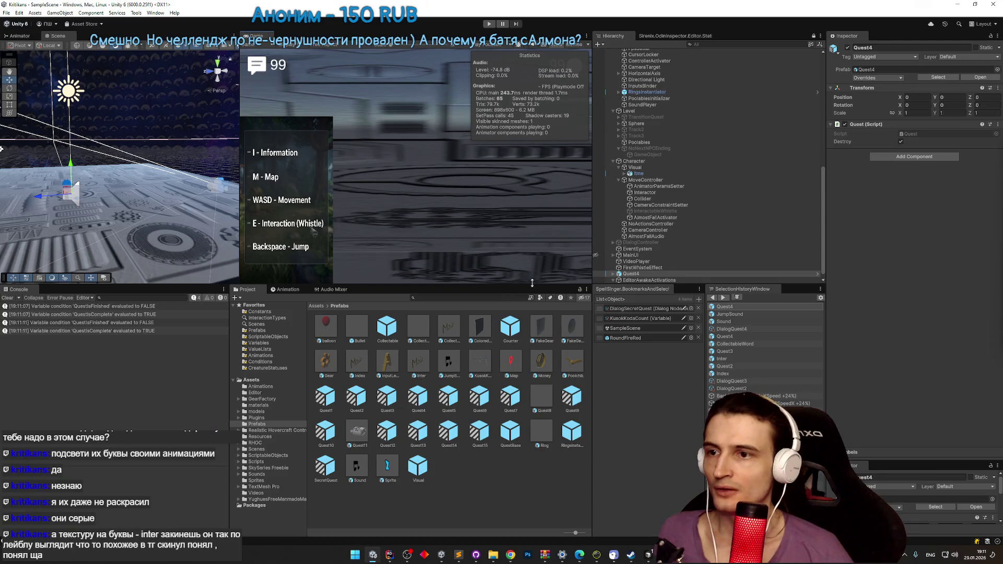
# Step: Rewrite TZ.todo missions 3 and 4 as 'интер' and 'прыг звуки'
pyautogui.click(627, 275)
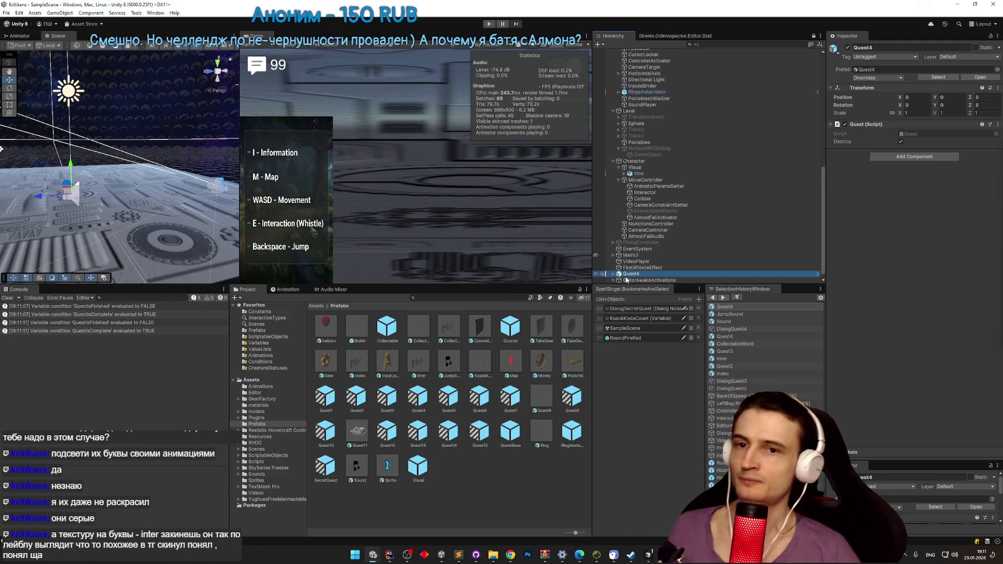
pyautogui.hotkey('ctrl', 'z')
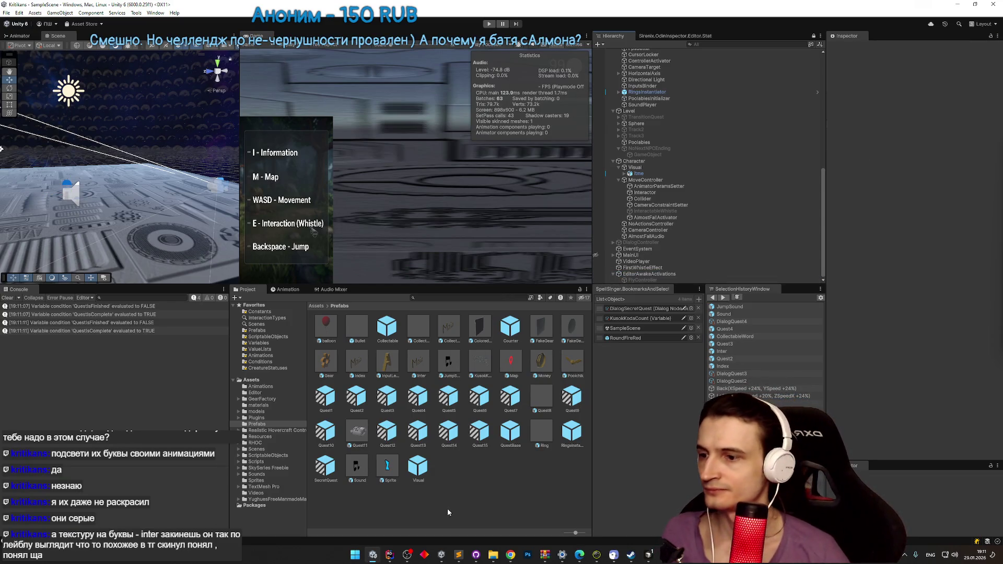
pyautogui.click(458, 554)
pyautogui.press('BackSpace')
pyautogui.hotkey('ctrl', 'd')
pyautogui.press('Down')
pyautogui.hotkey('ctrl', 'd')
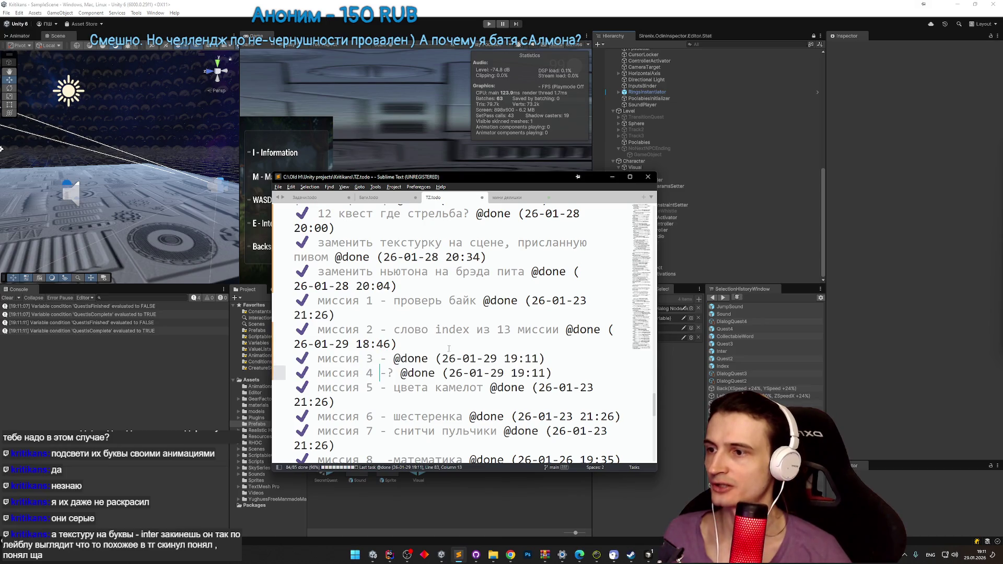
pyautogui.write('bynth')
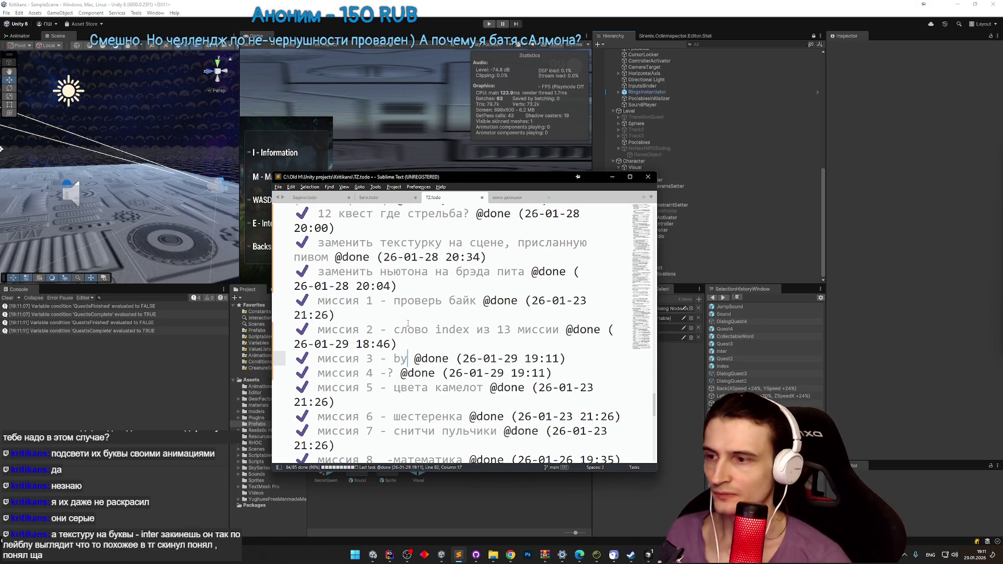
pyautogui.press('BackSpace')
pyautogui.press('BackSpace')
pyautogui.press('BackSpace')
pyautogui.hotkey('alt', 'shift')
pyautogui.press('BackSpace')
pyautogui.press('BackSpace')
pyautogui.write('интер')
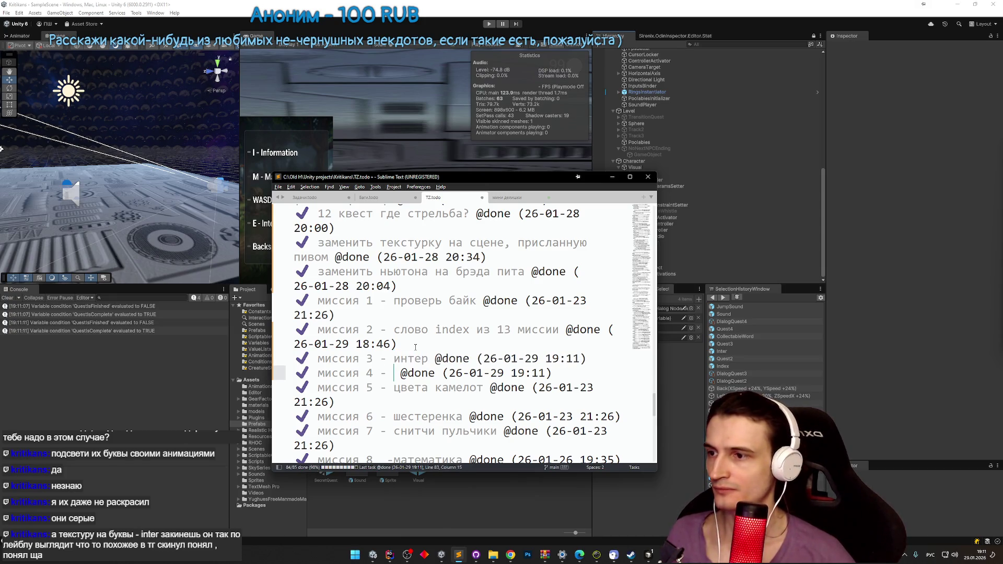
pyautogui.write('прыг звуки')
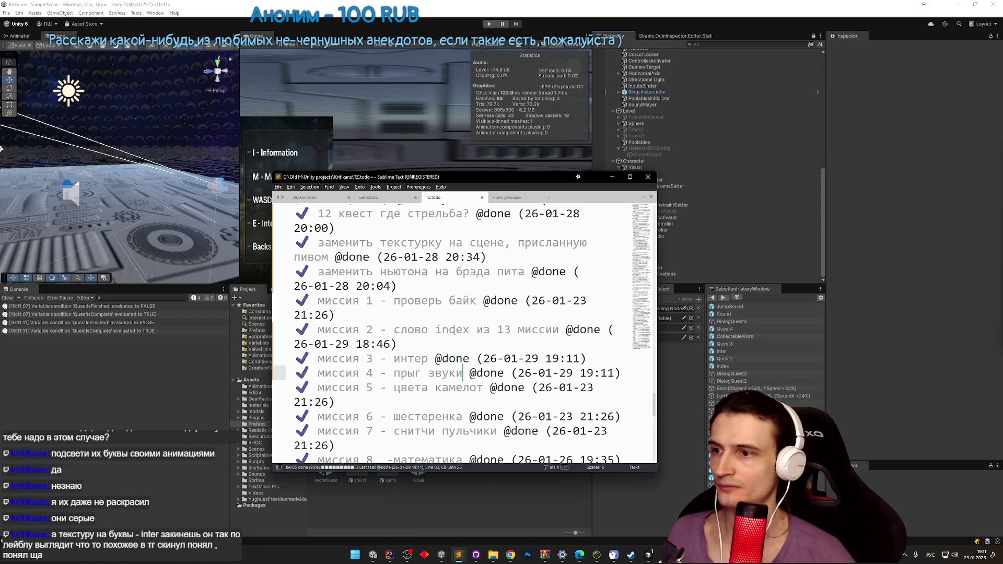
# Step: Minimize Sublime Text to return to Unity's Game view showing the controls help
pyautogui.click(613, 177)
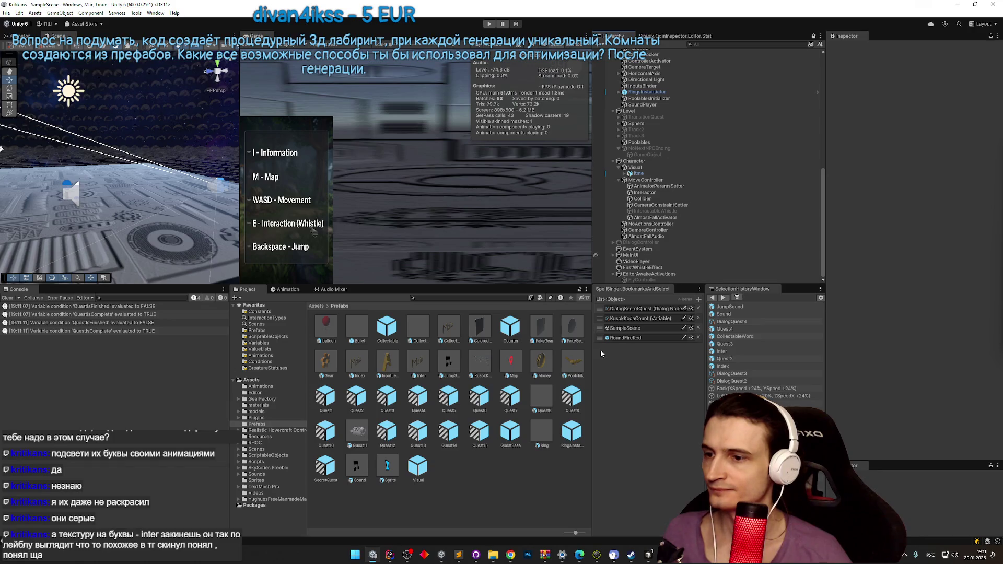
pyautogui.click(465, 553)
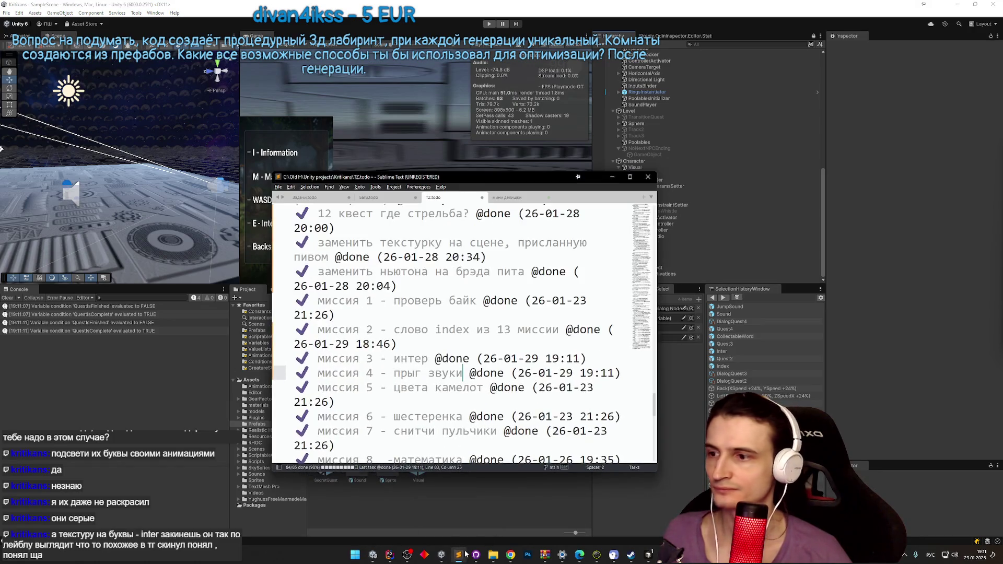
pyautogui.click(466, 554)
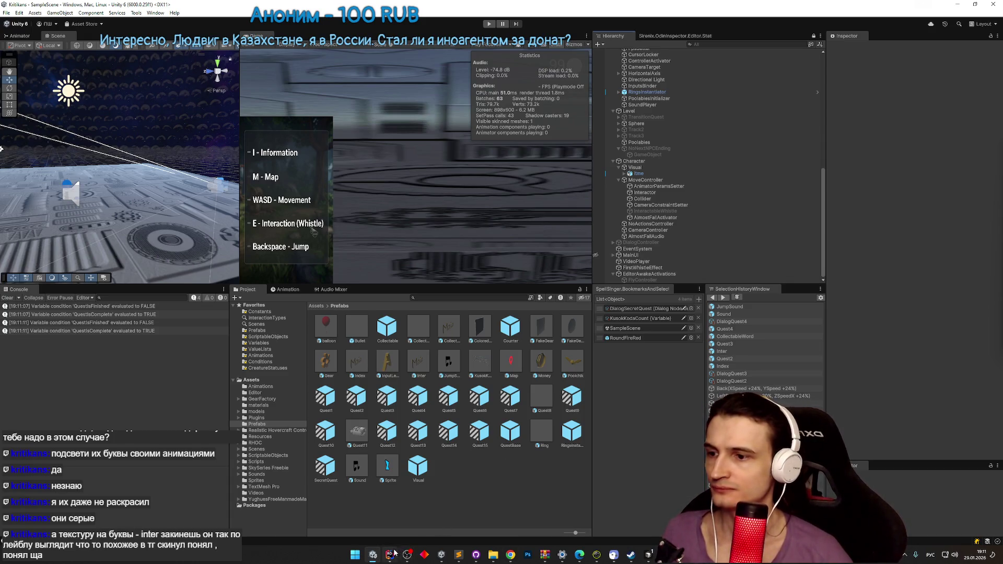
# Step: Open Quest5 and inspect its CollectableSpawner, which spawns 10 ColoredSquare and 10 Money collectables
pyautogui.doubleClick(447, 408)
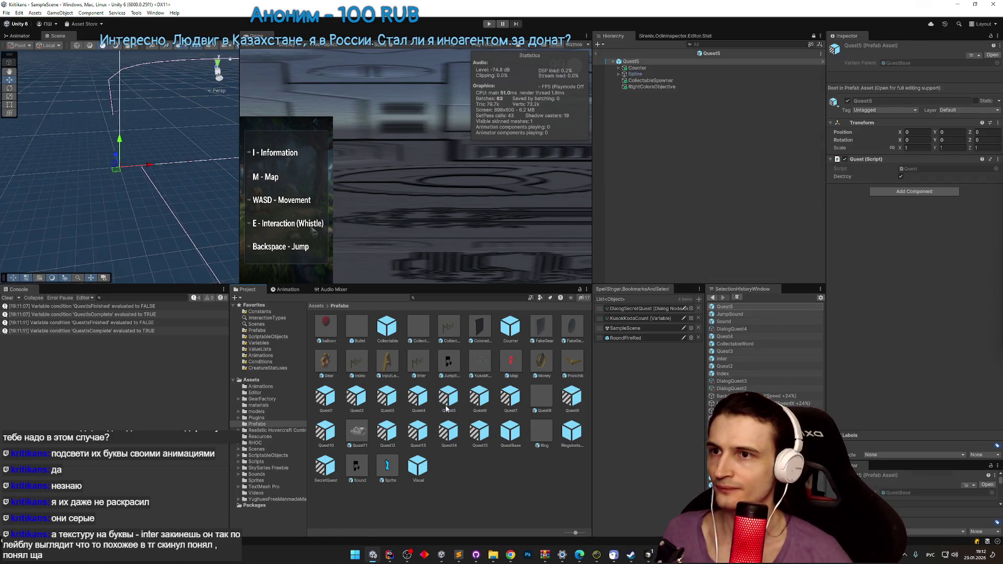
pyautogui.click(653, 81)
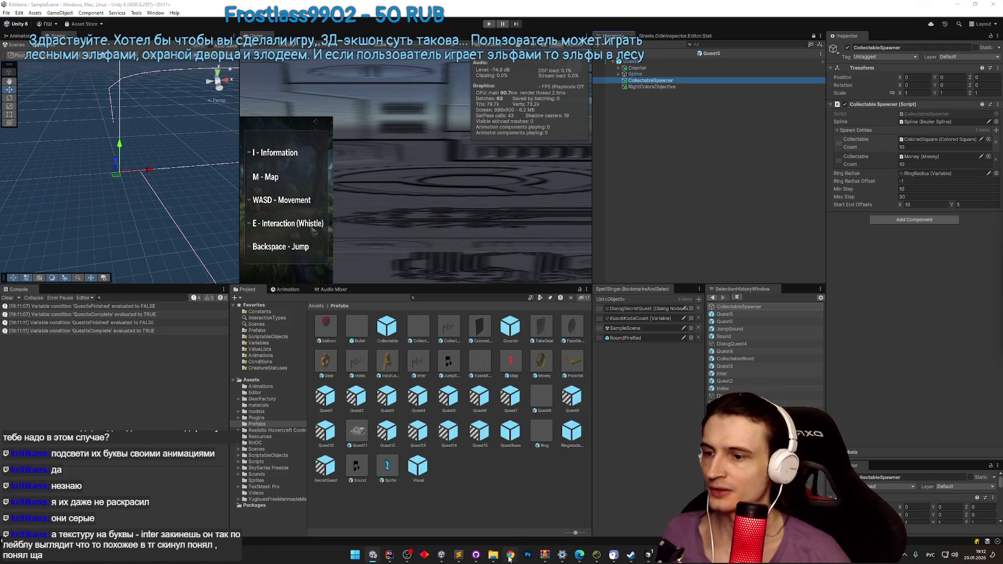
pyautogui.hotkey('alt', 'Tab')
# Step: Download i-n-t-e-r.blend from Telegram, permanently delete the older copy, and rename the new file
pyautogui.click(500, 502)
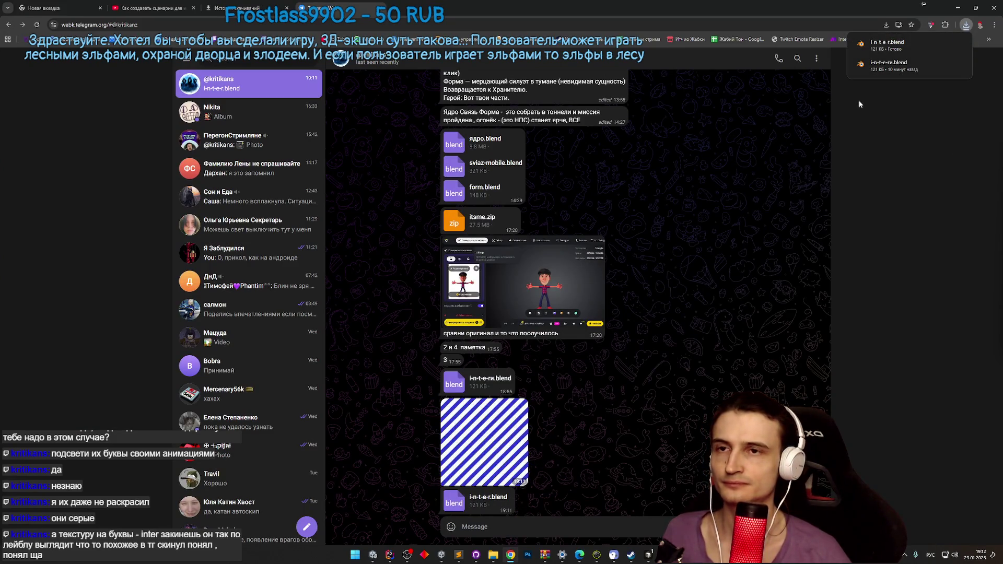
pyautogui.click(943, 42)
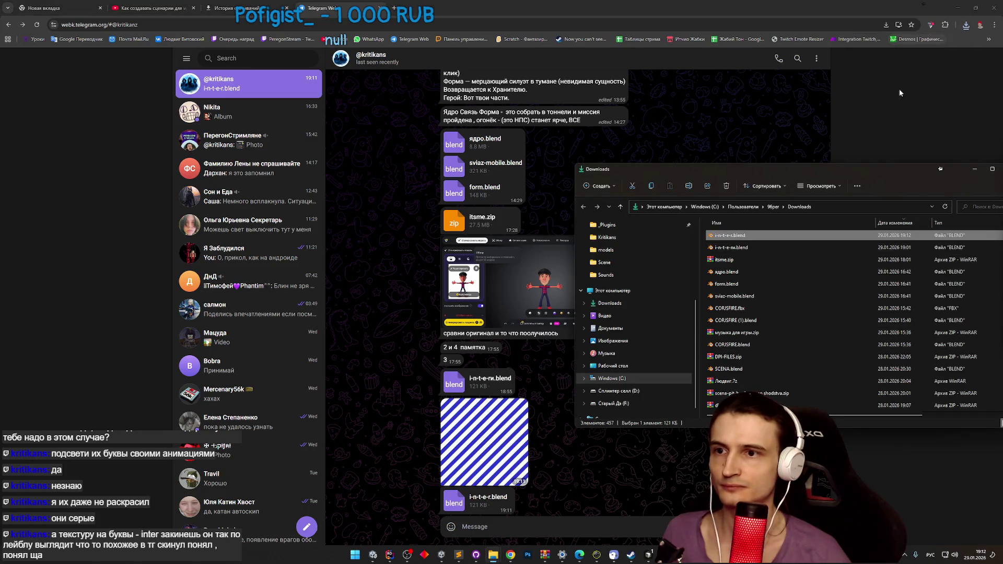
pyautogui.click(750, 248)
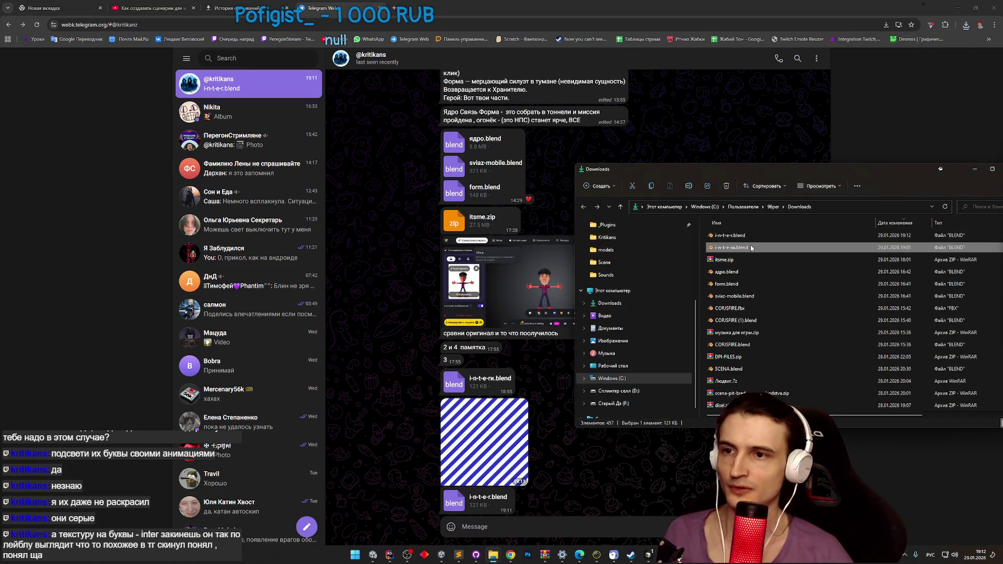
pyautogui.hotkey('shift', 'Delete')
pyautogui.press('Return')
pyautogui.click(730, 236)
pyautogui.click(730, 236)
pyautogui.write('и')
pyautogui.press('Return')
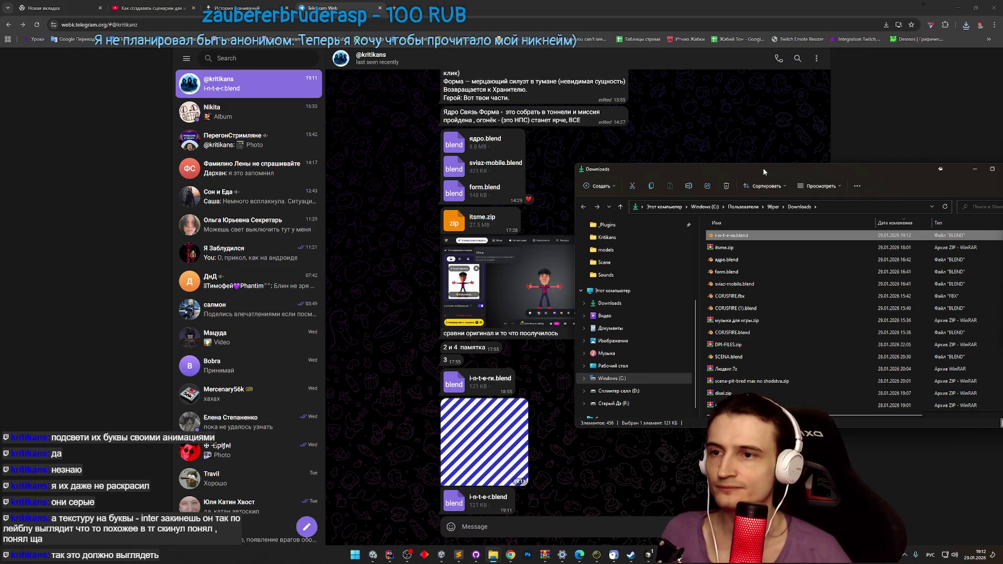
# Step: Move the new blend file into Assets\models, replacing the existing model
pyautogui.moveTo(764, 172)
pyautogui.mouseDown()
pyautogui.moveTo(700, 134)
pyautogui.moveTo(713, 128)
pyautogui.mouseUp()
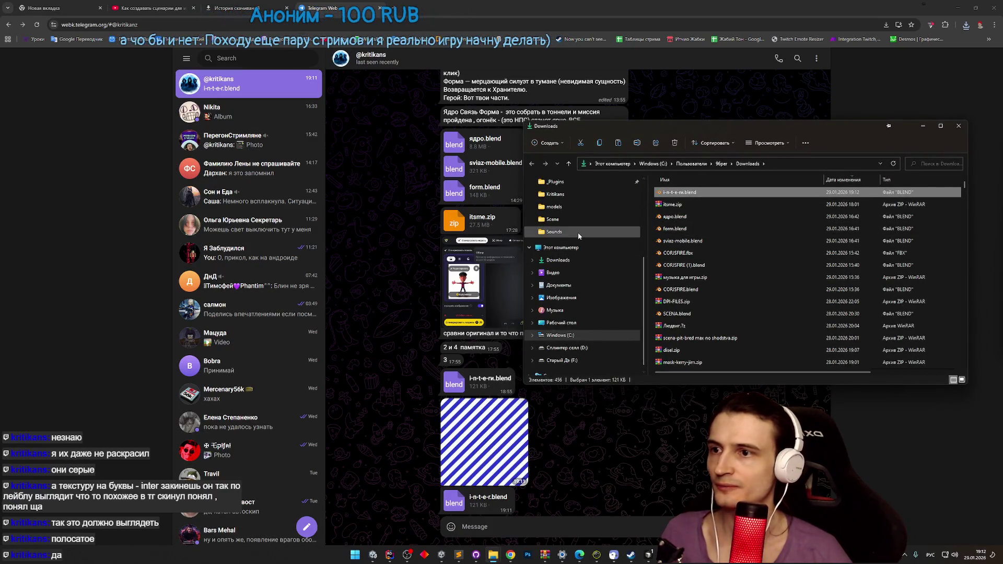
pyautogui.scroll(1, 577, 231)
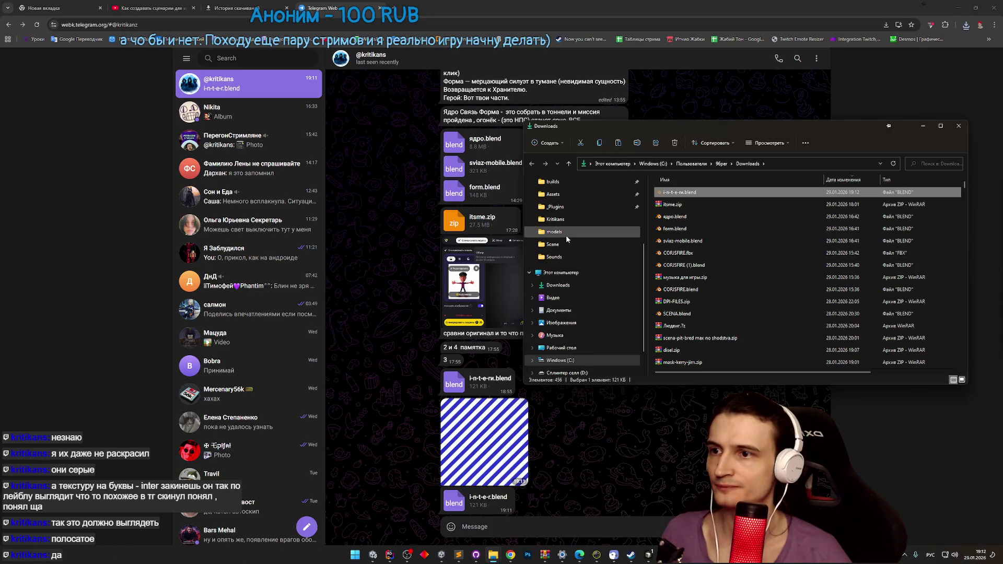
pyautogui.click(565, 233)
pyautogui.moveTo(964, 212); pyautogui.dragTo(964, 344)
pyautogui.hotkey('ctrl', 'v')
pyautogui.click(509, 213)
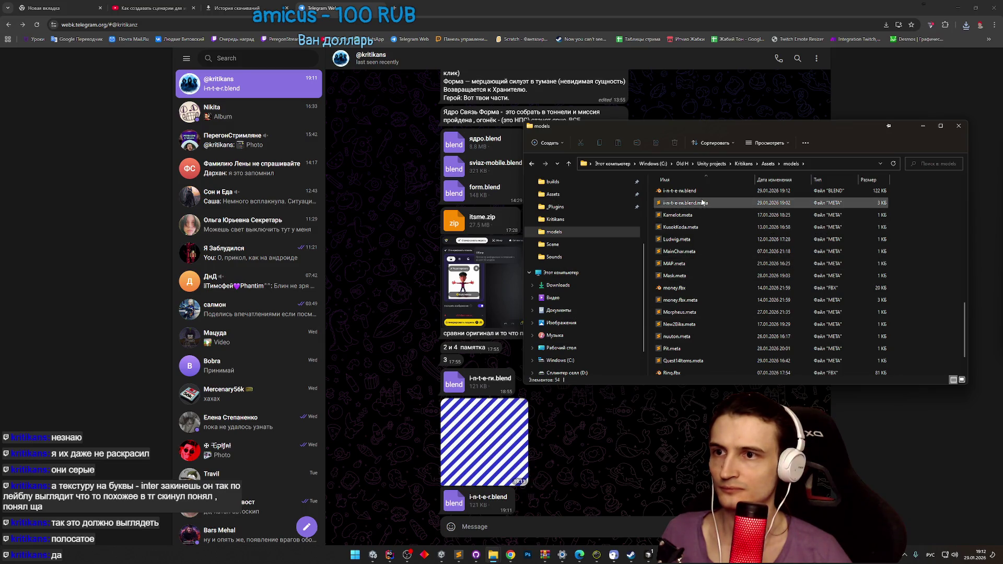
pyautogui.scroll(1, 712, 193)
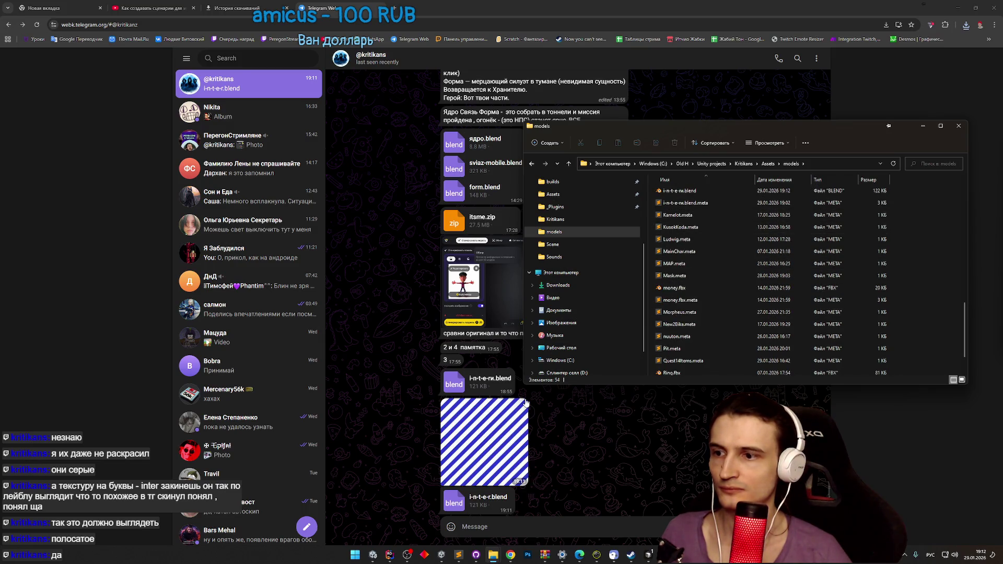
# Step: Open the striped image from Telegram full size and bring up its options menu
pyautogui.click(512, 414)
pyautogui.click(512, 414)
pyautogui.rightClick(528, 268)
# Step: Save the striped Telegram image as a JPG into Assets\models, then return to Unity
pyautogui.click(552, 286)
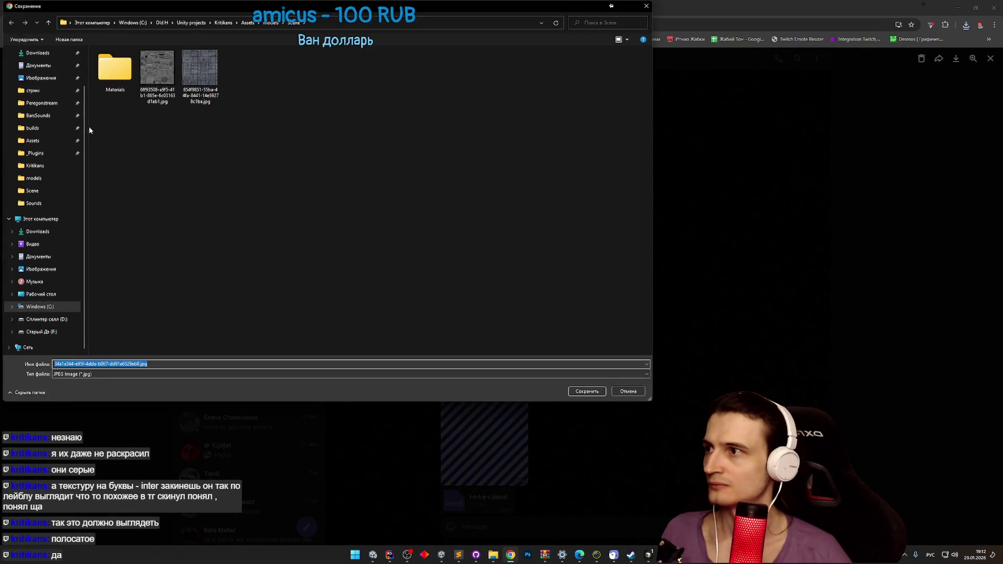
pyautogui.click(48, 140)
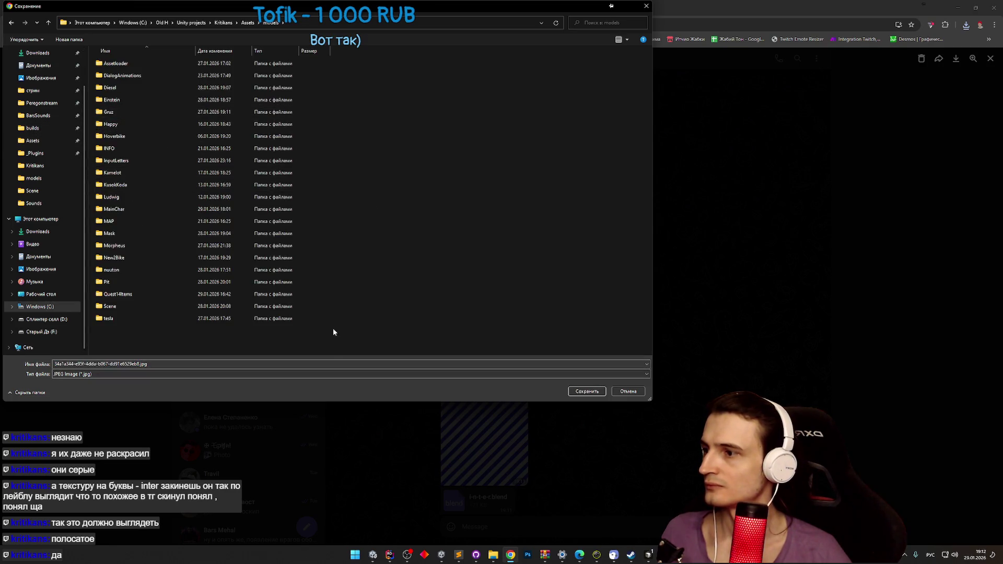
pyautogui.click(574, 389)
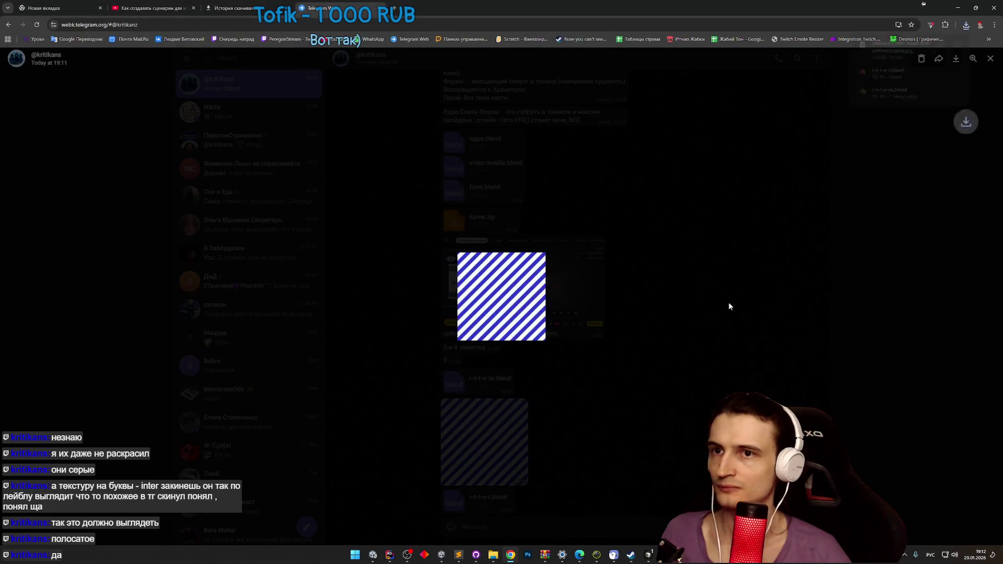
pyautogui.click(373, 555)
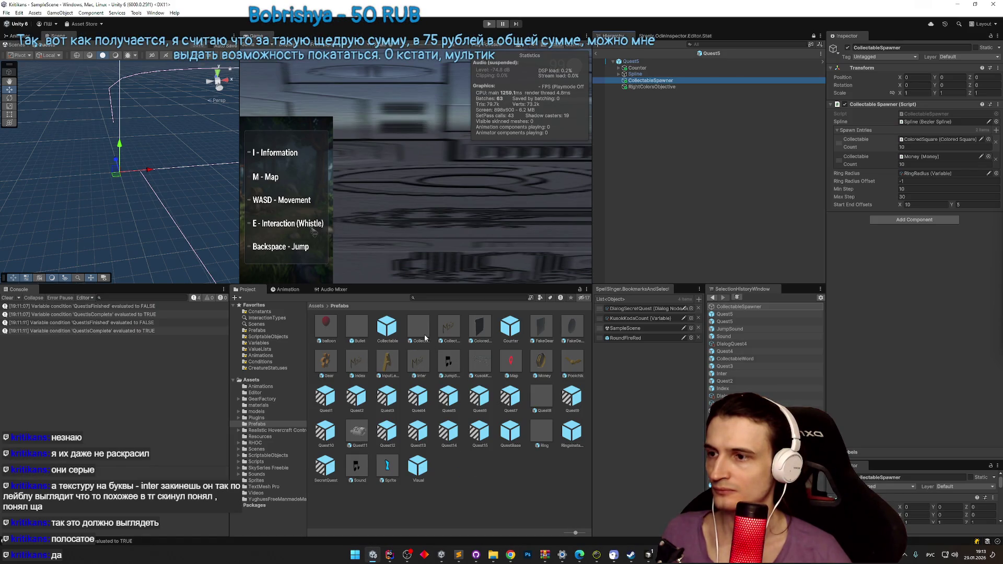
# Step: Open Assets/models and select the striped texture together with the i-n-t-e-r model
pyautogui.click(316, 306)
pyautogui.doubleClick(449, 326)
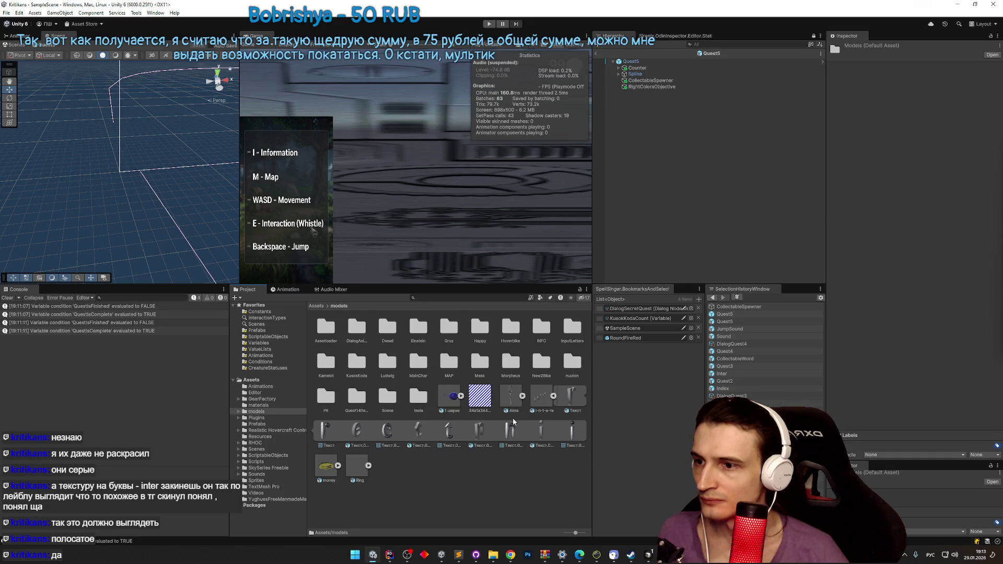
pyautogui.click(554, 397)
pyautogui.click(480, 396)
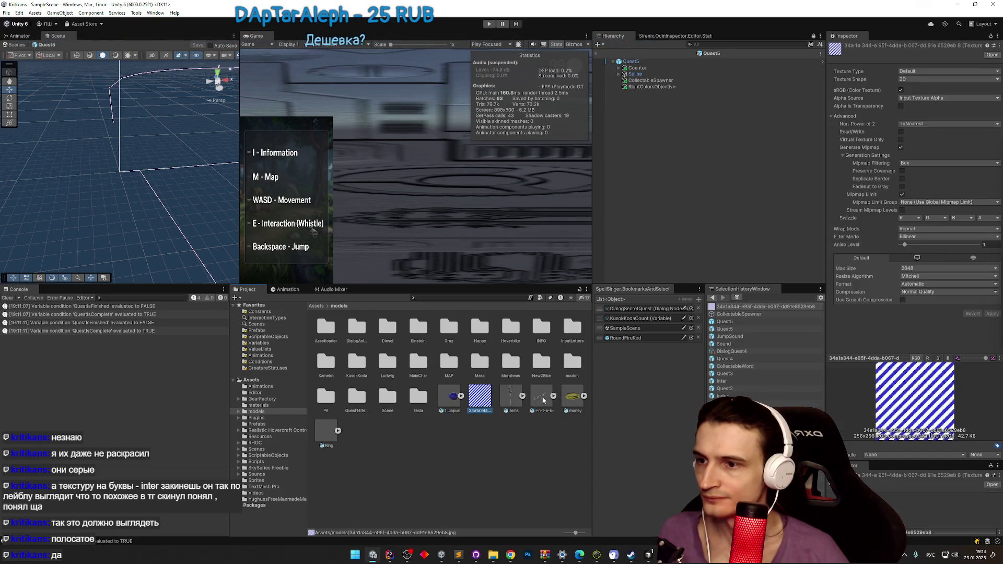
pyautogui.keyDown('ctrl'); pyautogui.click(535, 404); pyautogui.keyUp('ctrl')
# Step: Undo the stray GameObject and create a new folder in models, starting to name it
pyautogui.hotkey('ctrl', 'shift', 'n')
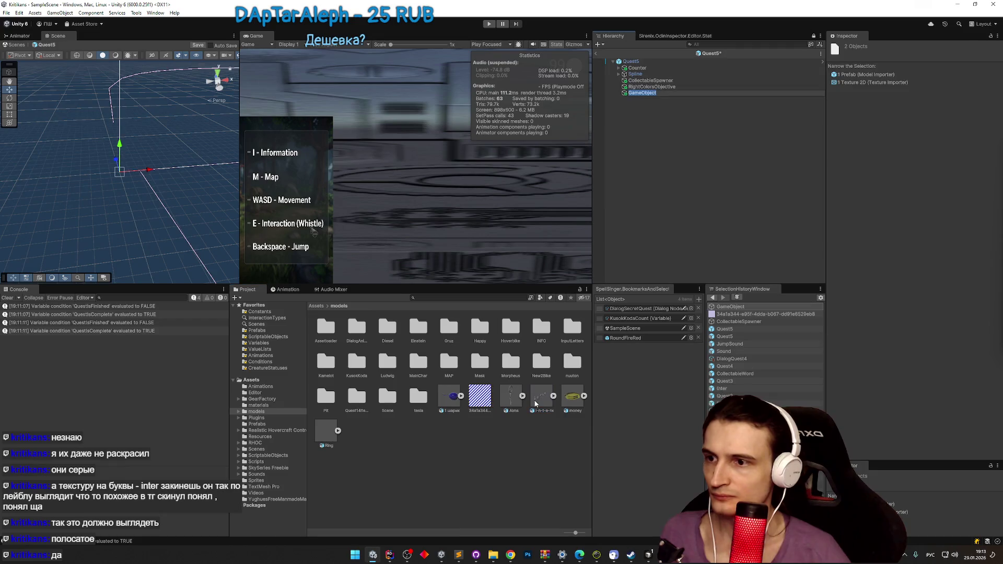
pyautogui.hotkey('ctrl', 'z')
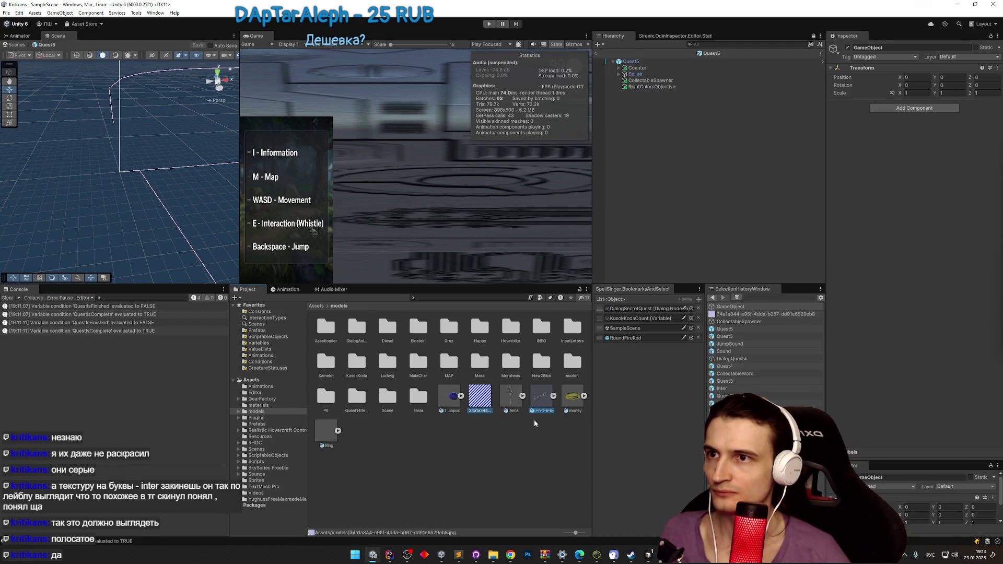
pyautogui.hotkey('ctrl', 'shift', 'n')
pyautogui.write('ш')
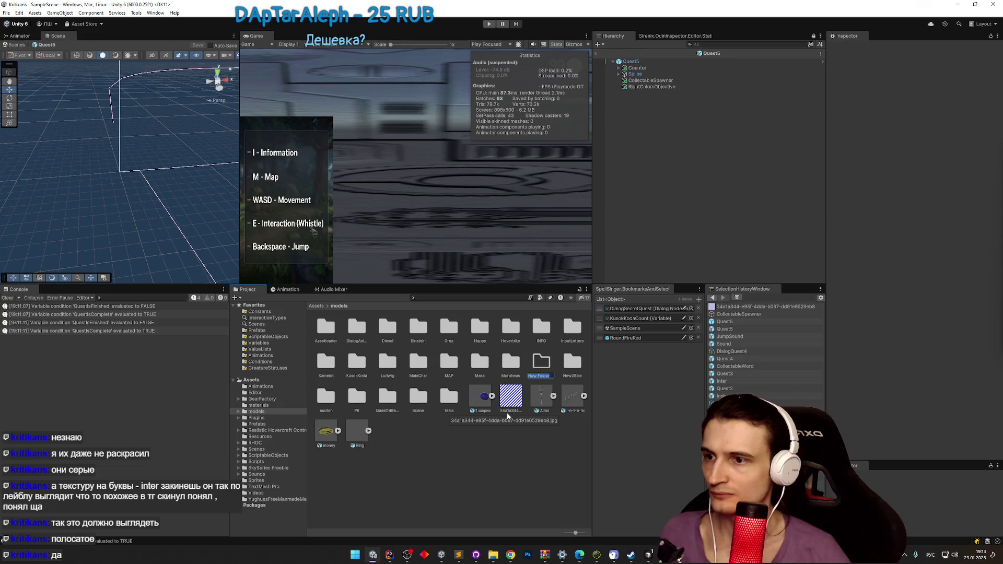
pyautogui.write('теук')
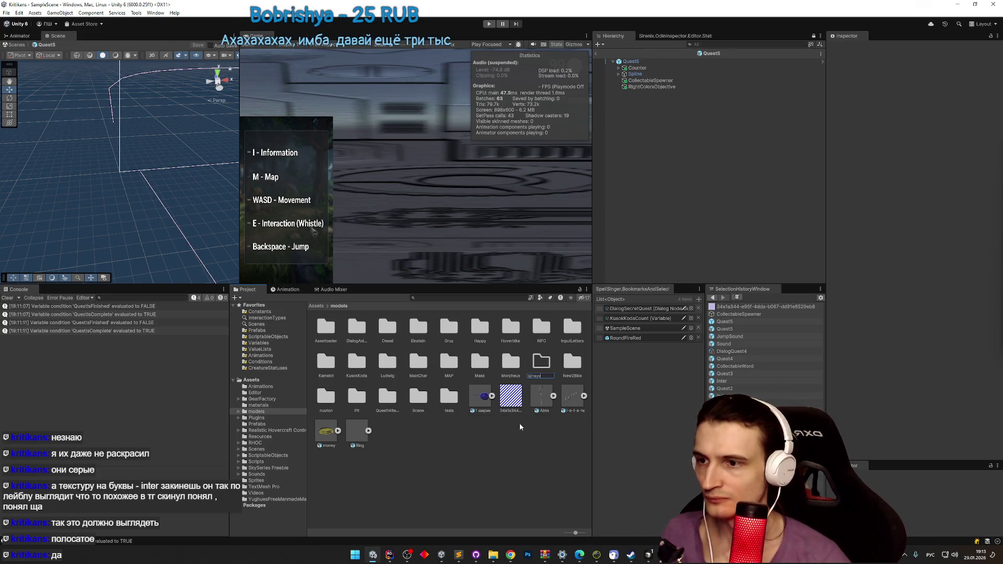
# Step: Rename the new folder to 'Inter'
pyautogui.hotkey('alt', 'shift')
pyautogui.hotkey('ctrl', 'a')
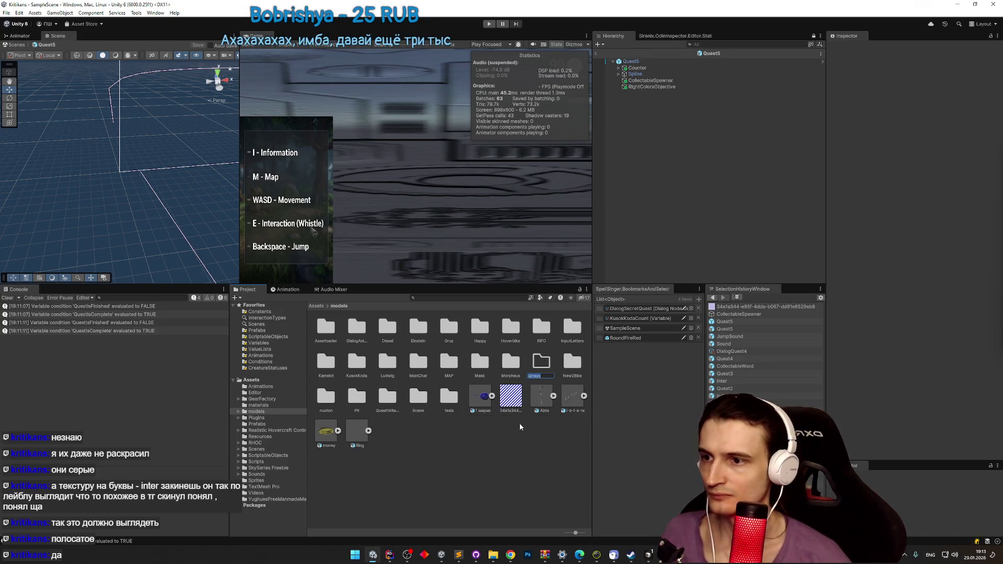
pyautogui.write('Inter')
pyautogui.press('Return')
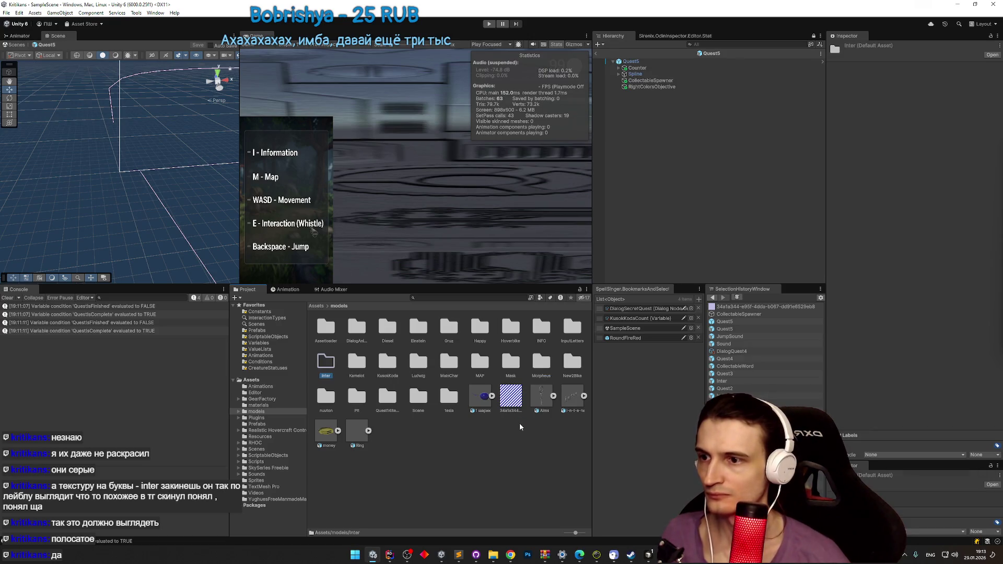
# Step: Move the striped texture and the i-n-t-e-r model into the Inter folder
pyautogui.moveTo(511, 397)
pyautogui.mouseDown()
pyautogui.moveTo(335, 370)
pyautogui.moveTo(338, 380)
pyautogui.moveTo(407, 381)
pyautogui.mouseUp()
pyautogui.click(410, 439)
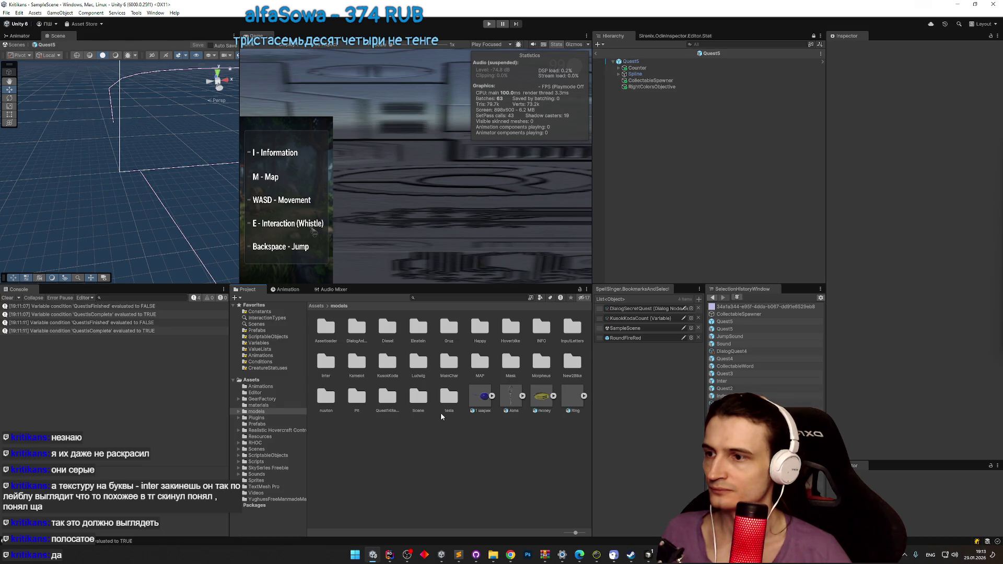
pyautogui.click(326, 363)
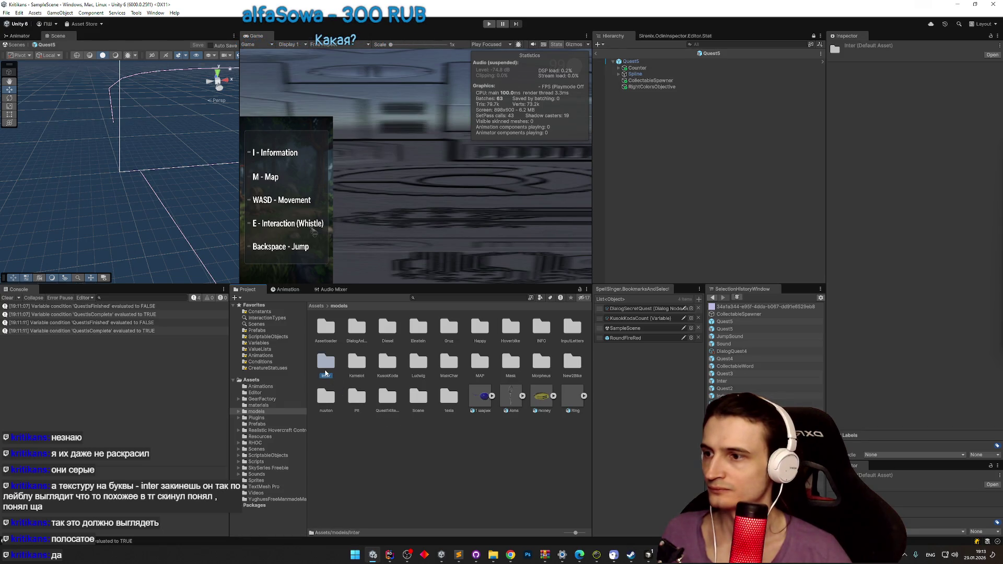
# Step: Open the Inter folder and expand the letter model to list its meshes
pyautogui.doubleClick(325, 373)
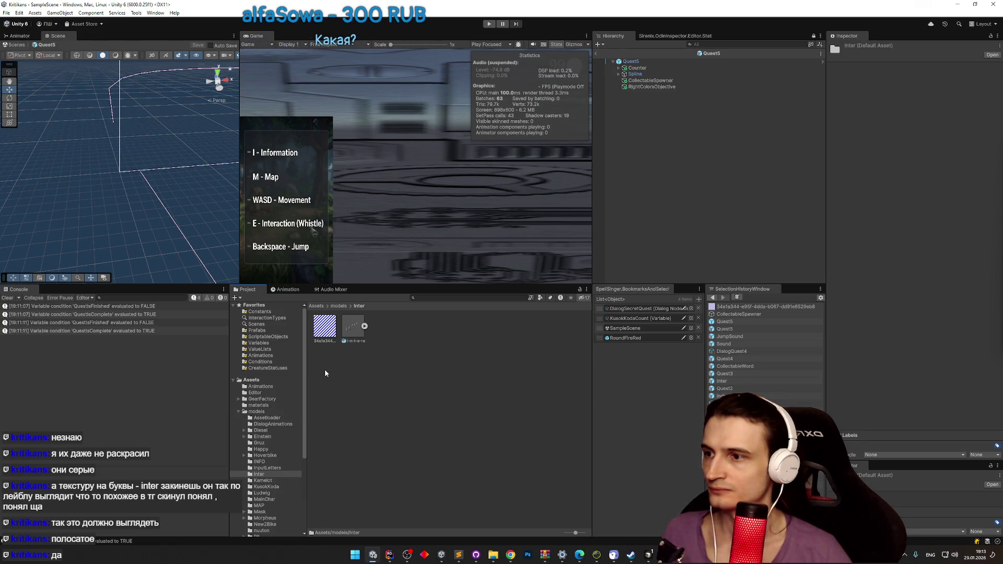
pyautogui.click(364, 327)
pyautogui.click(366, 326)
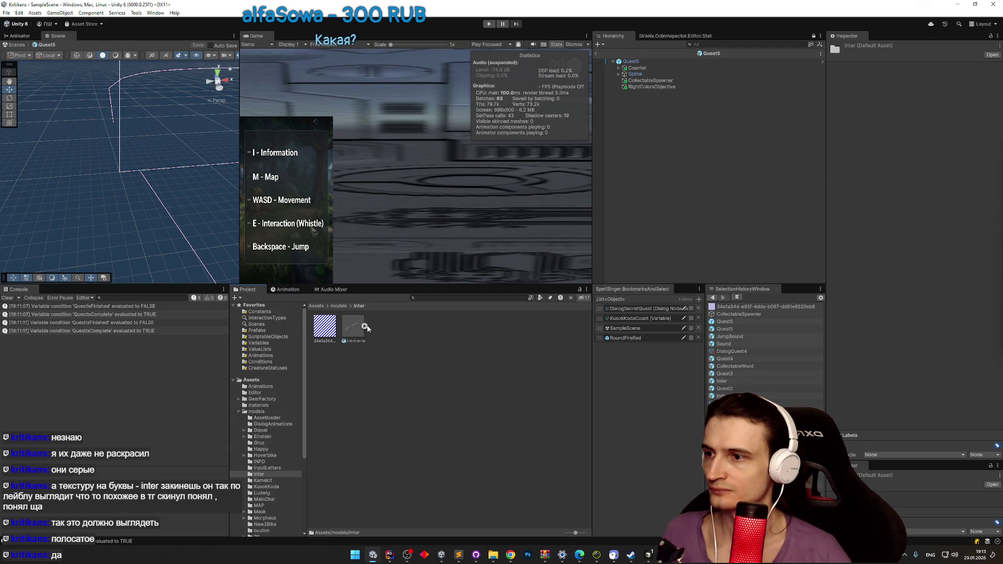
pyautogui.click(365, 327)
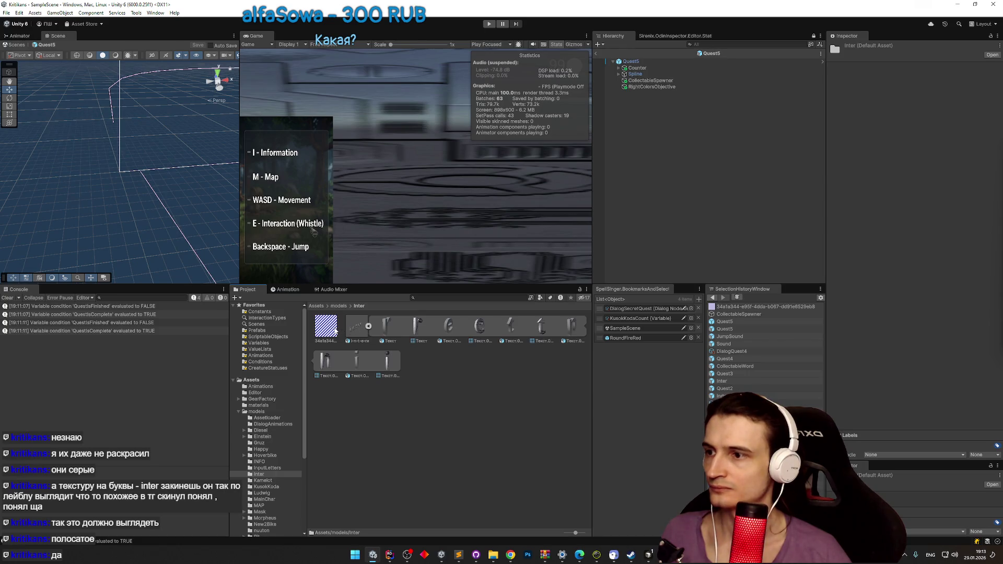
# Step: Leave Quest5 prefab mode, try the striped texture on the floor, undo, and open Materials
pyautogui.moveTo(335, 330)
pyautogui.mouseDown()
pyautogui.moveTo(385, 223)
pyautogui.moveTo(215, 197)
pyautogui.mouseUp()
pyautogui.press('f')
pyautogui.click(597, 54)
pyautogui.moveTo(177, 219); pyautogui.dragTo(177, 219)
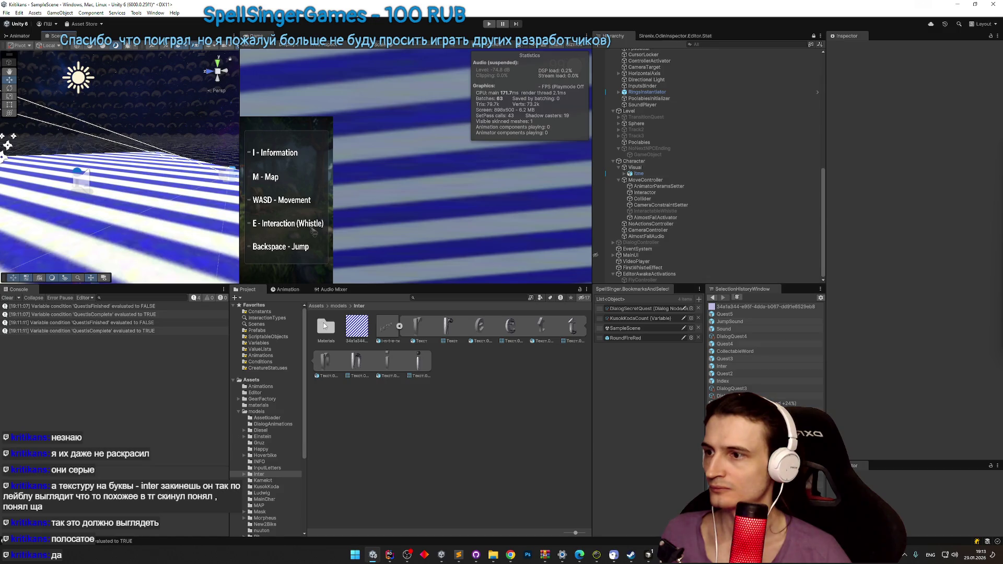
pyautogui.hotkey('ctrl', 'z')
pyautogui.doubleClick(325, 327)
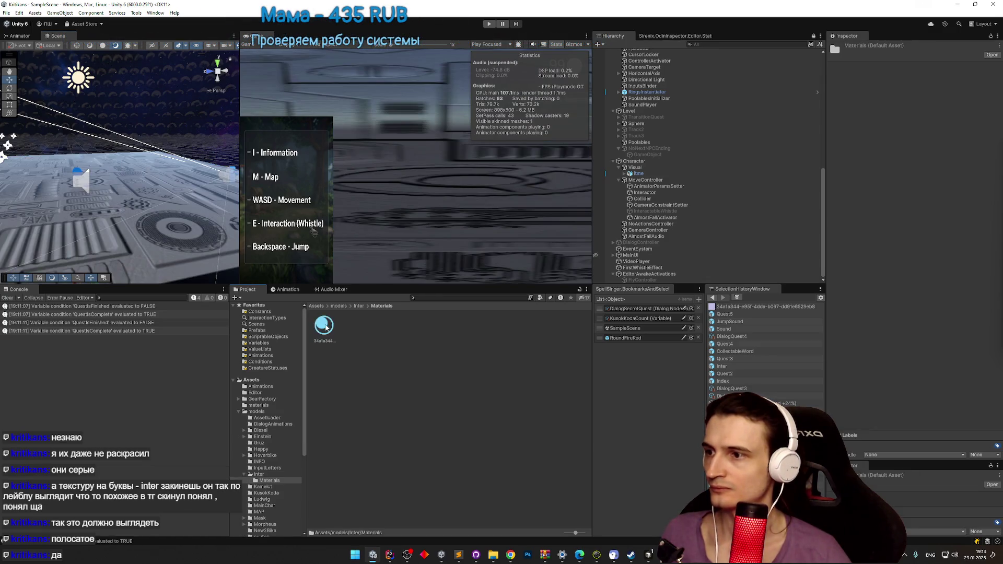
# Step: Set the striped material's Rendering Mode to Transparent and lower its albedo alpha to about half
pyautogui.click(325, 327)
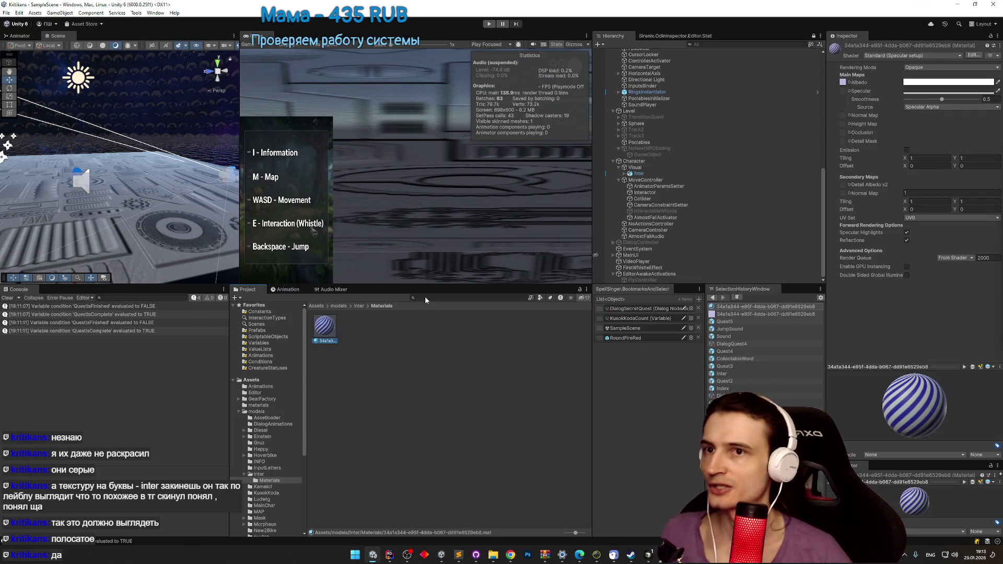
pyautogui.click(929, 70)
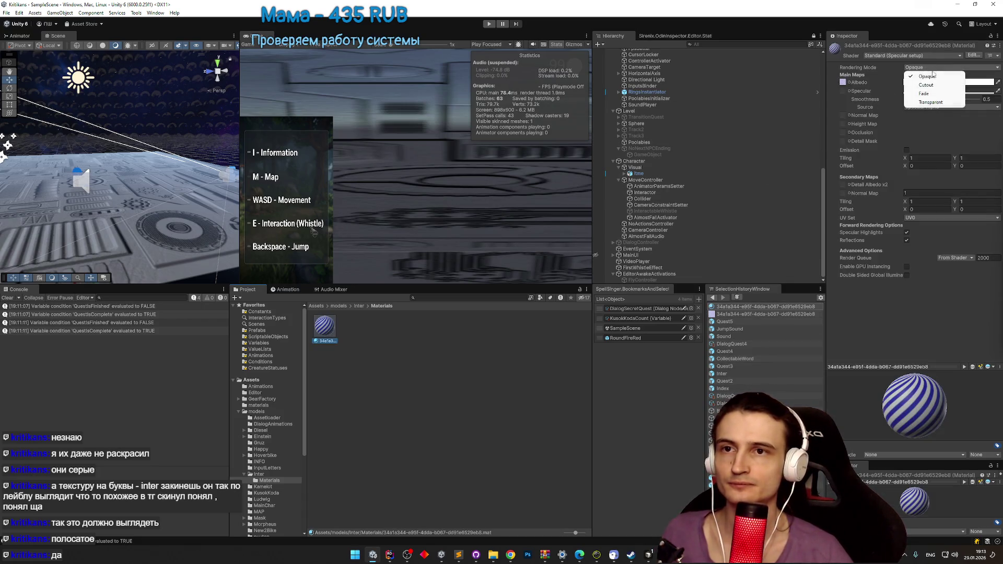
pyautogui.click(935, 102)
pyautogui.click(945, 83)
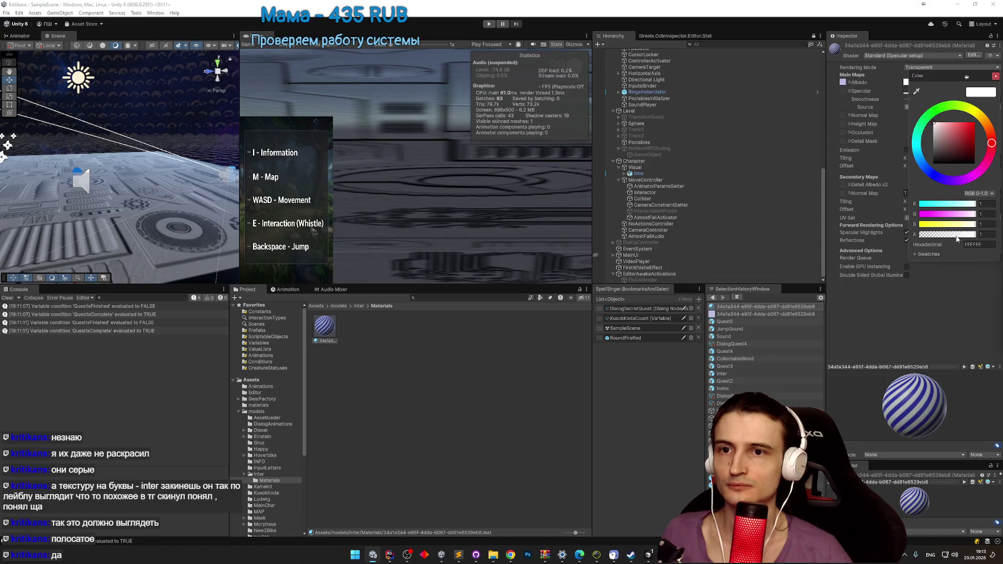
pyautogui.moveTo(957, 235); pyautogui.dragTo(950, 235)
pyautogui.click(995, 76)
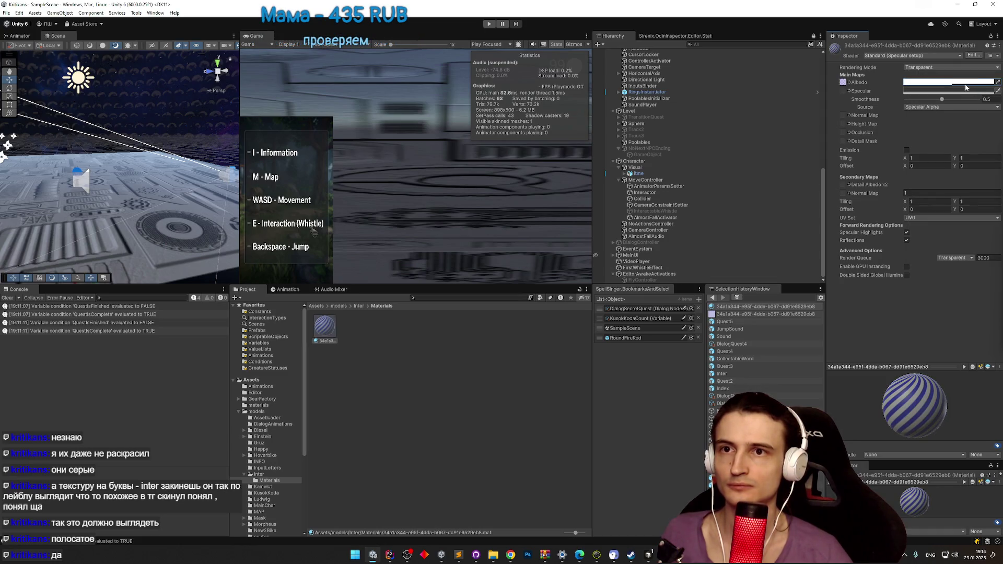
# Step: Restore the albedo alpha to full opacity and go back up to the Inter folder
pyautogui.click(949, 82)
pyautogui.click(995, 145)
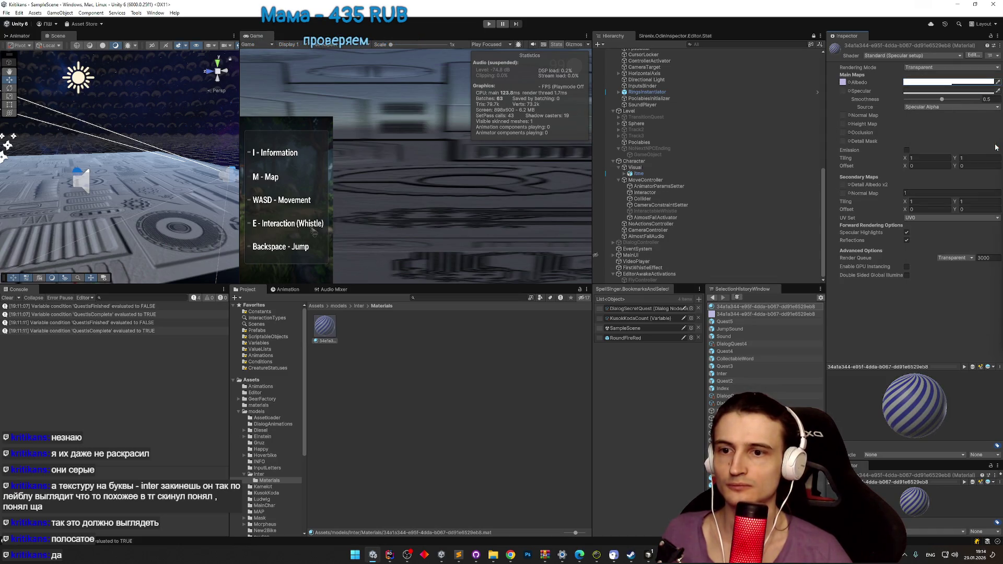
pyautogui.click(948, 82)
pyautogui.moveTo(955, 237); pyautogui.dragTo(987, 163)
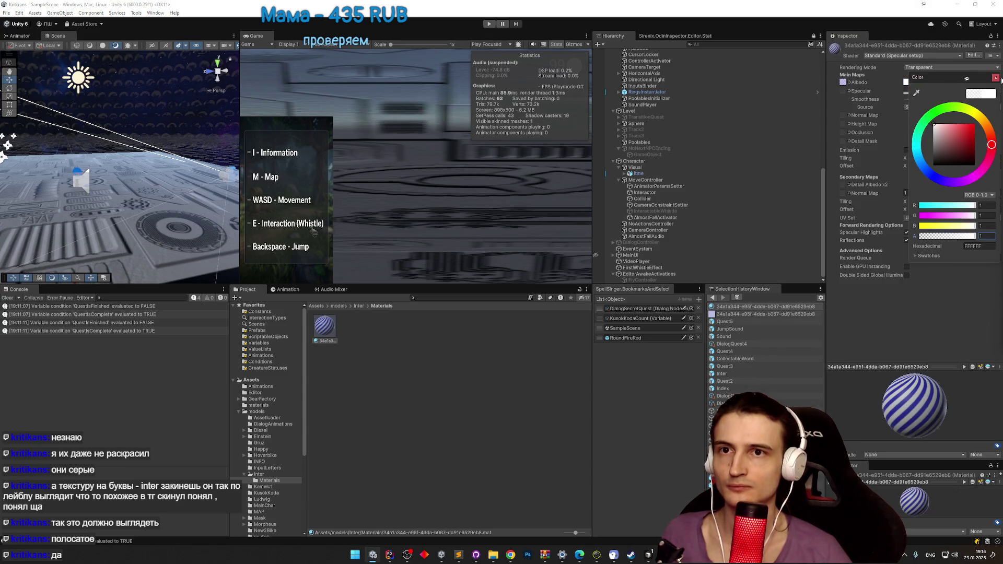
pyautogui.click(996, 77)
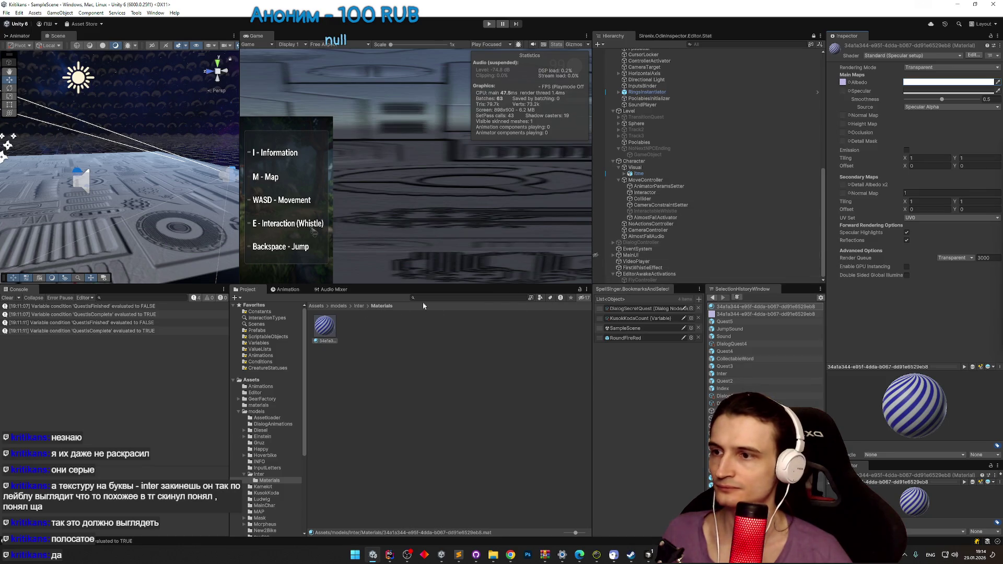
pyautogui.click(358, 306)
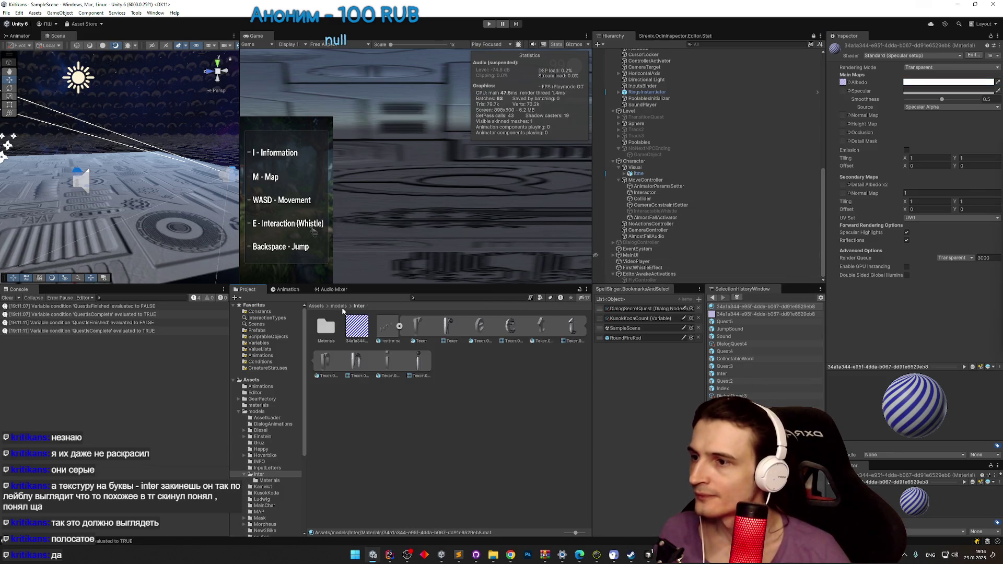
# Step: Open the Inter prefab from Assets/Prefabs for editing
pyautogui.click(341, 306)
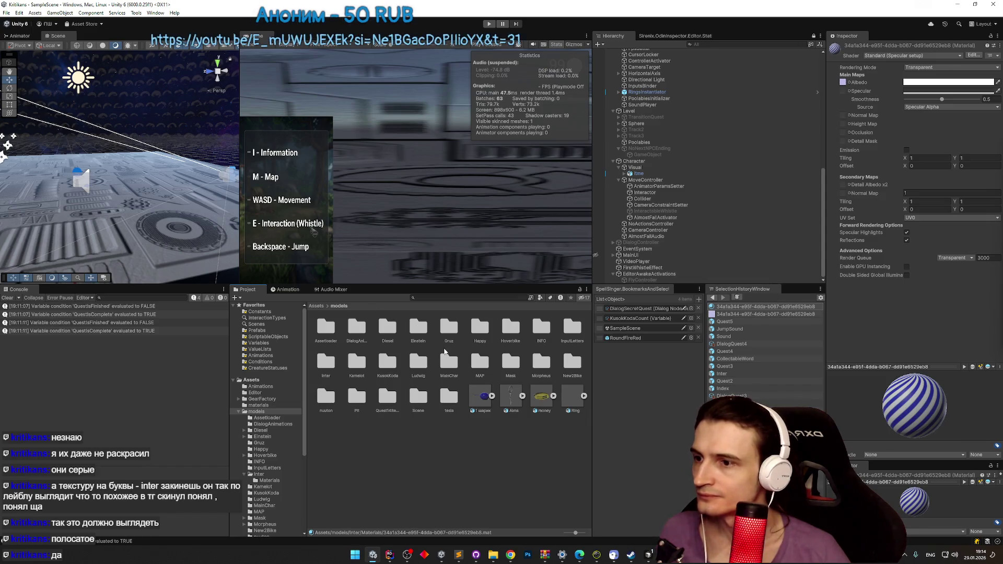
pyautogui.doubleClick(325, 362)
pyautogui.click(316, 306)
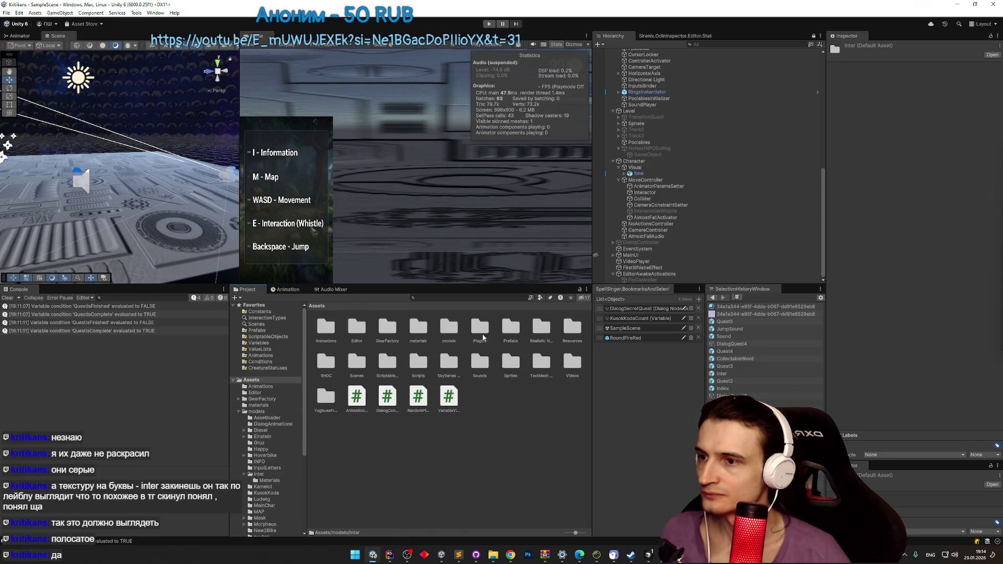
pyautogui.doubleClick(511, 327)
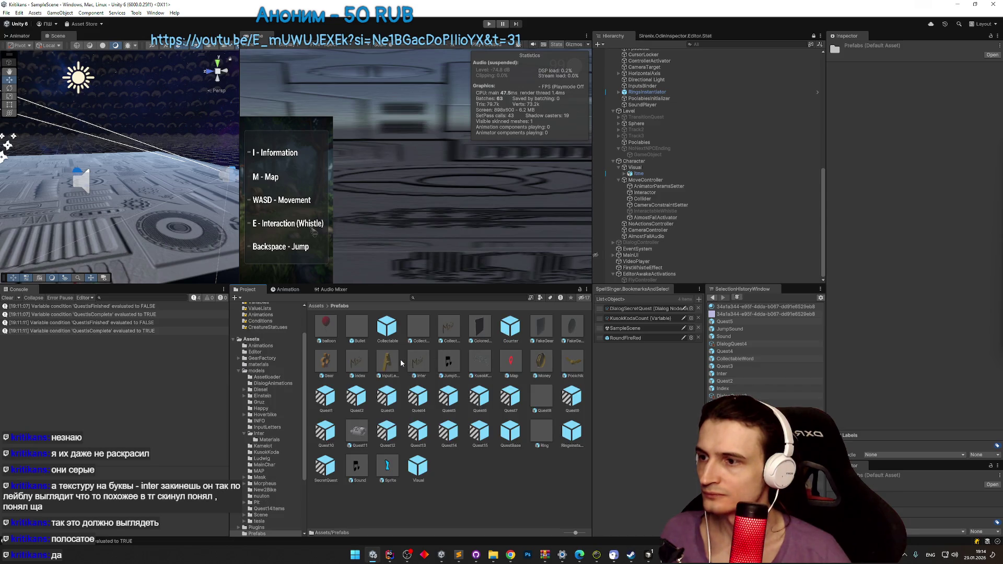
pyautogui.doubleClick(418, 361)
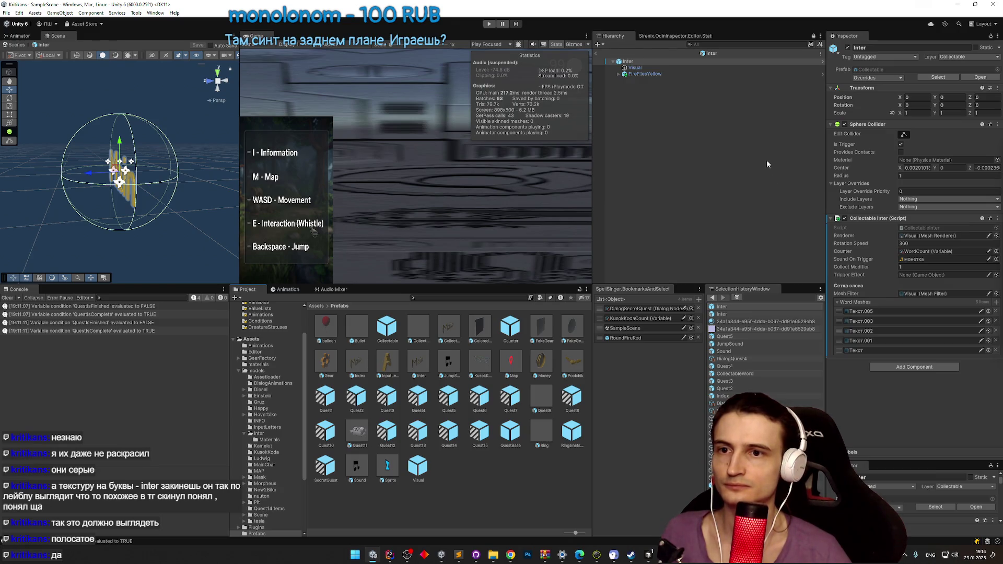
# Step: Assign the striped material to Element 0 of the Visual object's Mesh Renderer
pyautogui.click(924, 236)
pyautogui.click(635, 67)
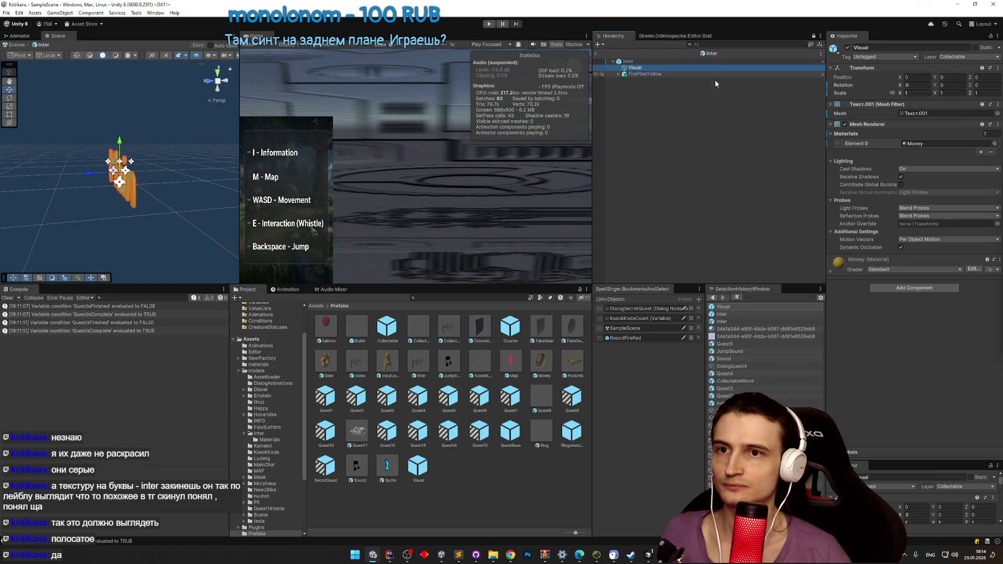
pyautogui.click(997, 142)
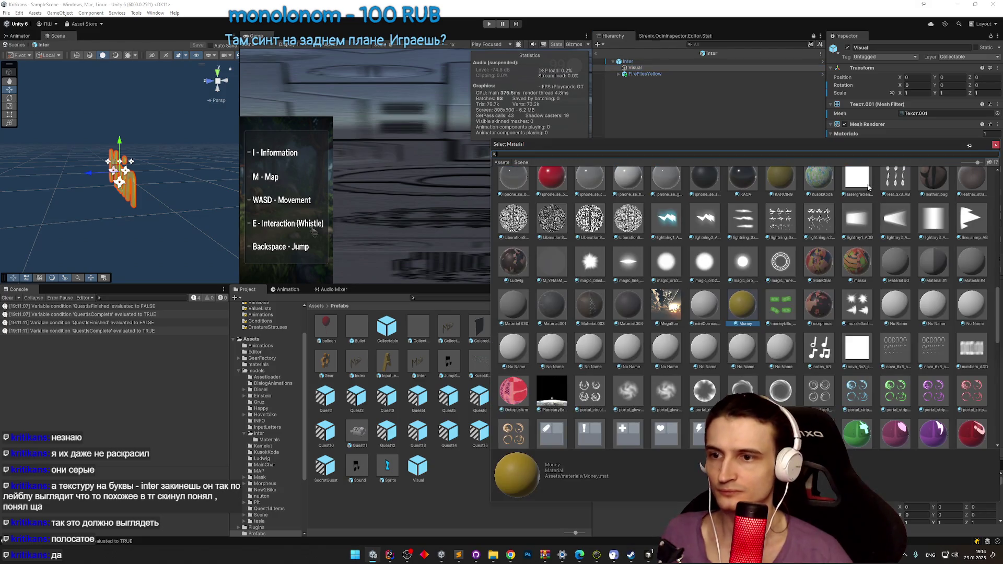
pyautogui.moveTo(998, 309)
pyautogui.mouseDown()
pyautogui.moveTo(995, 404)
pyautogui.moveTo(998, 179)
pyautogui.mouseUp()
pyautogui.doubleClick(896, 192)
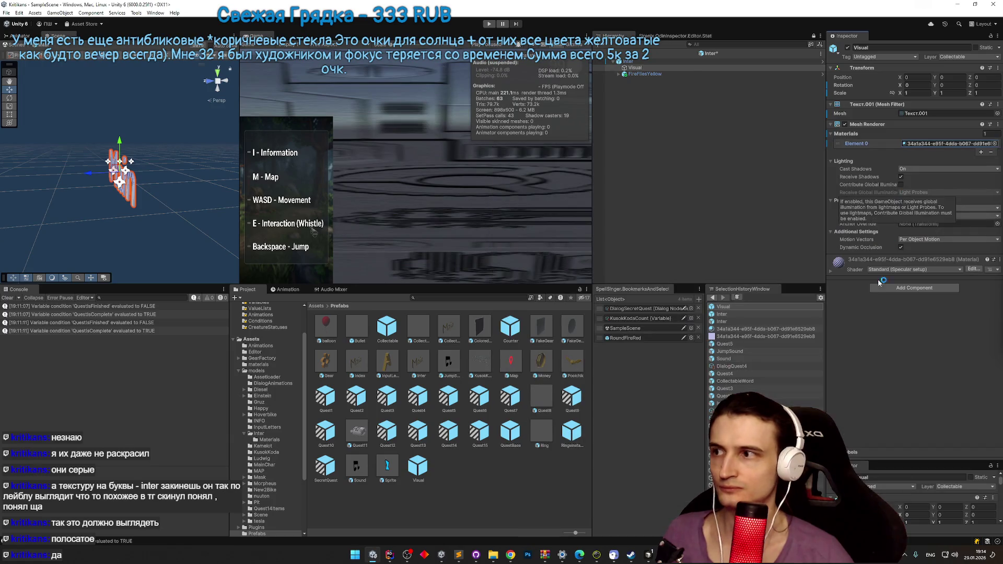
pyautogui.moveTo(173, 215); pyautogui.dragTo(303, 196)
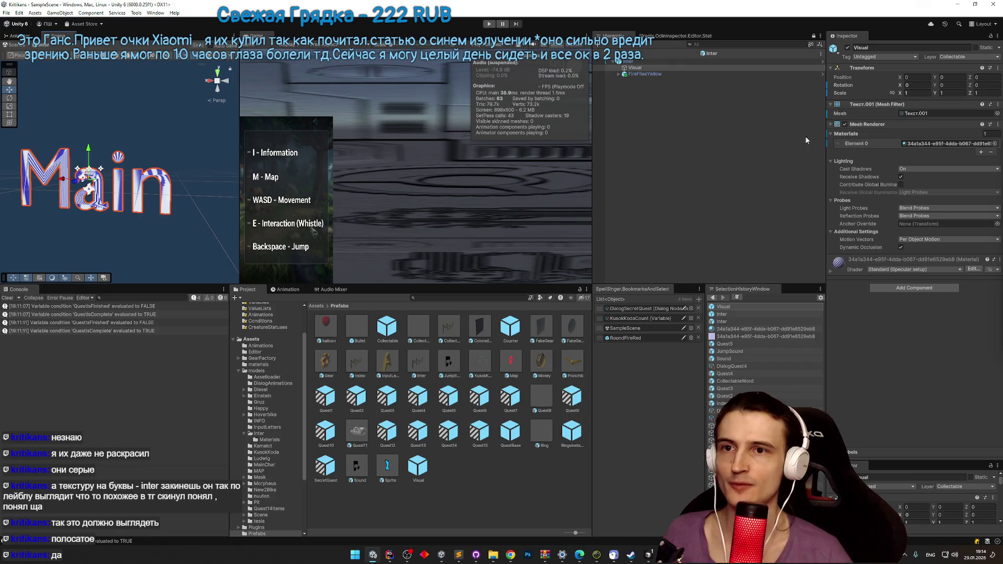
# Step: Find the letter mesh by searching 'inter', then open the models/Inter folder
pyautogui.click(922, 113)
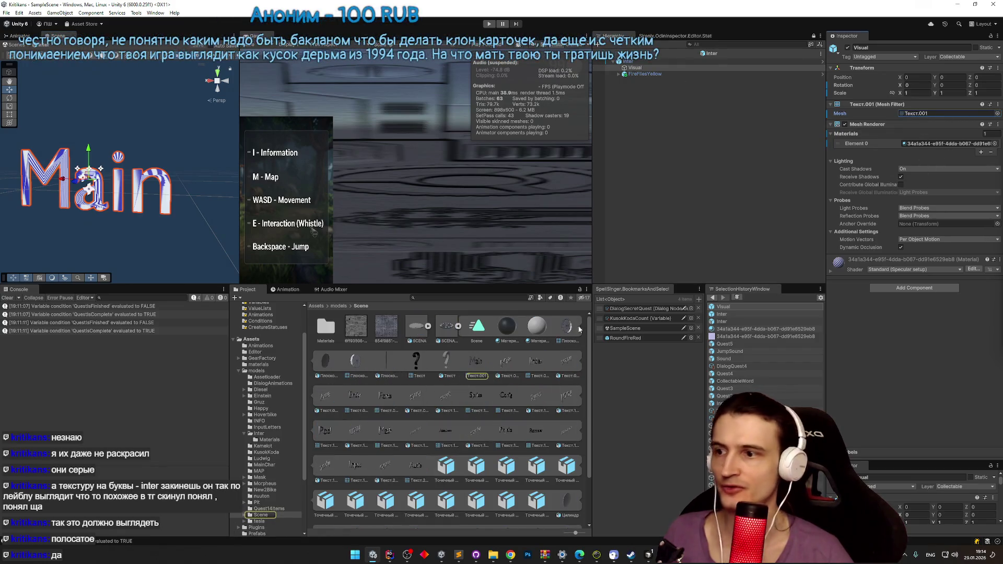
pyautogui.scroll(-3, 519, 384)
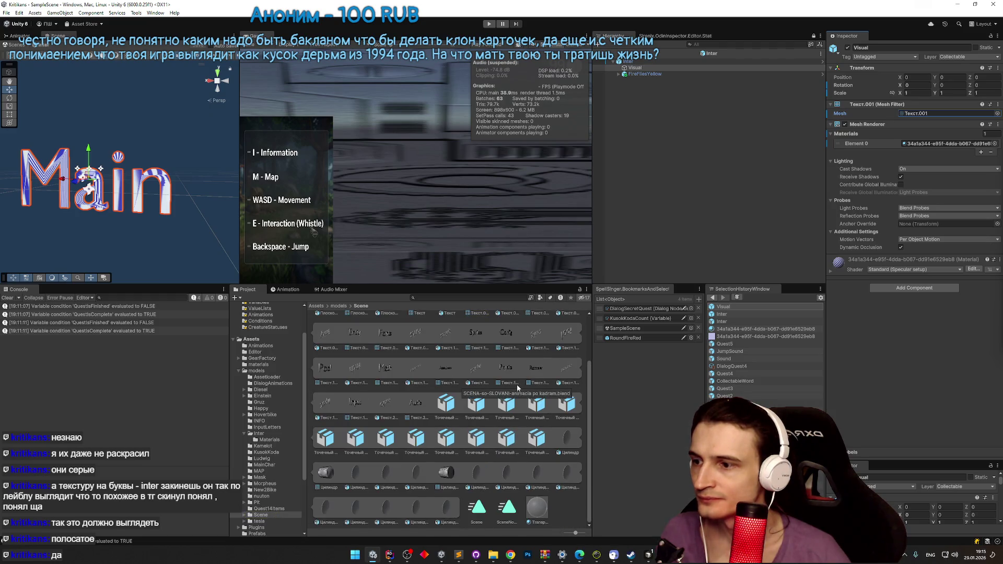
pyautogui.scroll(1, 569, 397)
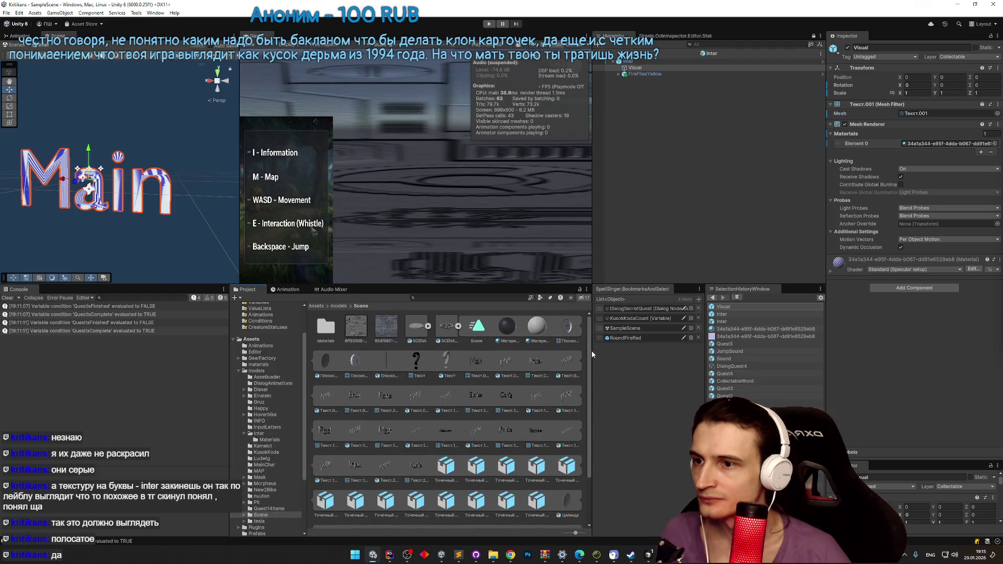
pyautogui.scroll(-3, 585, 434)
pyautogui.scroll(3, 589, 451)
pyautogui.click(474, 298)
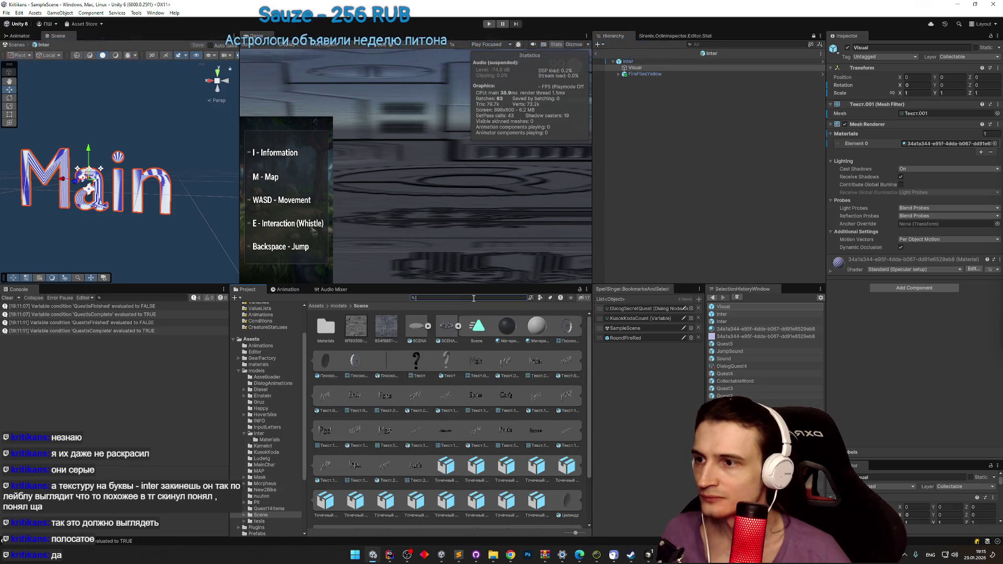
pyautogui.write('inter')
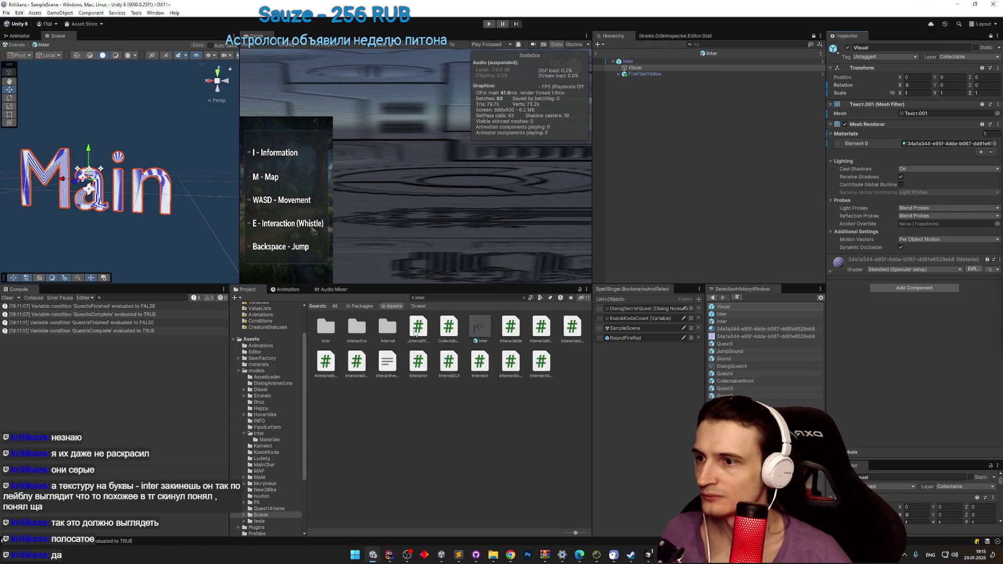
pyautogui.press('BackSpace')
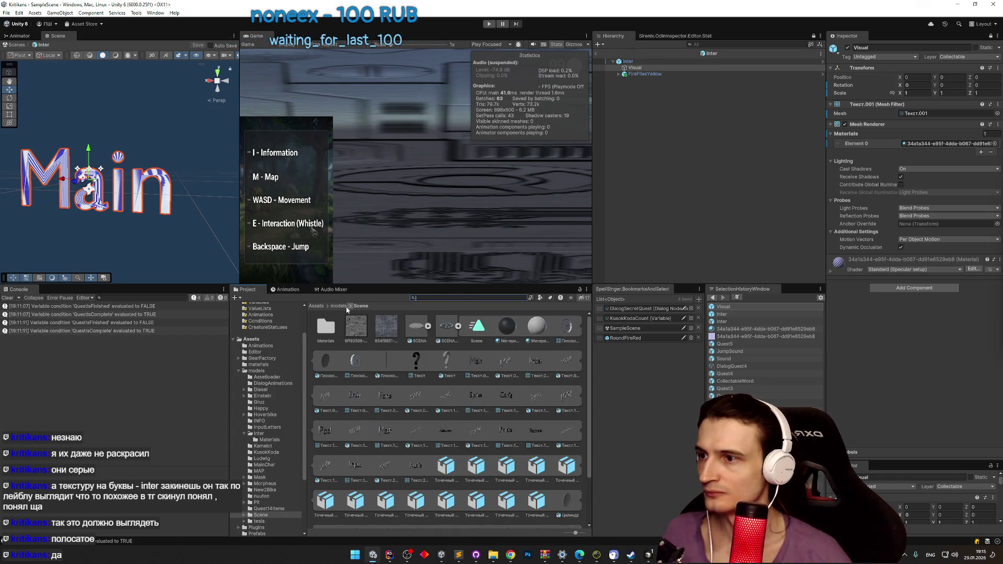
pyautogui.click(339, 306)
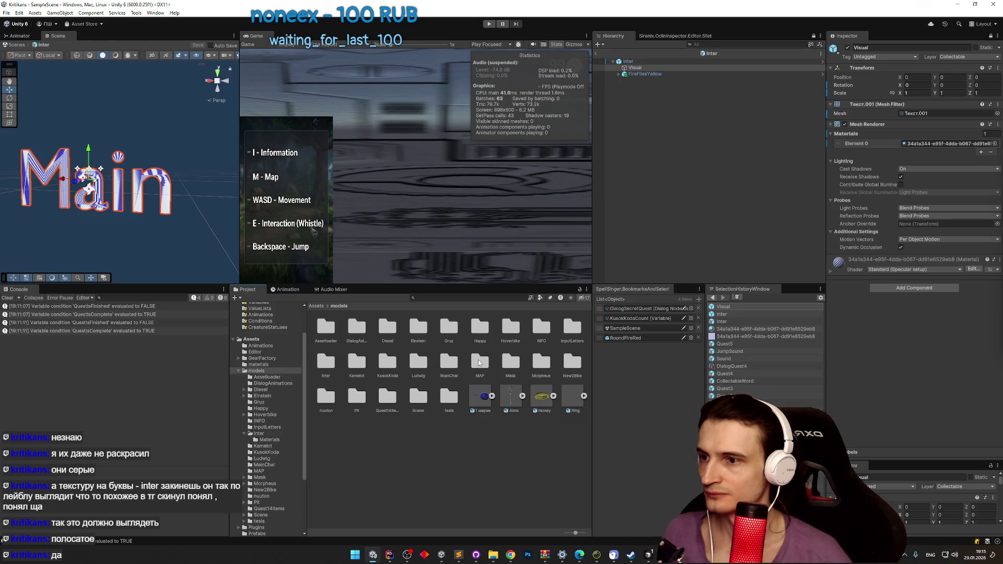
pyautogui.doubleClick(329, 364)
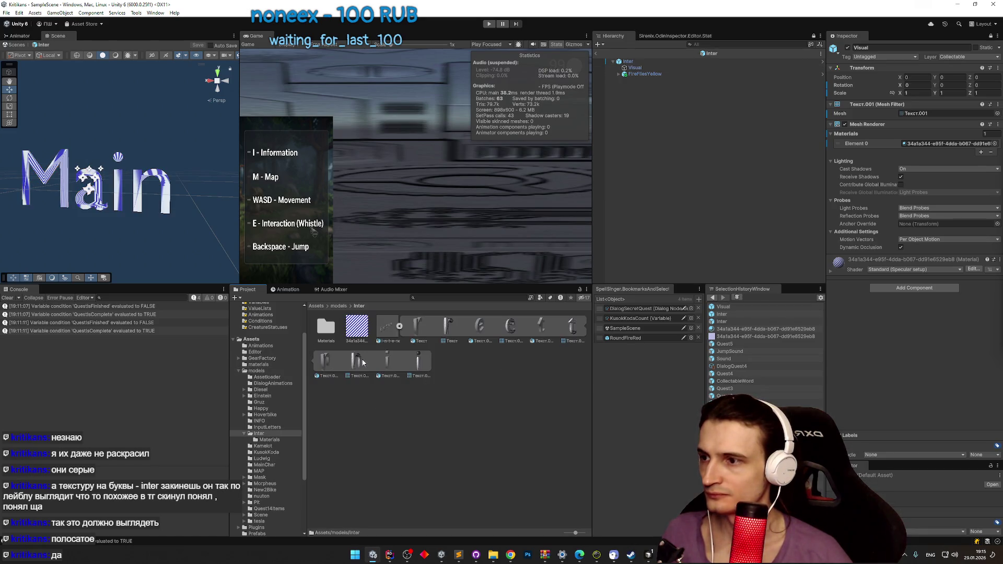
# Step: Put the Текст mesh in the Visual Mesh Filter and select the letter's striped material
pyautogui.moveTo(445, 332)
pyautogui.mouseDown()
pyautogui.moveTo(908, 144)
pyautogui.moveTo(928, 115)
pyautogui.mouseUp()
pyautogui.scroll(3, 115, 191)
pyautogui.moveTo(107, 194); pyautogui.dragTo(152, 193)
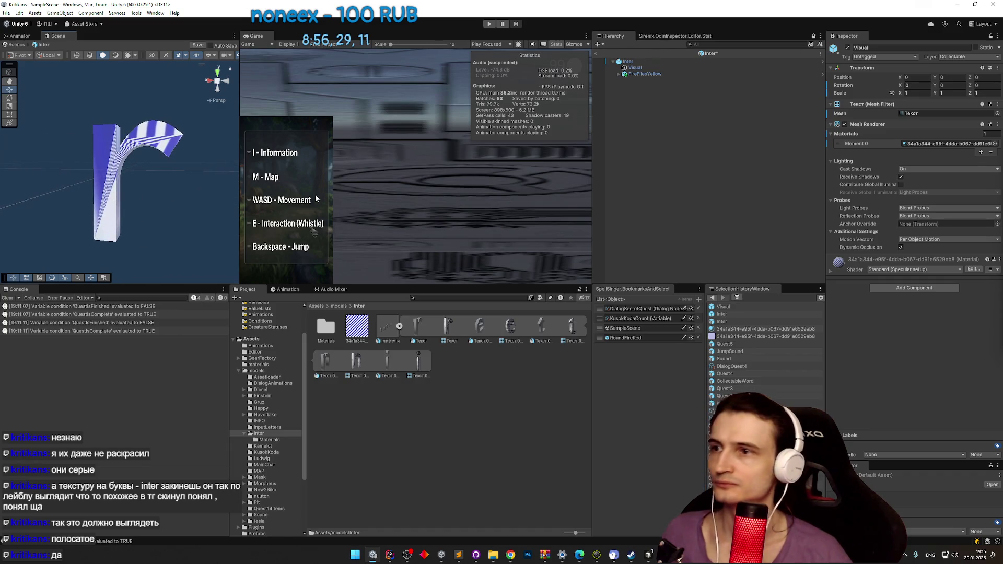
pyautogui.click(916, 143)
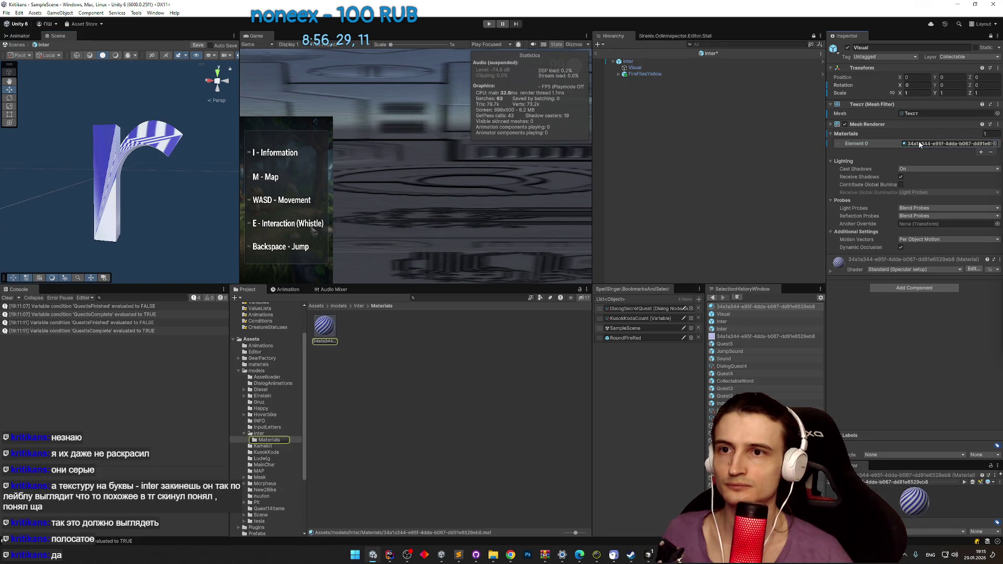
pyautogui.click(990, 38)
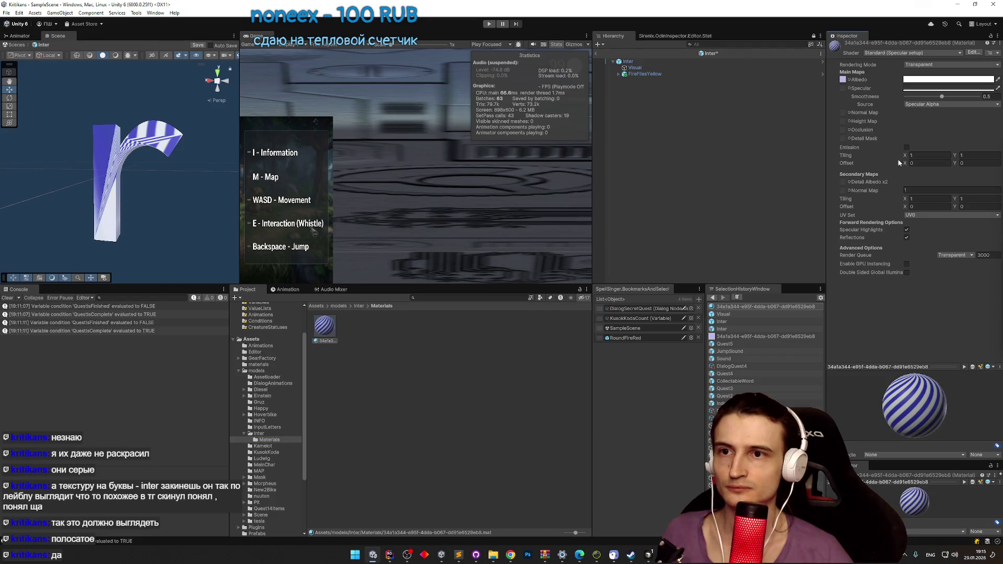
# Step: Set the striped material's tiling to 8.15 × 8.15 and its Smoothness to 1
pyautogui.moveTo(907, 164)
pyautogui.mouseDown()
pyautogui.moveTo(992, 156)
pyautogui.moveTo(16, 162)
pyautogui.moveTo(48, 167)
pyautogui.moveTo(36, 175)
pyautogui.moveTo(997, 160)
pyautogui.moveTo(5, 160)
pyautogui.mouseUp()
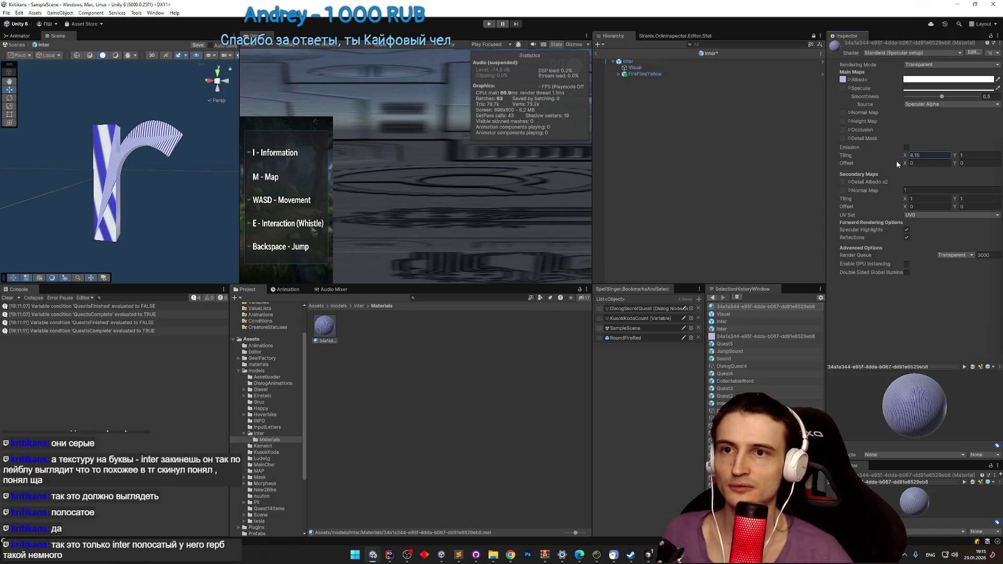
pyautogui.click(976, 155)
pyautogui.write('8.15')
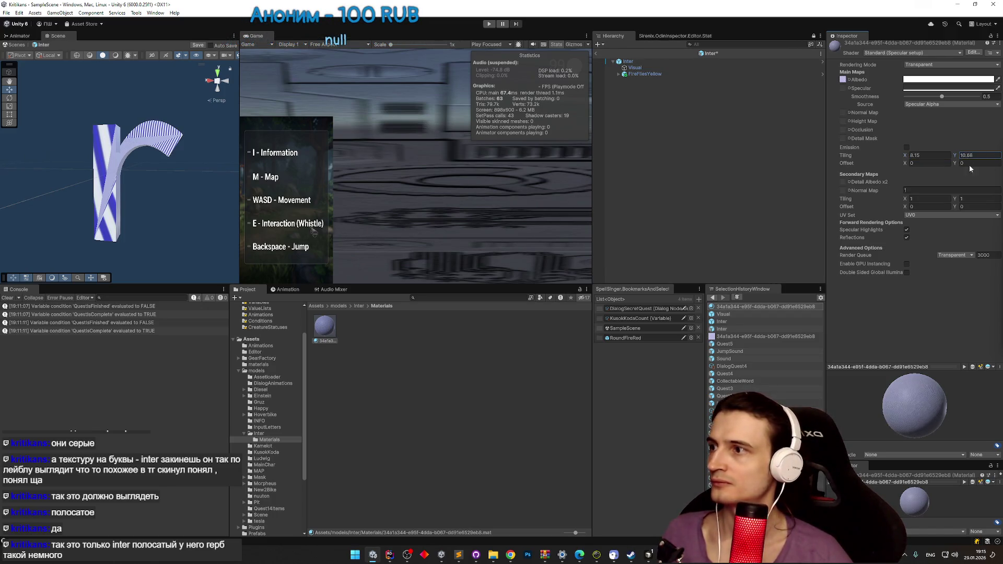
pyautogui.write('8.15')
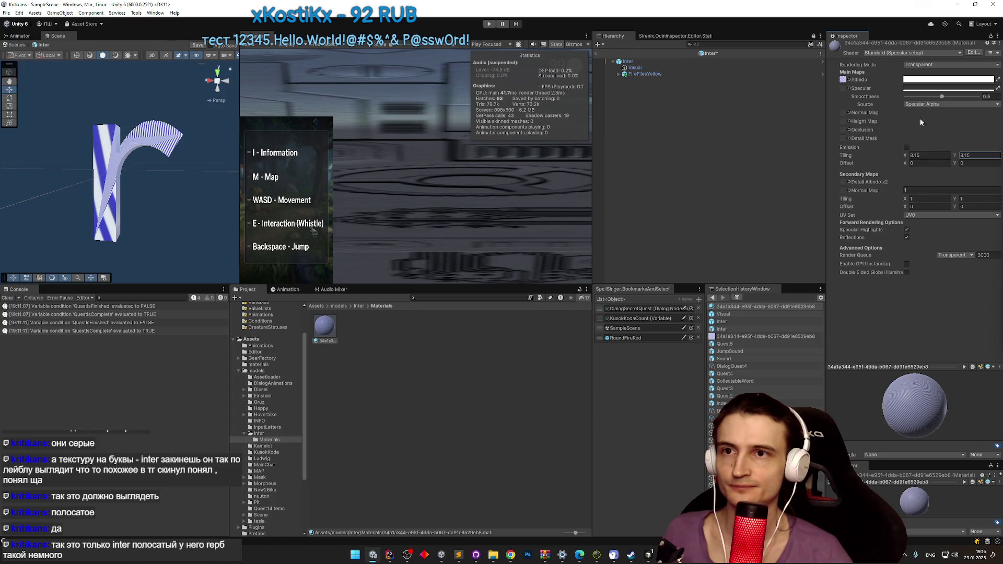
pyautogui.moveTo(942, 97); pyautogui.dragTo(979, 97)
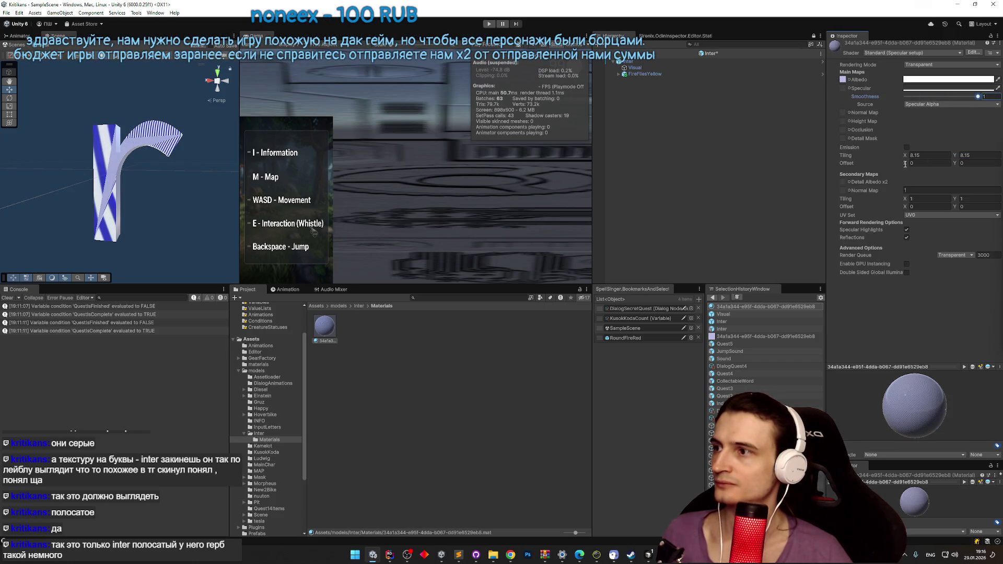
# Step: Run a quick play-test in a maximized Game view, then stop it
pyautogui.hotkey('ctrl', 'p')
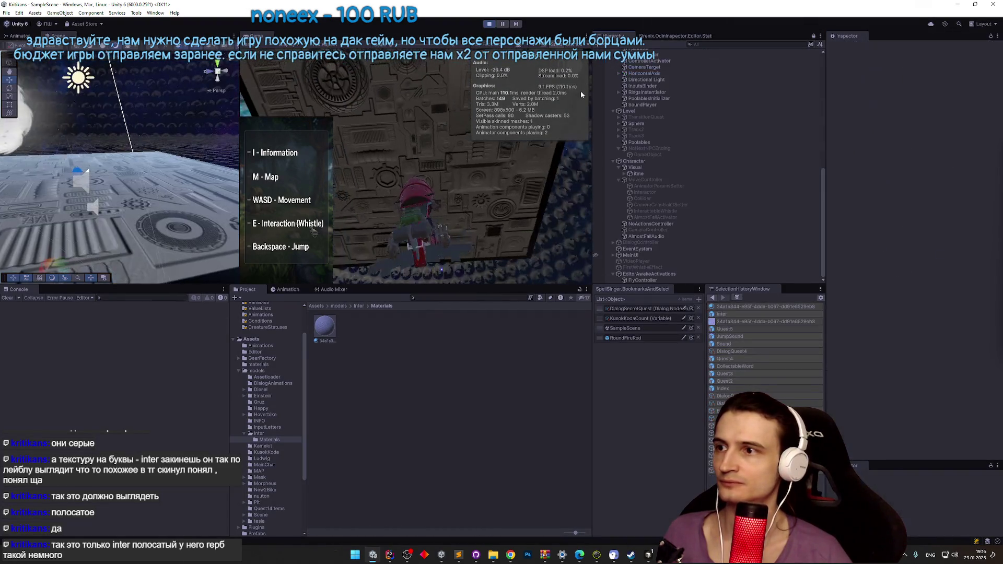
pyautogui.hotkey('shift', 'space')
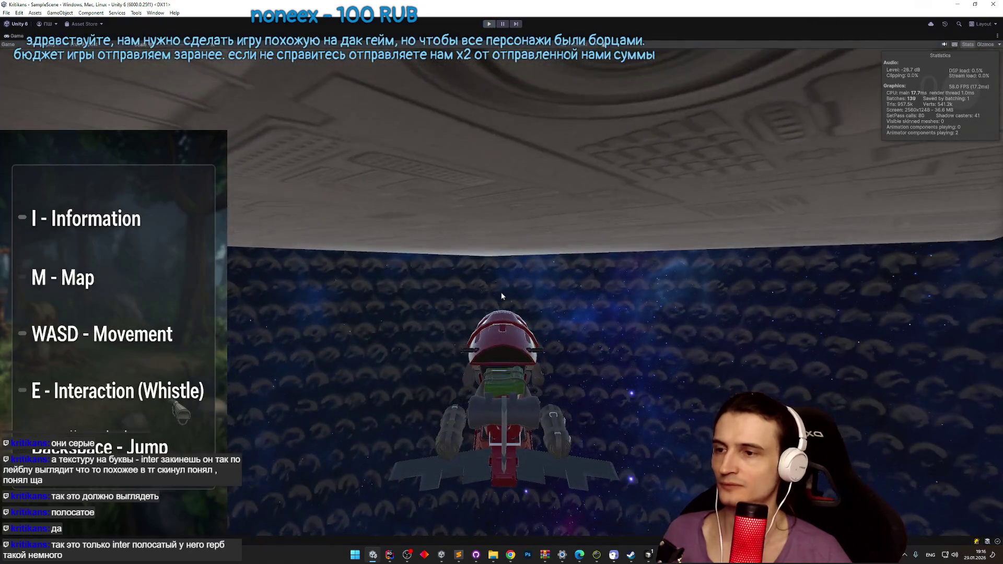
pyautogui.hotkey('ctrl', 'p')
pyautogui.click(316, 306)
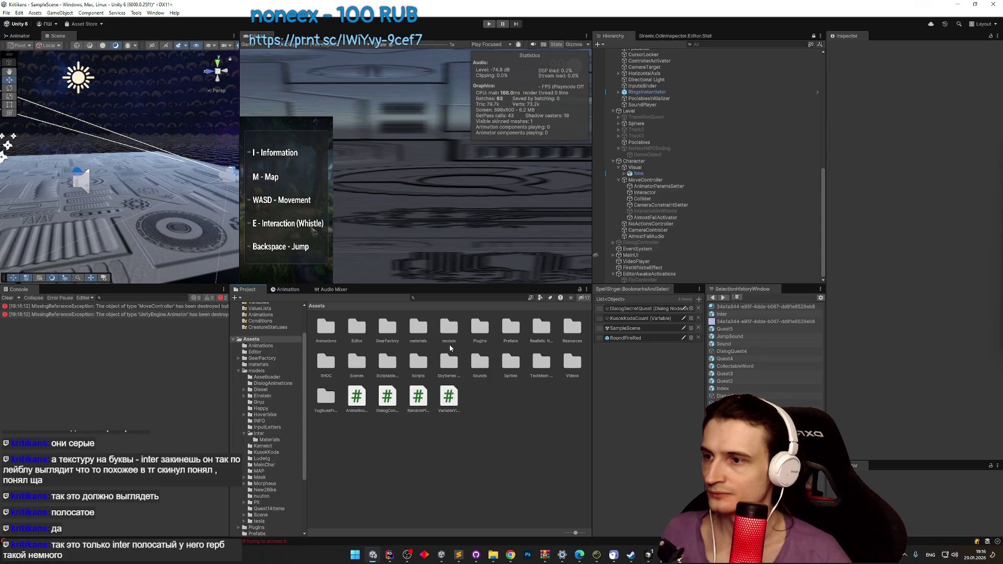
# Step: Place Inter, Inter (1) and Inter (2) beside the platform, then start a play-test
pyautogui.click(722, 314)
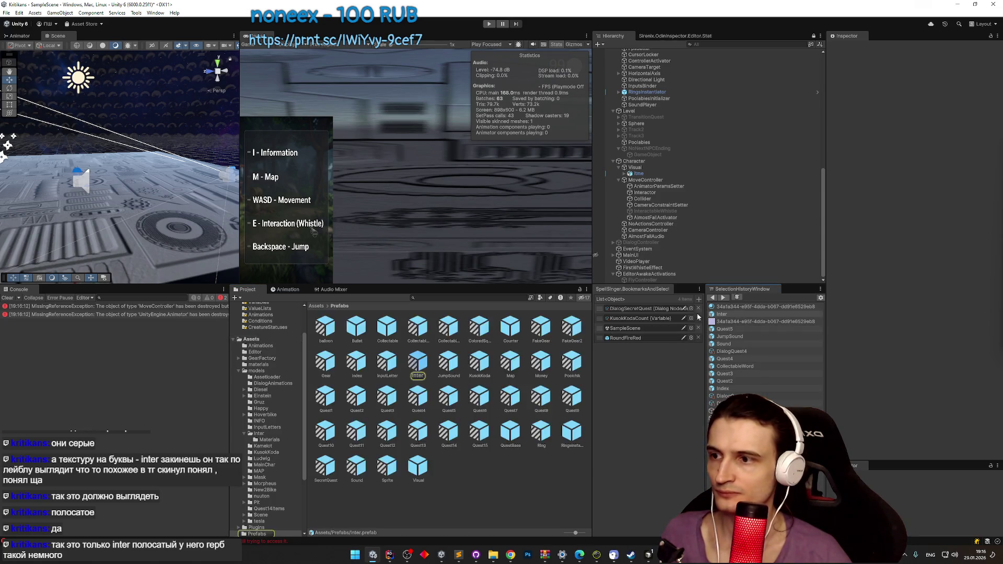
pyautogui.moveTo(422, 365)
pyautogui.mouseDown()
pyautogui.moveTo(175, 198)
pyautogui.moveTo(161, 157)
pyautogui.moveTo(163, 102)
pyautogui.mouseUp()
pyautogui.hotkey('ctrl', 'd')
pyautogui.hotkey('ctrl', 'd')
pyautogui.click(176, 172)
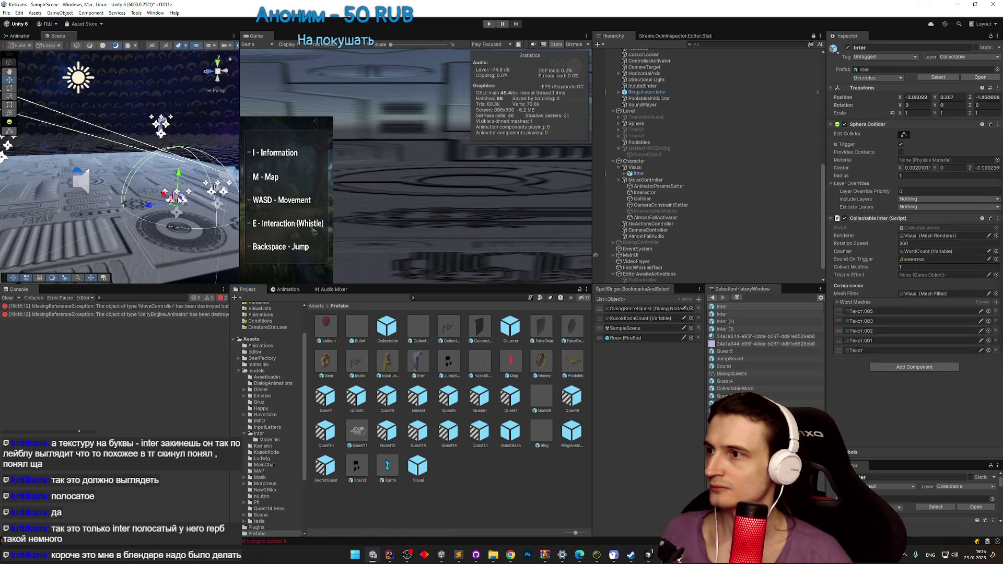
pyautogui.click(221, 189)
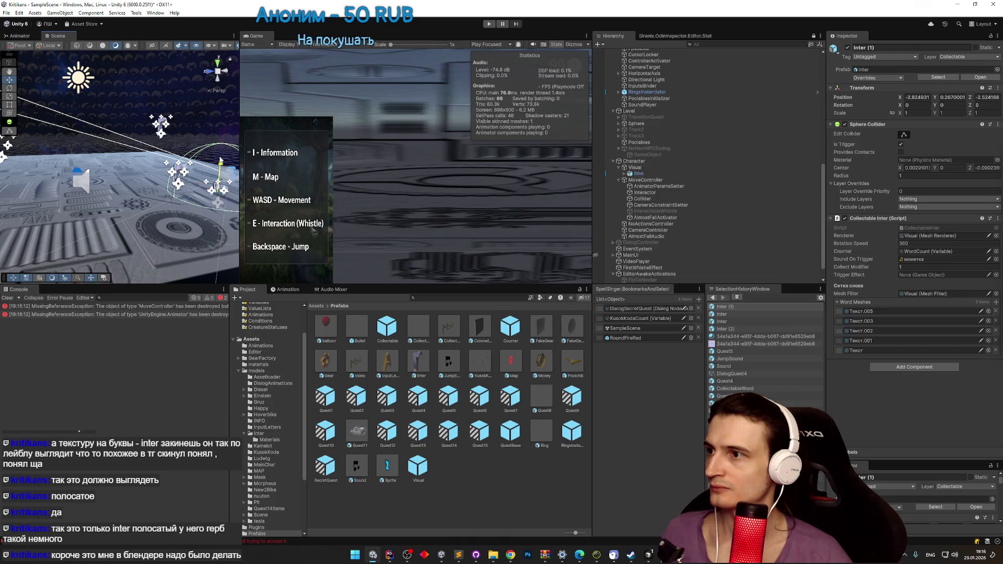
pyautogui.hotkey('ctrl', 'p')
# Step: Fly the ship around the platform in a maximized Game view, banking left and right, then stop
pyautogui.hotkey('shift', 'space')
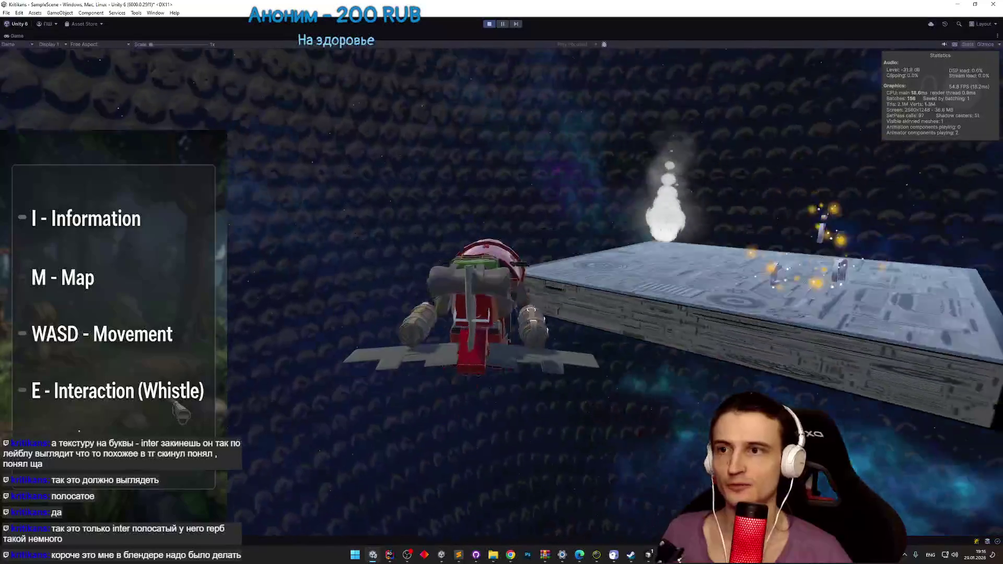
pyautogui.press('d')
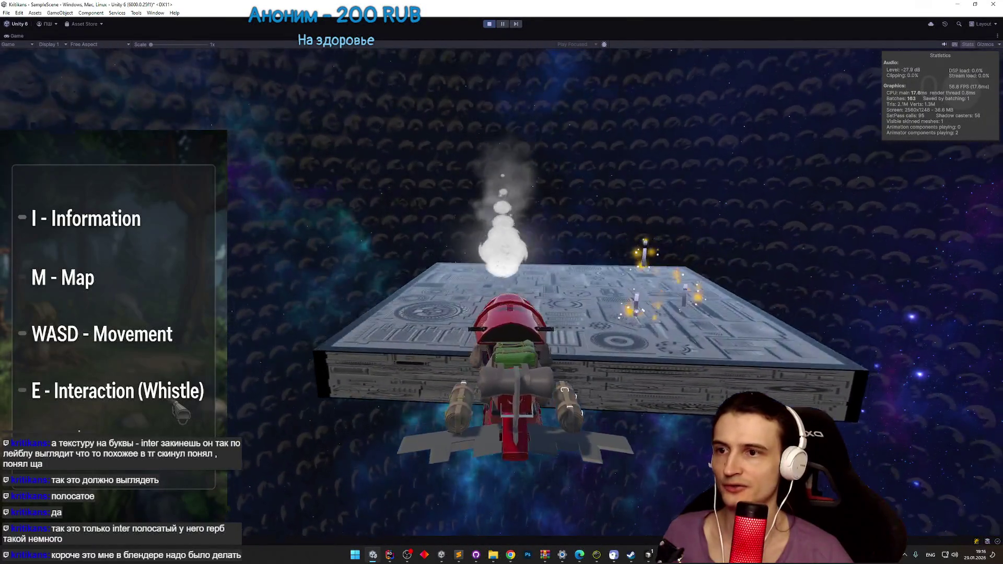
pyautogui.press('a')
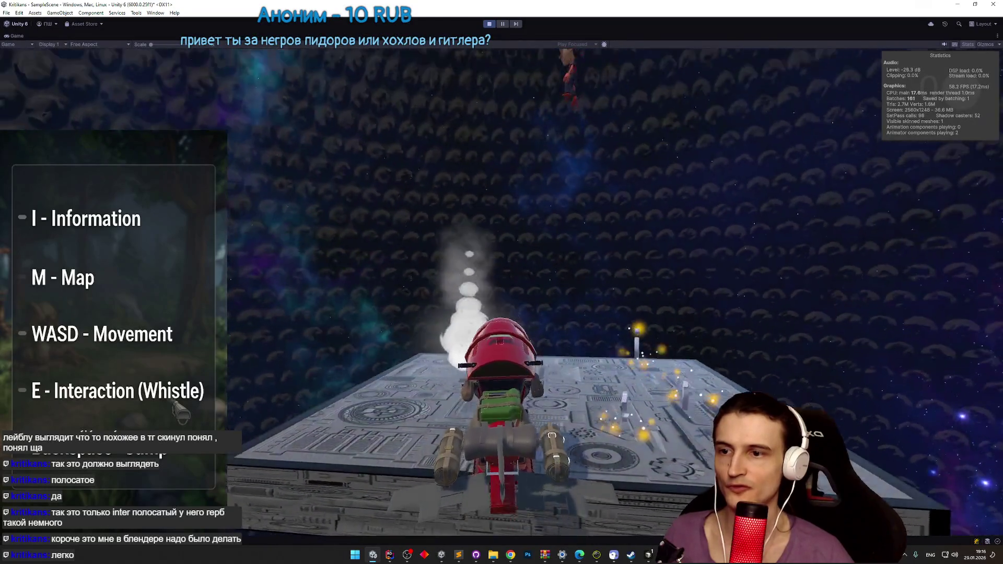
pyautogui.press('a')
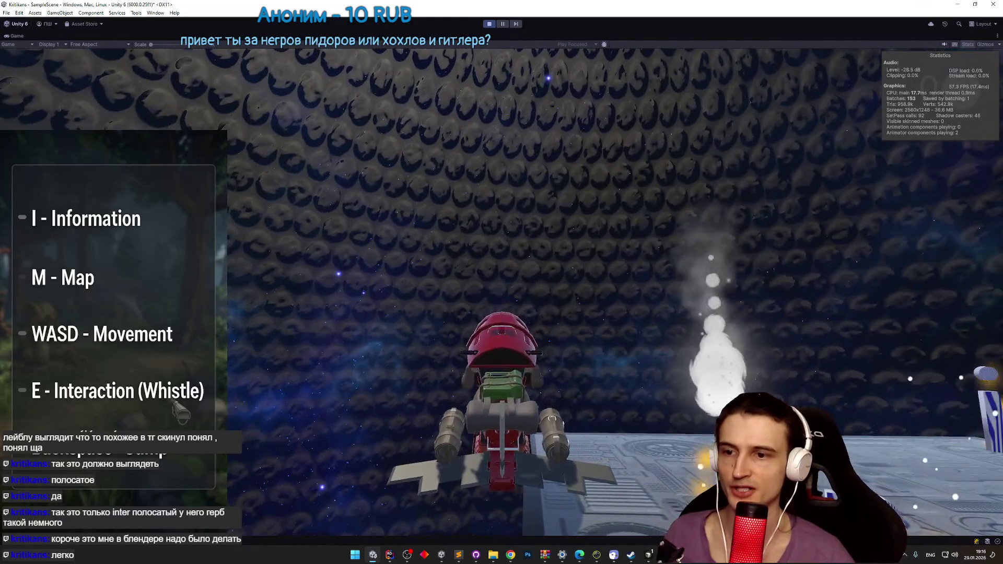
pyautogui.press('d')
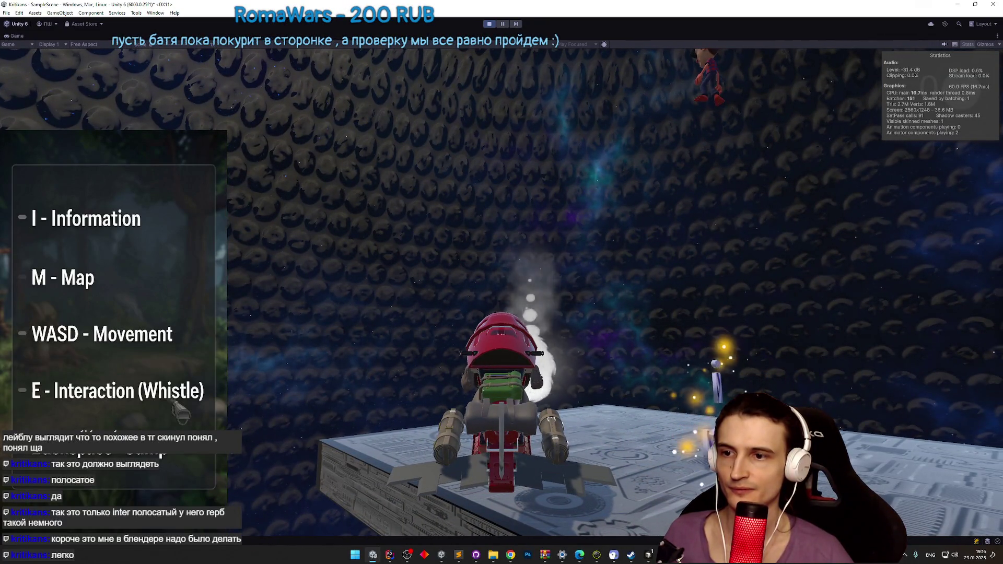
pyautogui.press('a')
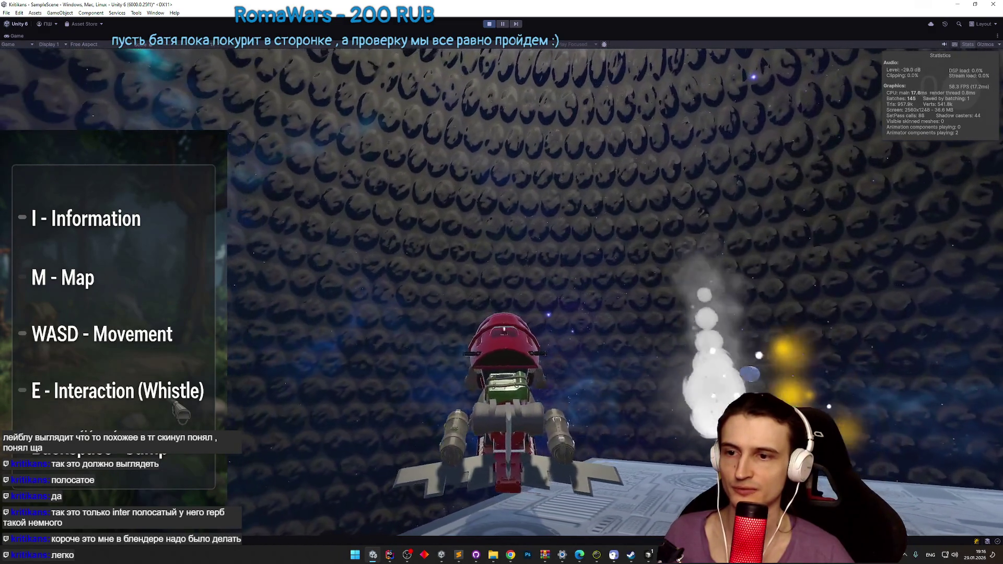
pyautogui.press('d')
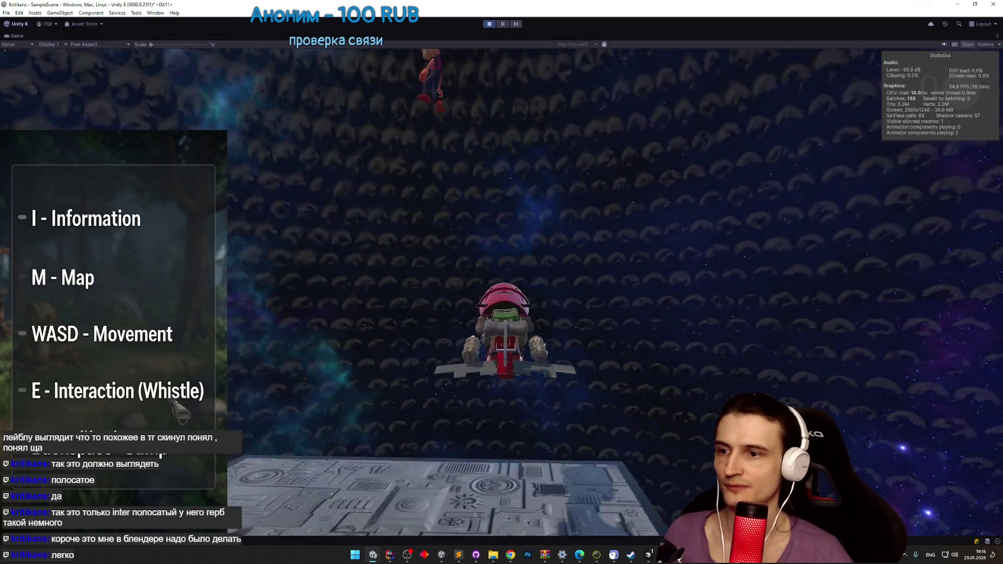
pyautogui.hotkey('ctrl', 'p')
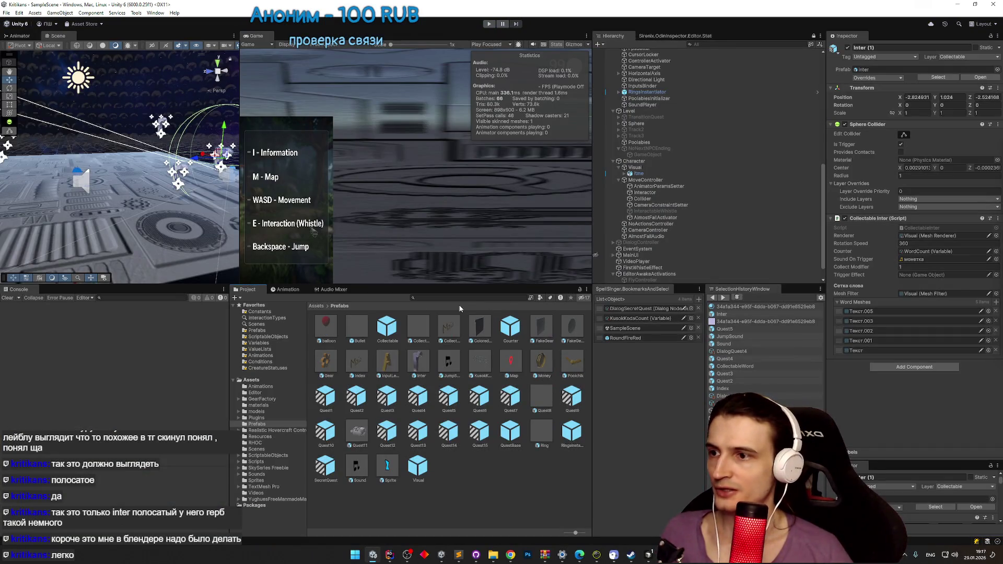
# Step: Open the Quest1 prefab from the project assets, then return to the scene
pyautogui.click(471, 298)
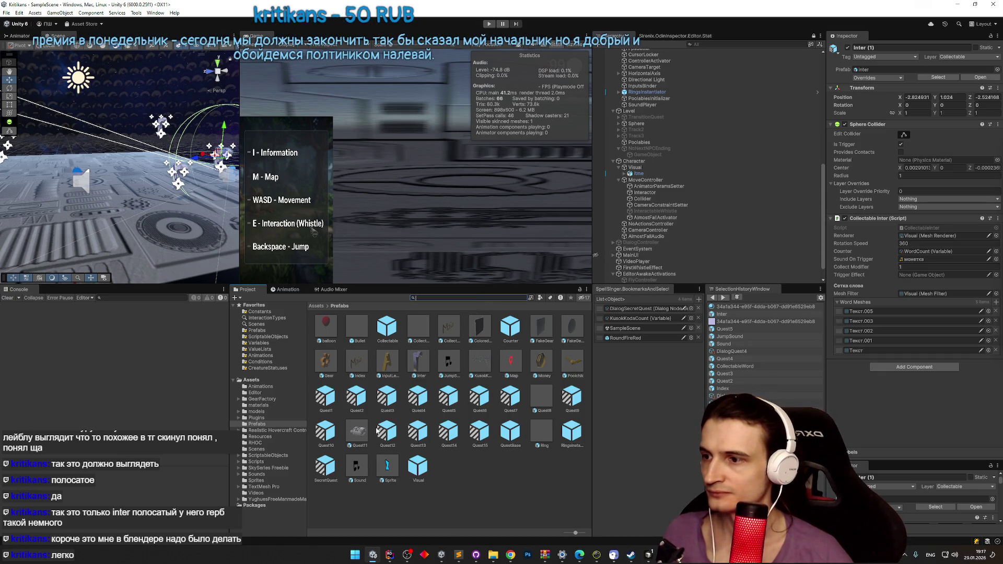
pyautogui.doubleClick(327, 407)
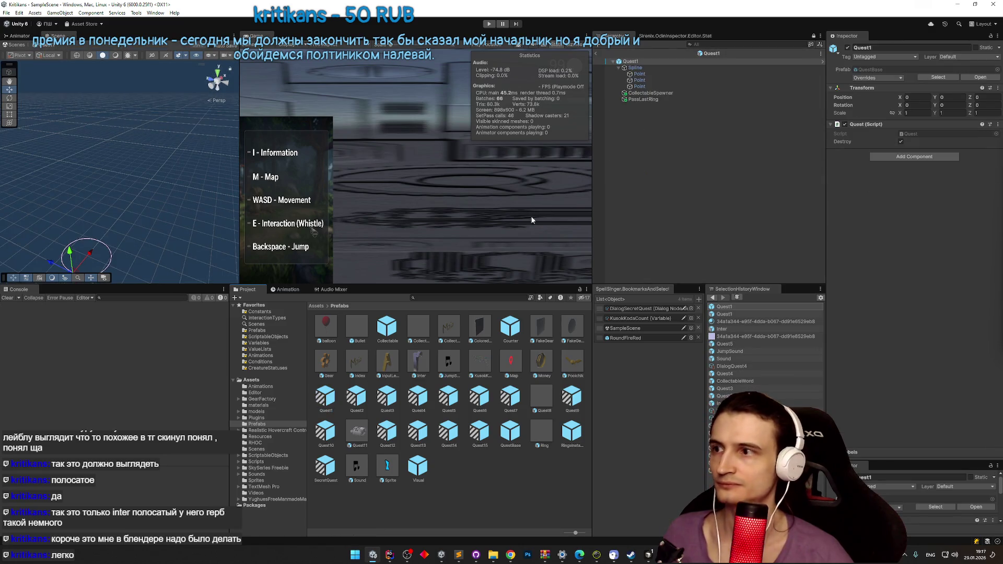
pyautogui.click(596, 53)
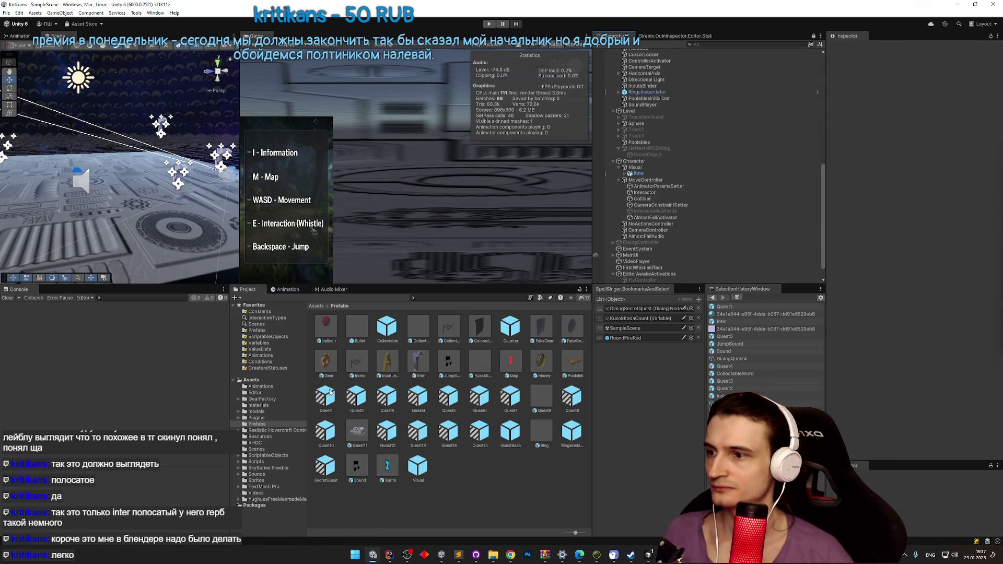
# Step: Delete the three Inter collectables from the scene
pyautogui.moveTo(634, 155)
pyautogui.mouseDown()
pyautogui.moveTo(618, 290)
pyautogui.moveTo(626, 284)
pyautogui.mouseUp()
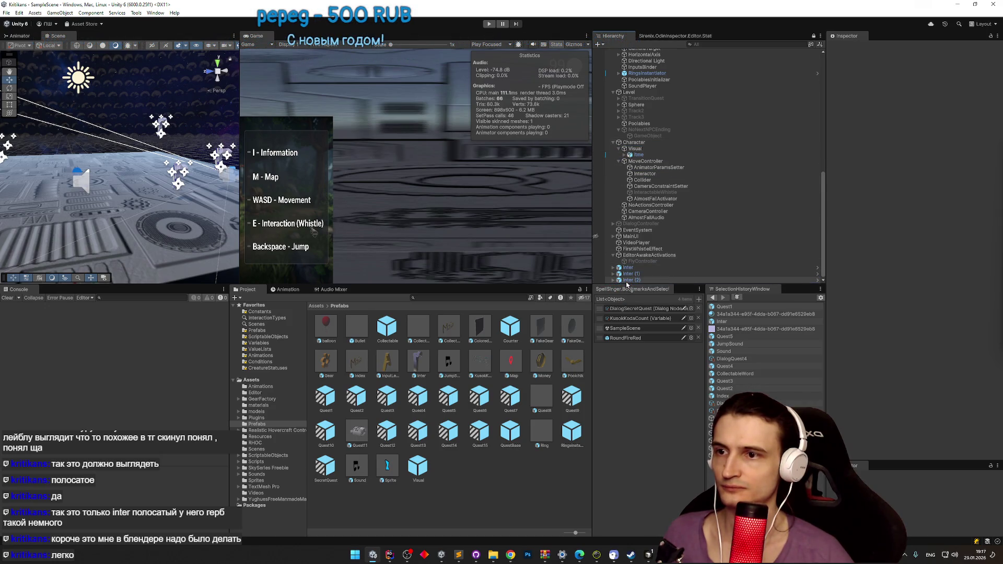
pyautogui.click(628, 261)
pyautogui.keyDown('shift'); pyautogui.click(635, 273); pyautogui.keyUp('shift')
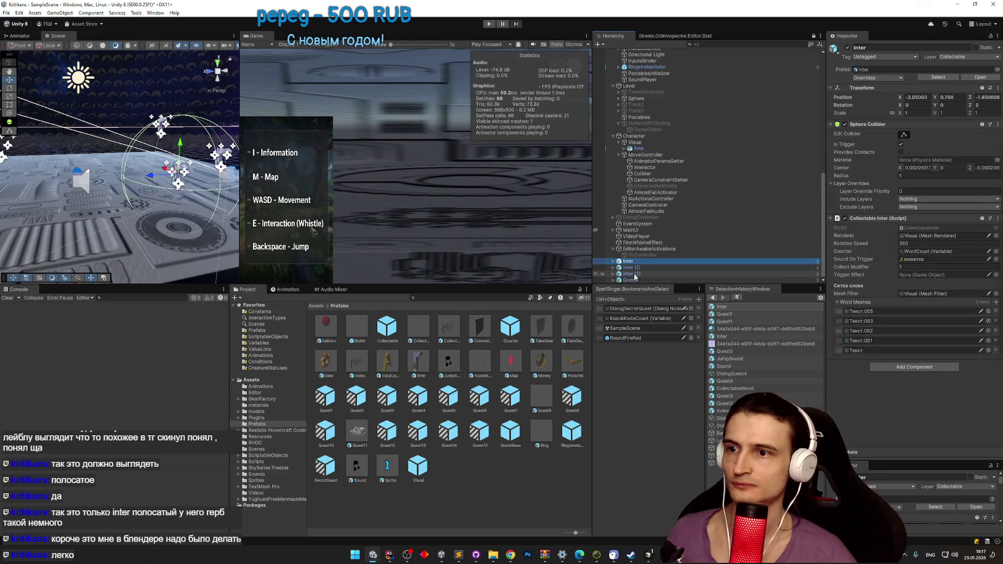
pyautogui.press('Delete')
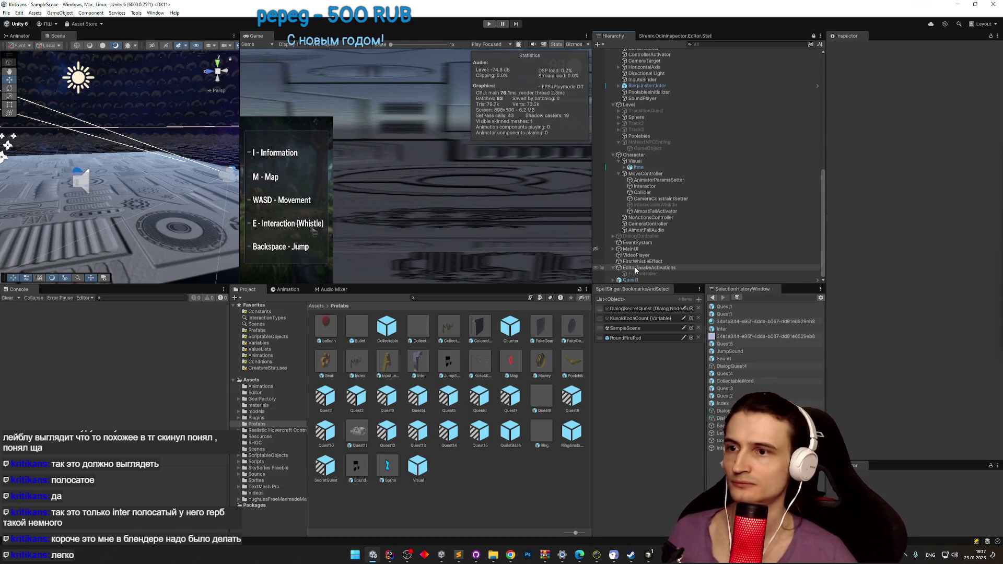
# Step: Frame Quest1 and widen the Scene view to inspect it
pyautogui.doubleClick(630, 280)
pyautogui.moveTo(156, 157); pyautogui.dragTo(177, 153)
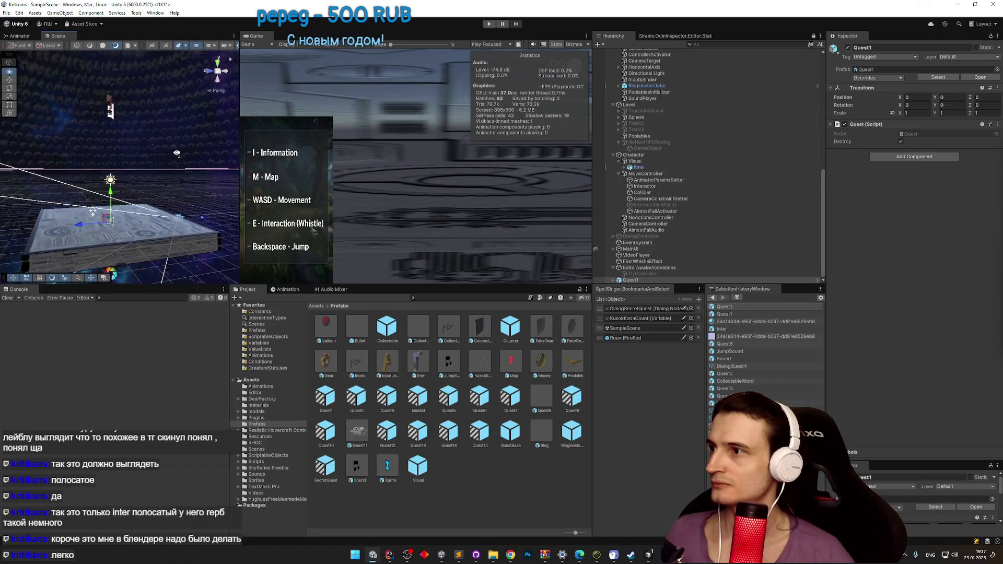
pyautogui.moveTo(240, 157); pyautogui.dragTo(380, 157)
pyautogui.moveTo(287, 235); pyautogui.dragTo(118, 224)
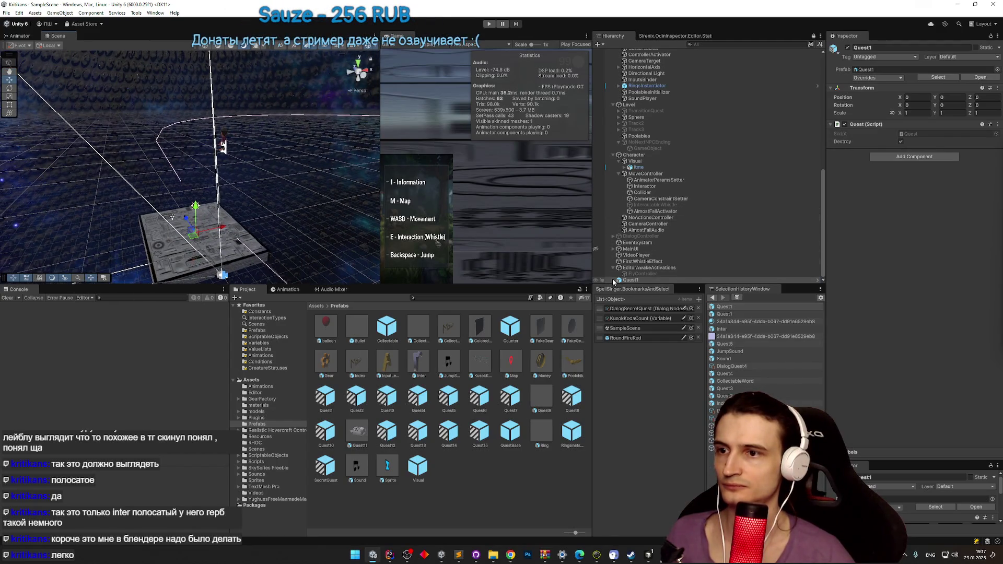
# Step: Select Quest1 in the Hierarchy, then its spline's Point (1)
pyautogui.scroll(1, 668, 250)
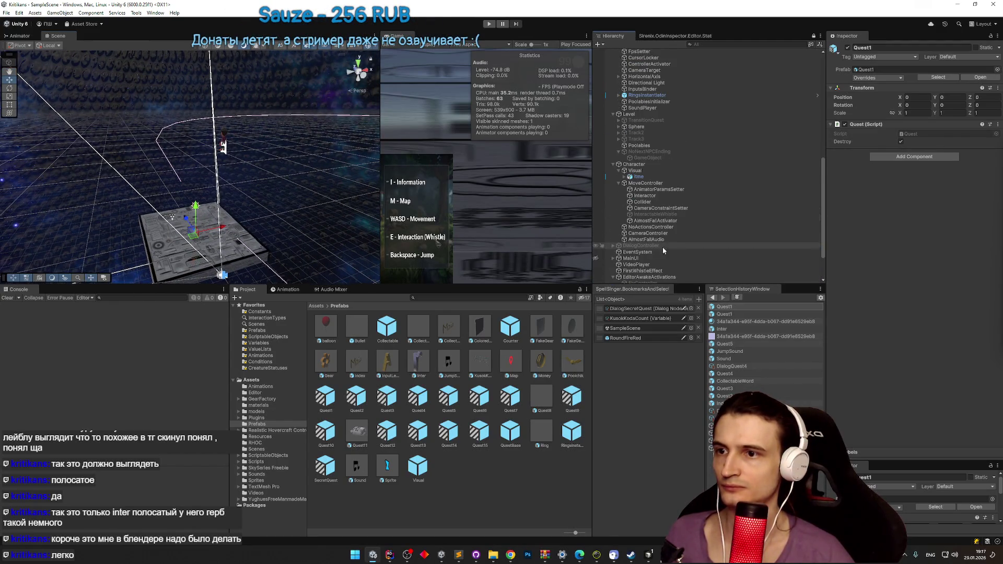
pyautogui.scroll(-4, 663, 251)
pyautogui.click(648, 265)
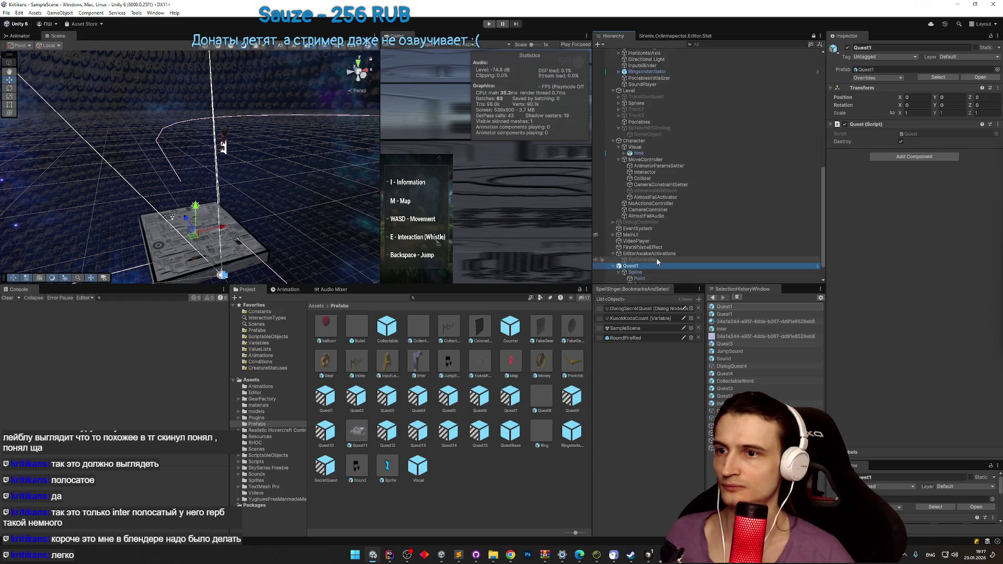
pyautogui.scroll(-4, 651, 253)
pyautogui.click(651, 260)
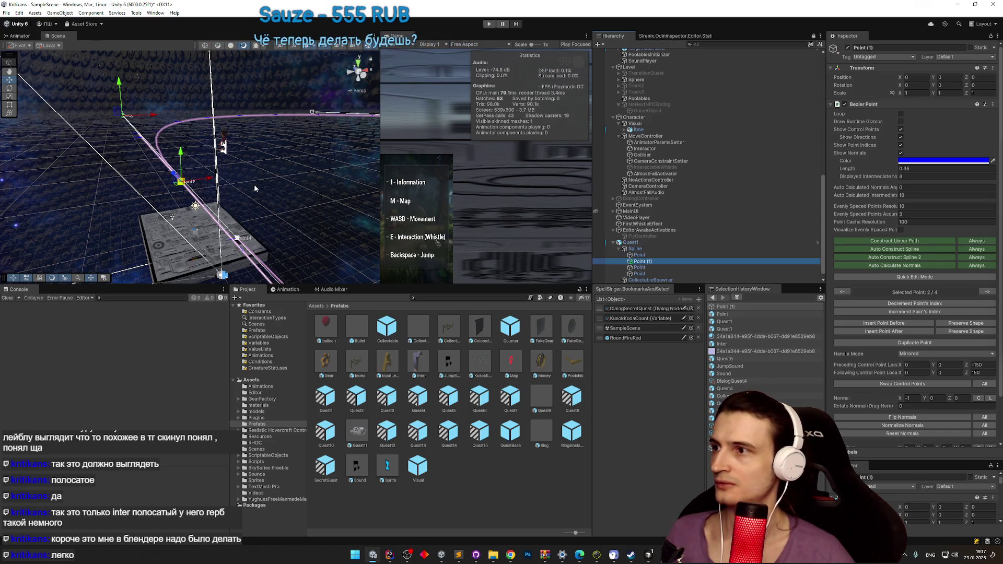
# Step: Test-move Point (1) along X, undo it, and remove the point
pyautogui.moveTo(211, 180); pyautogui.dragTo(353, 170)
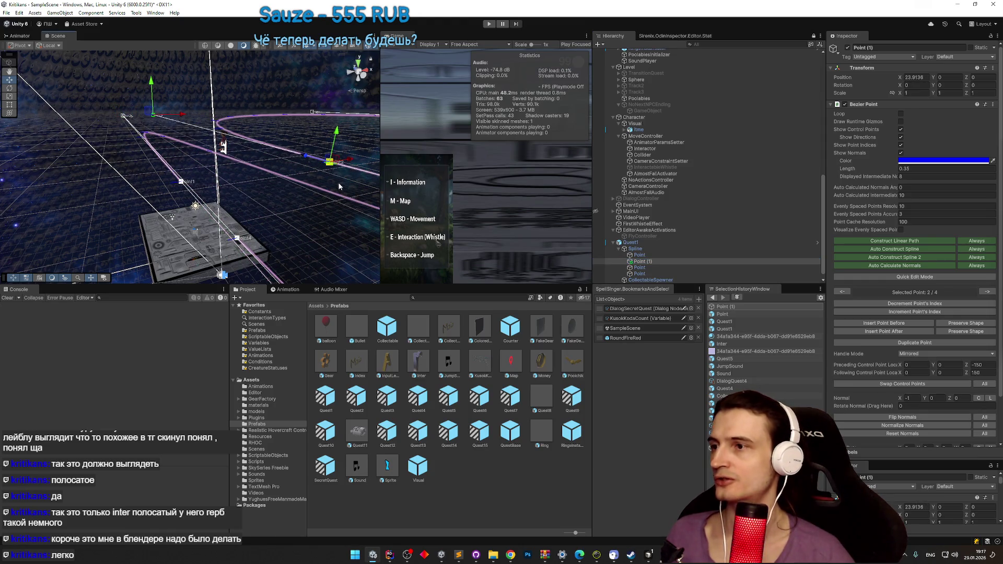
pyautogui.hotkey('ctrl', 'z')
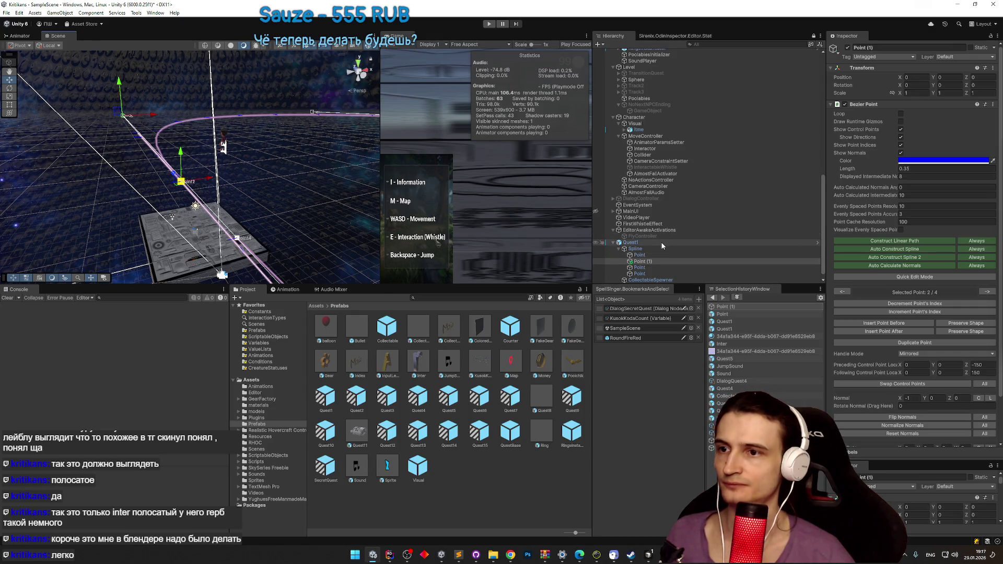
pyautogui.hotkey('ctrl', 'z')
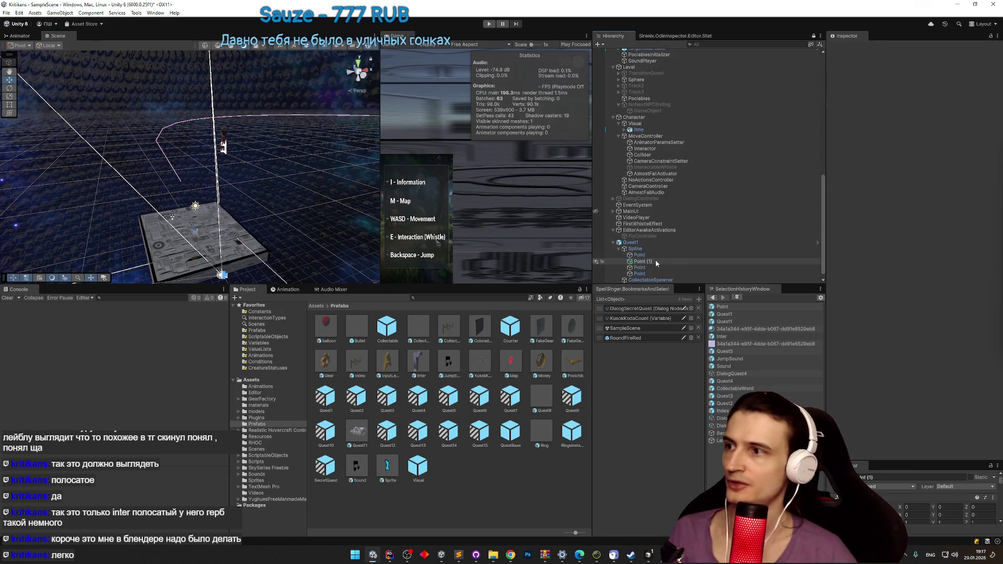
# Step: Select the Spline and orbit to view its three-point ring
pyautogui.click(648, 249)
pyautogui.moveTo(272, 225)
pyautogui.mouseDown()
pyautogui.moveTo(373, 228)
pyautogui.moveTo(274, 235)
pyautogui.moveTo(230, 222)
pyautogui.moveTo(216, 212)
pyautogui.moveTo(288, 191)
pyautogui.moveTo(186, 173)
pyautogui.mouseUp()
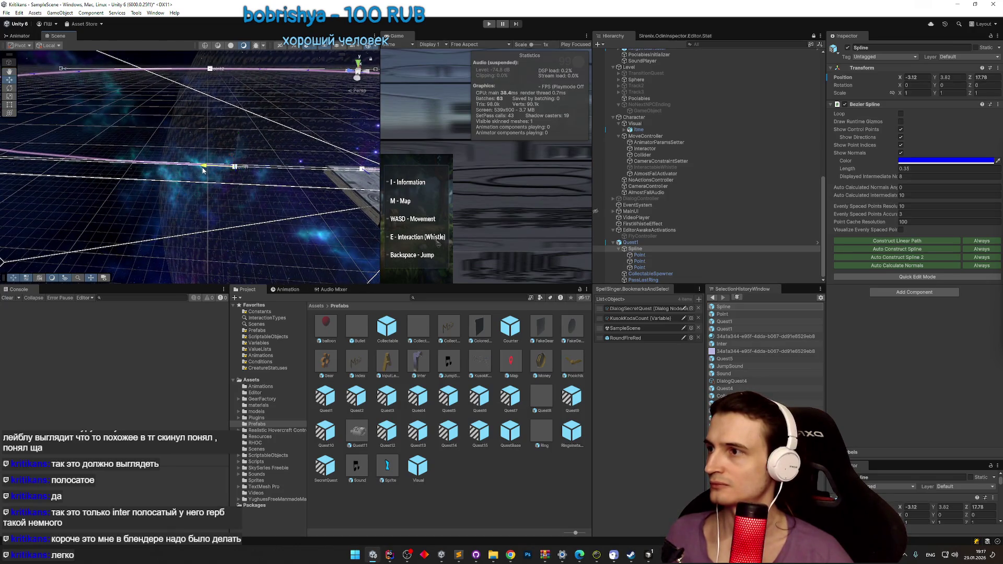
pyautogui.moveTo(240, 192); pyautogui.dragTo(207, 210)
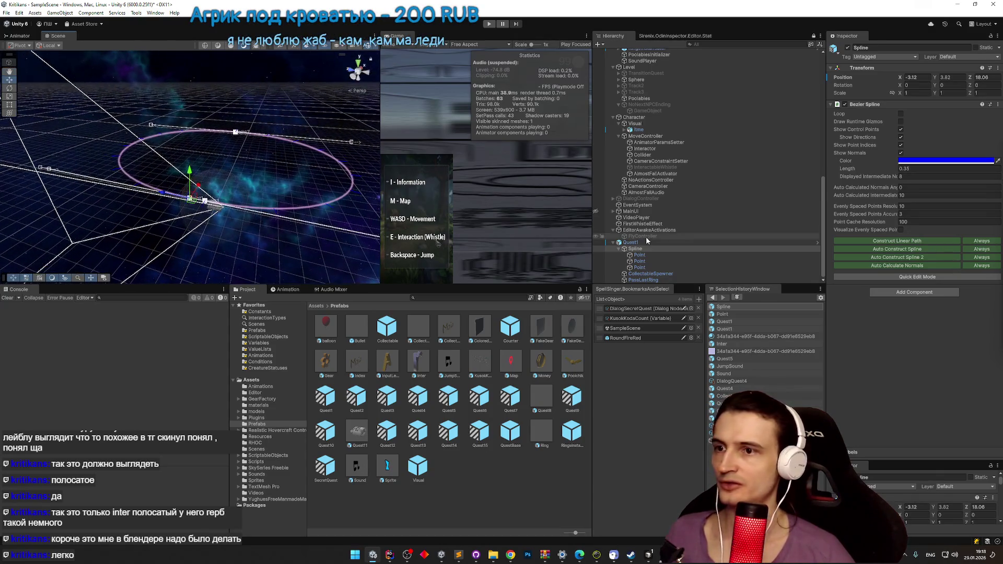
# Step: Delete the third spline point and set the second point's Position Z to 200
pyautogui.click(643, 269)
pyautogui.press('Delete')
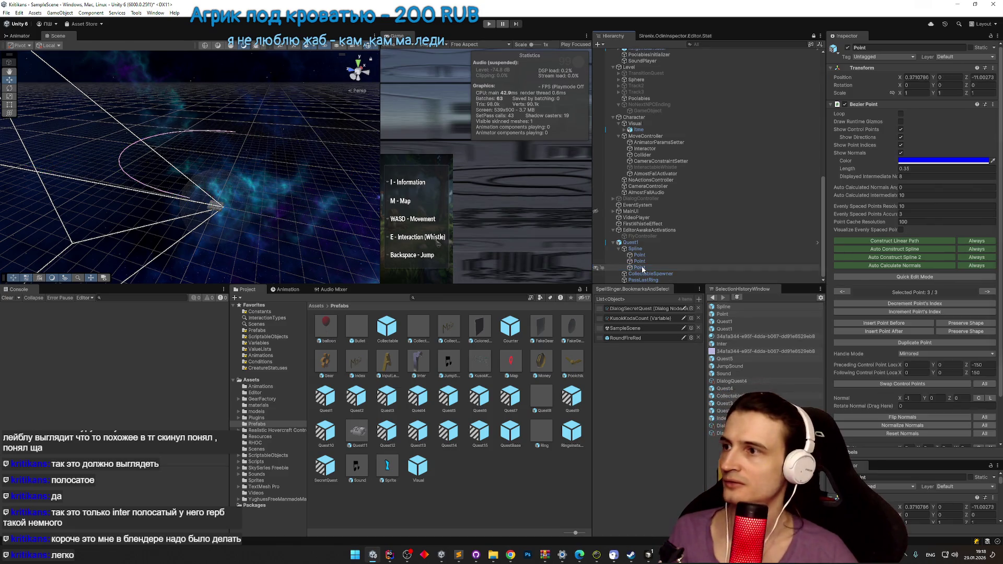
pyautogui.click(642, 269)
pyautogui.moveTo(276, 162)
pyautogui.mouseDown()
pyautogui.moveTo(264, 166)
pyautogui.moveTo(279, 165)
pyautogui.mouseUp()
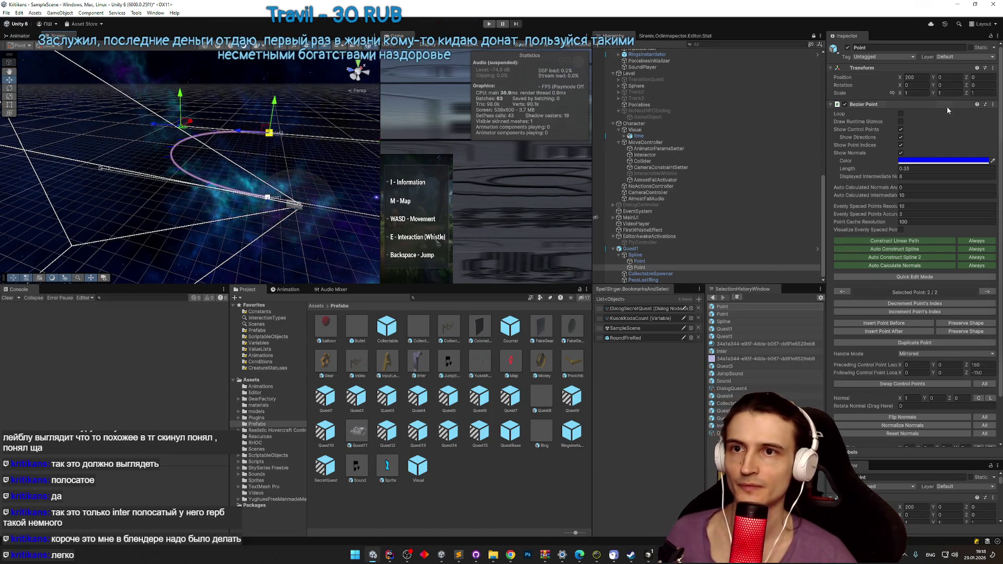
pyautogui.write('00')
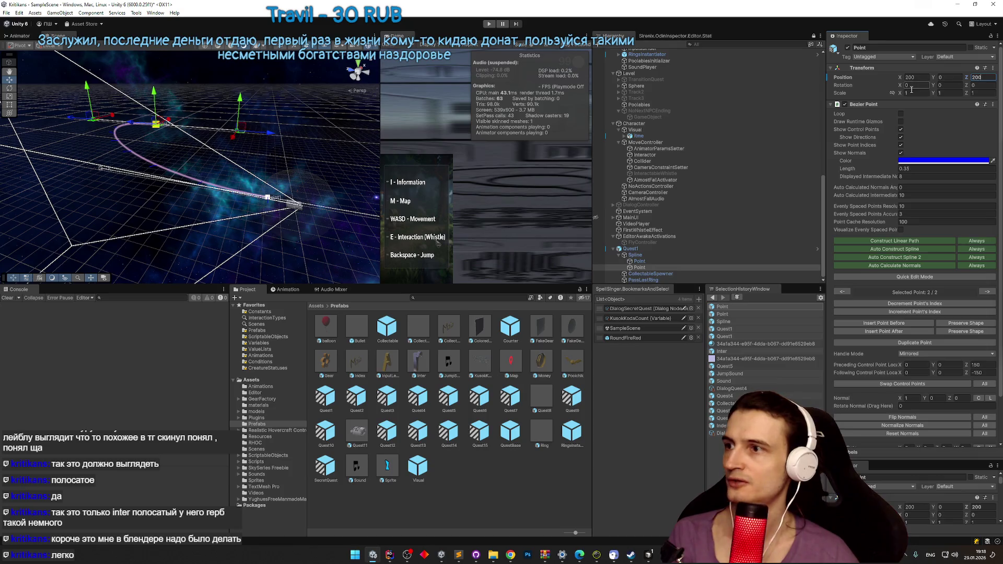
pyautogui.write('0')
pyautogui.moveTo(373, 147)
pyautogui.mouseDown()
pyautogui.moveTo(302, 147)
pyautogui.moveTo(312, 133)
pyautogui.mouseUp()
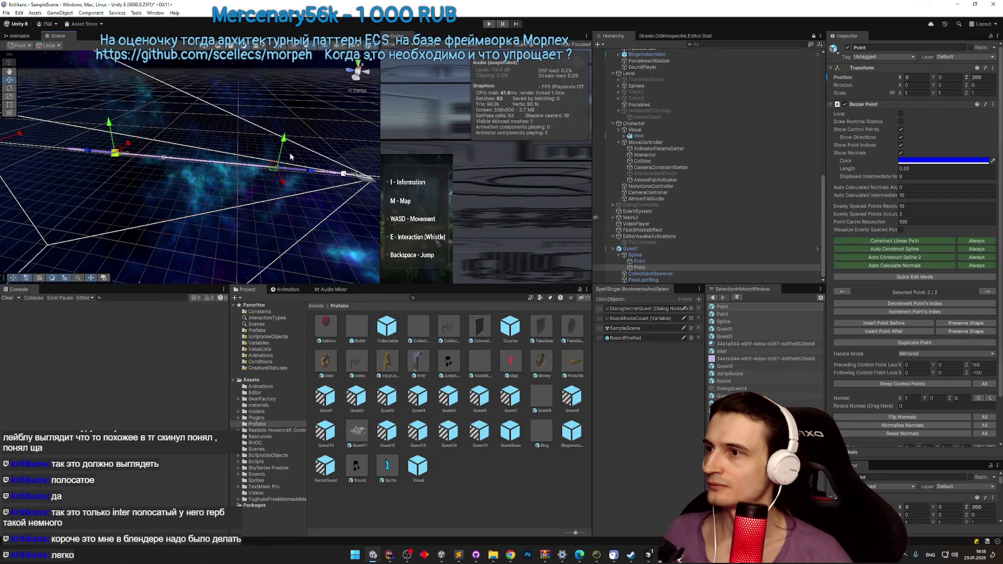
# Step: Bend the curve by moving the first point and its control handle
pyautogui.click(660, 261)
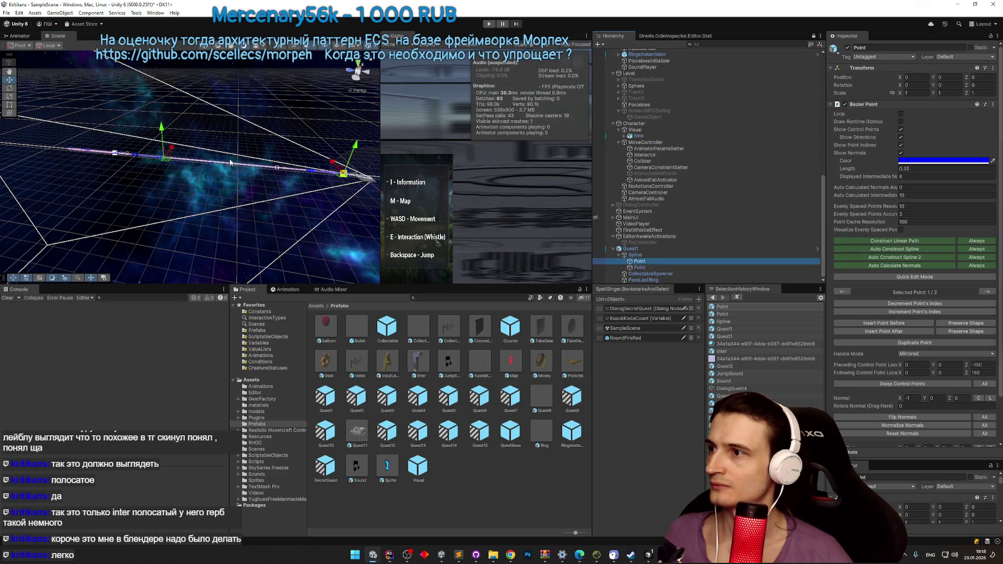
pyautogui.moveTo(162, 141); pyautogui.dragTo(163, 153)
pyautogui.moveTo(173, 221); pyautogui.dragTo(175, 228)
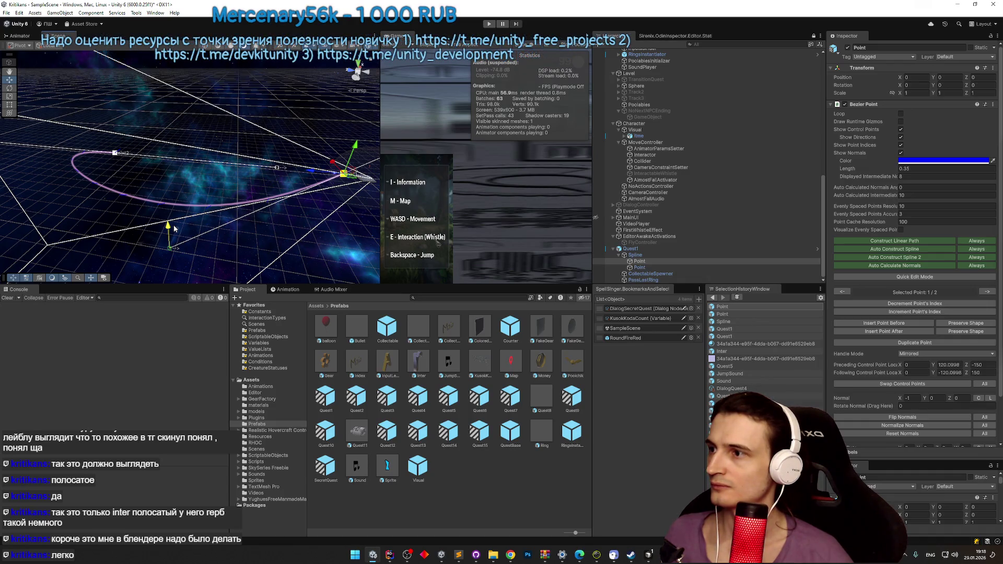
pyautogui.click(724, 266)
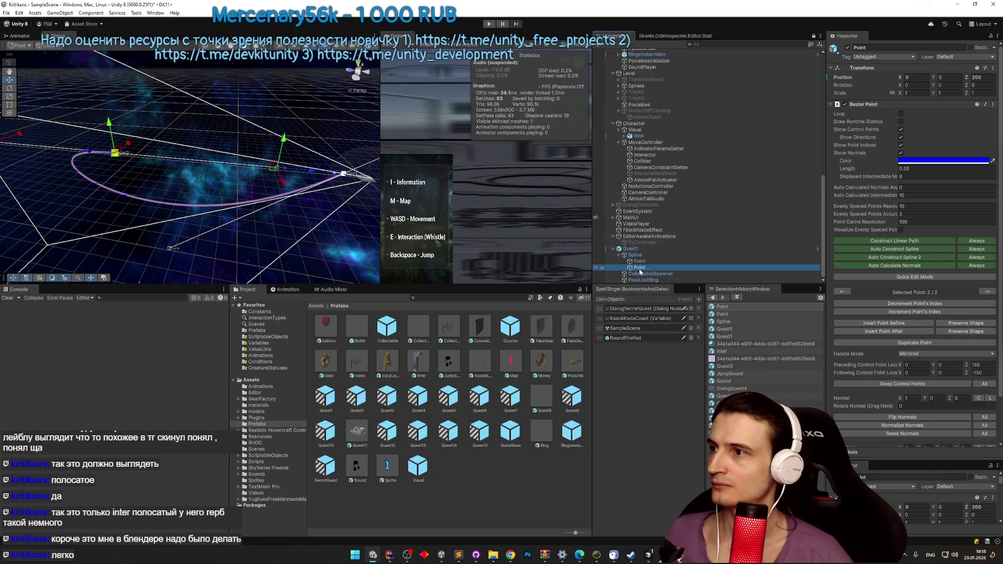
pyautogui.press('e')
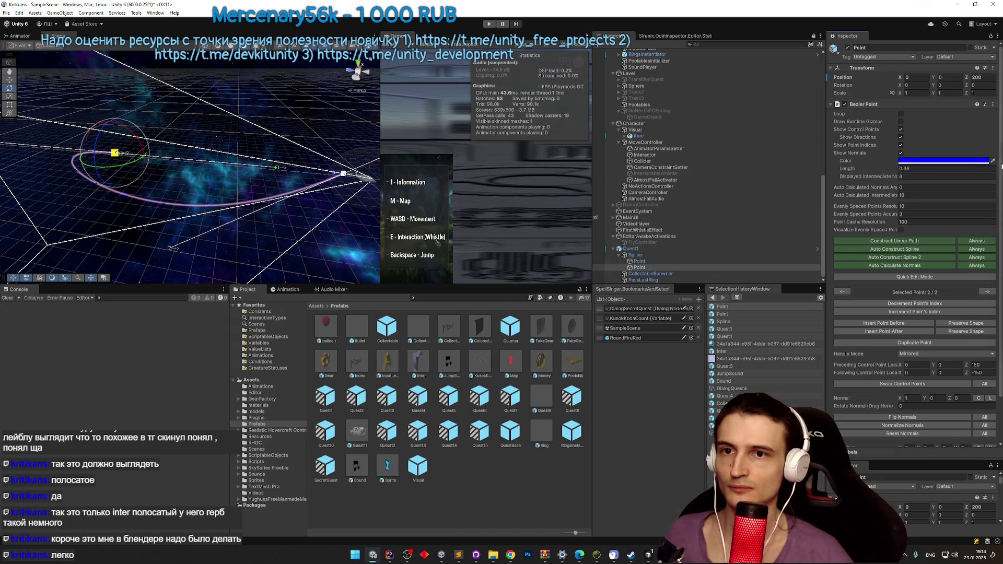
pyautogui.scroll(-3, 976, 289)
# Step: Enter -150 for the point, then drag a control handle to bend the curve
pyautogui.write('-150')
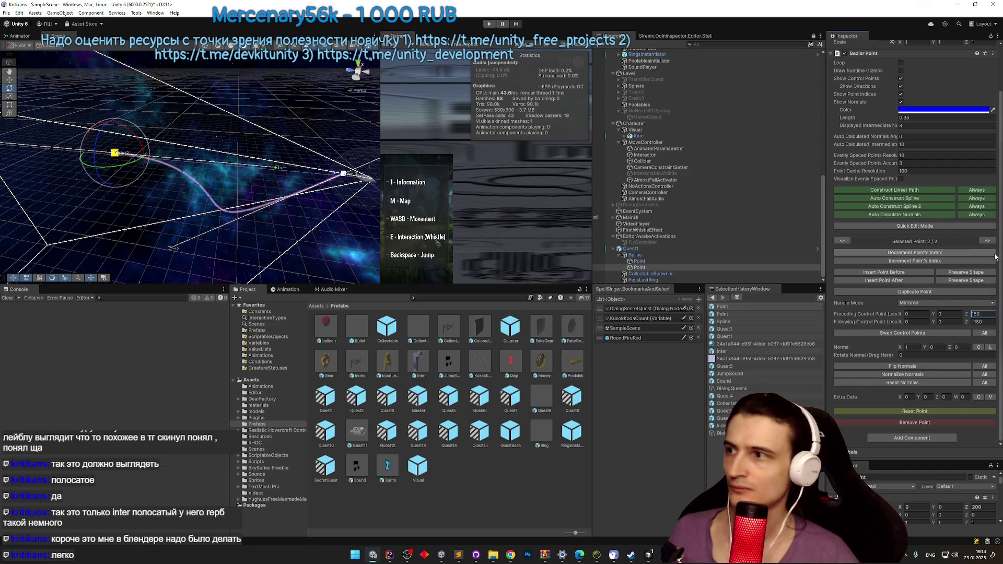
pyautogui.moveTo(313, 240); pyautogui.dragTo(206, 238)
pyautogui.press('r')
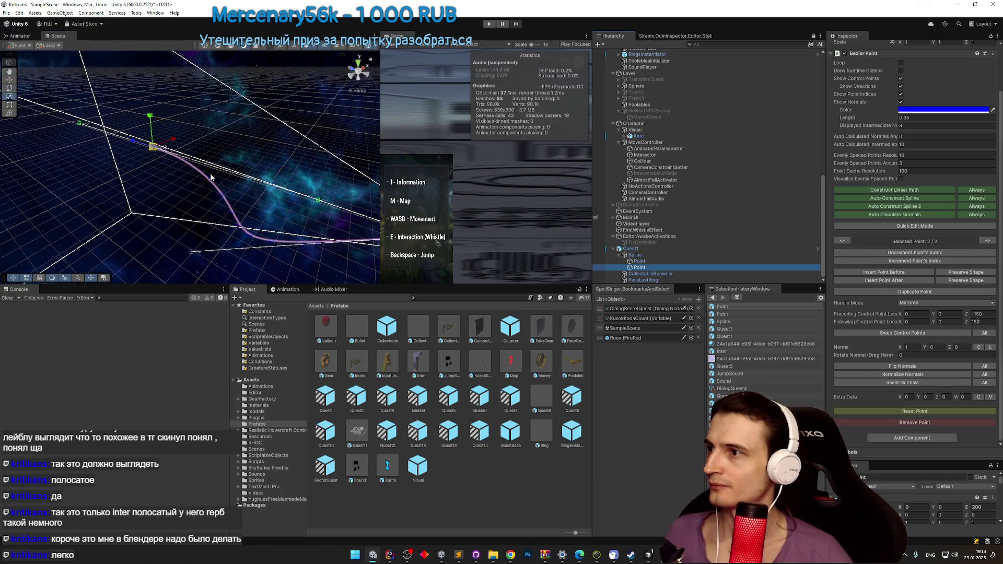
pyautogui.moveTo(177, 176); pyautogui.dragTo(186, 175)
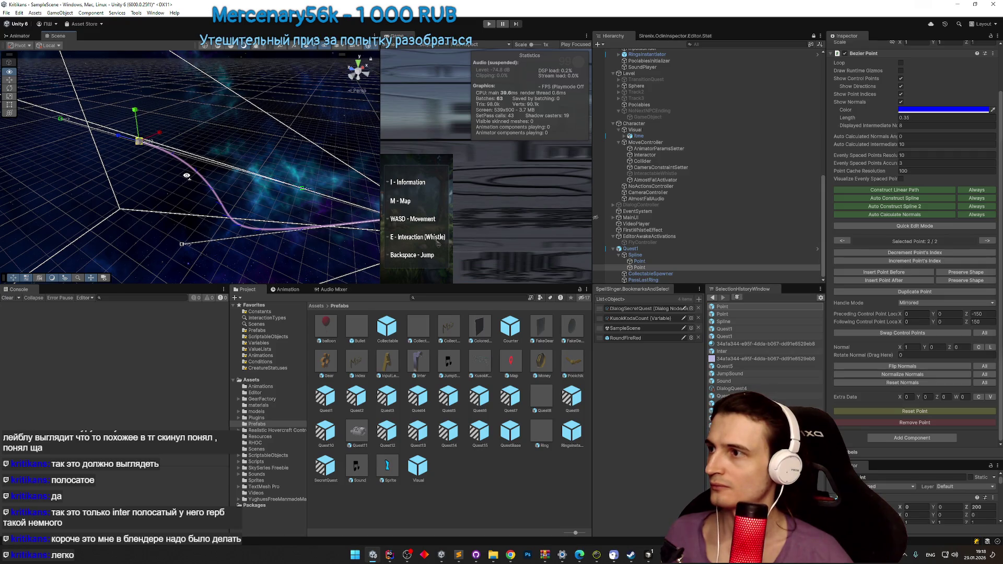
pyautogui.moveTo(183, 180); pyautogui.dragTo(223, 174)
pyautogui.moveTo(289, 159)
pyautogui.mouseDown()
pyautogui.moveTo(268, 183)
pyautogui.moveTo(244, 2)
pyautogui.moveTo(247, 156)
pyautogui.mouseUp()
# Step: Undo the handle edits and set the first point's Following Control Point Z to 0
pyautogui.hotkey('ctrl', 'z')
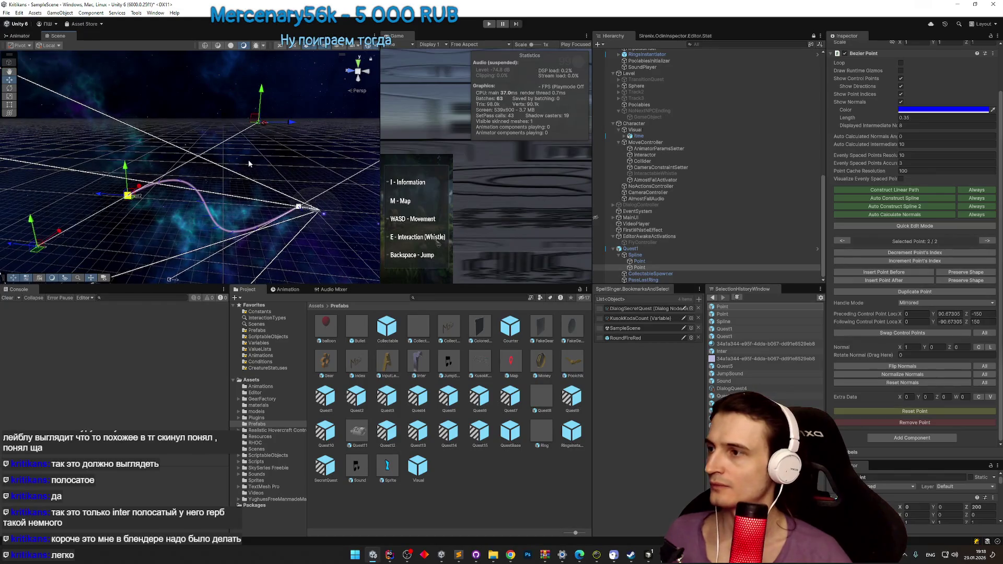
pyautogui.hotkey('ctrl', 'z')
pyautogui.hotkey('ctrl', 'z')
pyautogui.hotkey('ctrl', 'z')
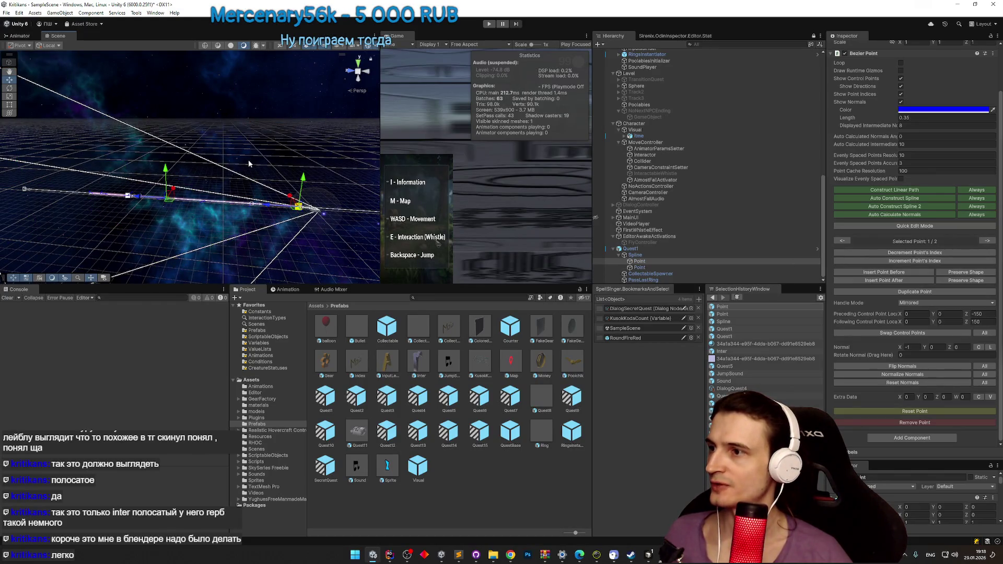
pyautogui.hotkey('ctrl', 'z')
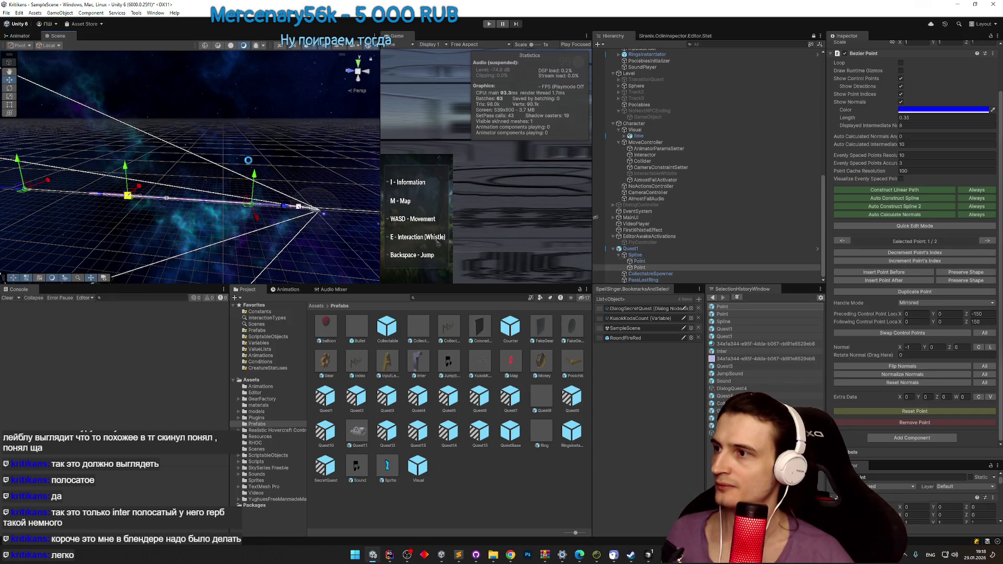
pyautogui.click(666, 262)
pyautogui.click(973, 322)
pyautogui.write('0')
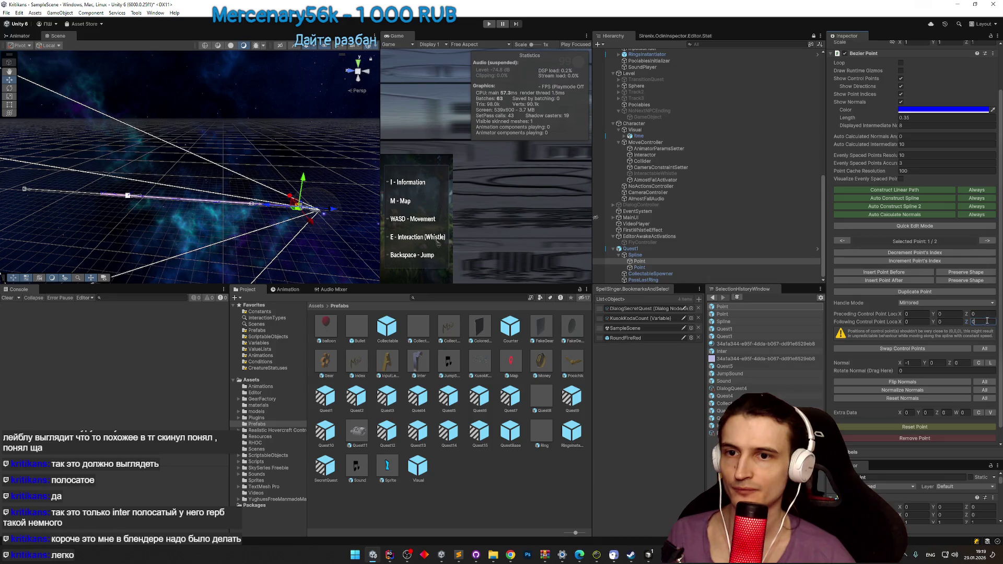
pyautogui.click(639, 268)
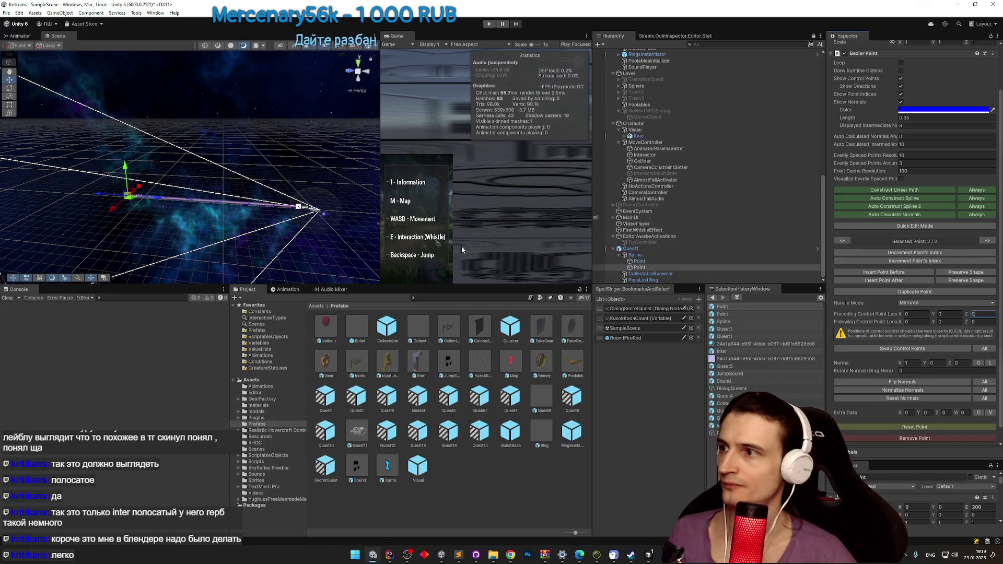
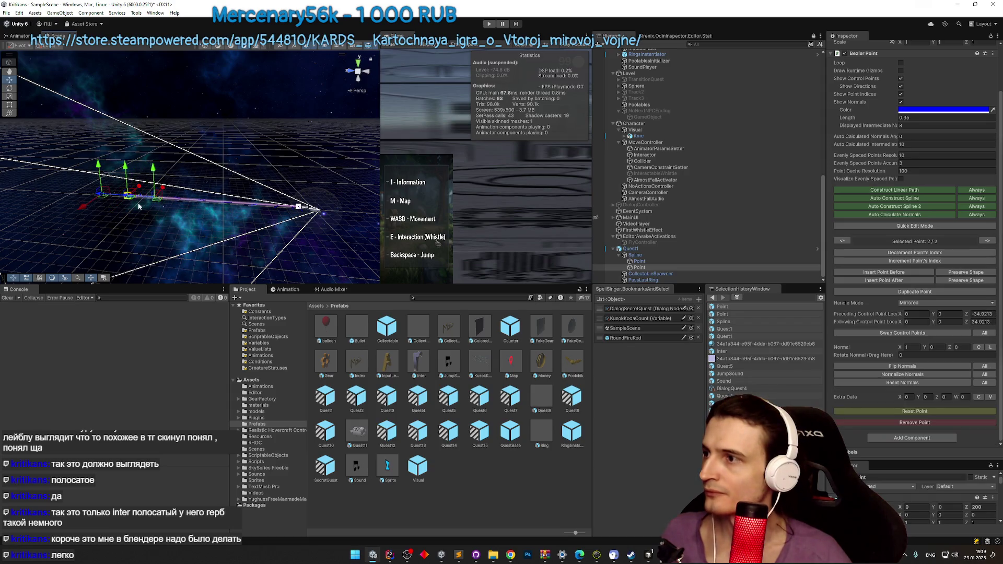
# Step: Select the spline's second point and set its Preceding/Following Control Points to 1 and -1
pyautogui.click(659, 262)
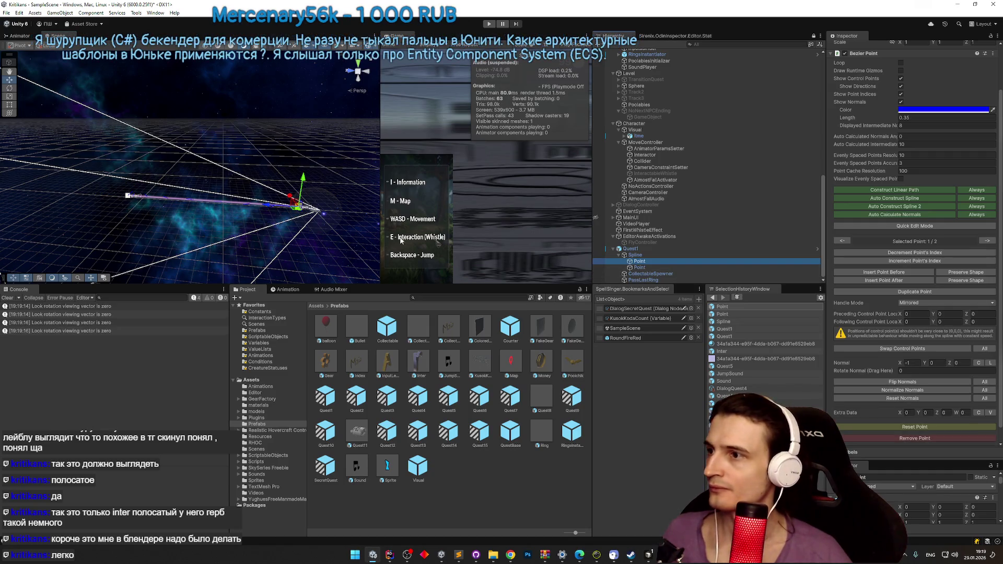
pyautogui.press('Down')
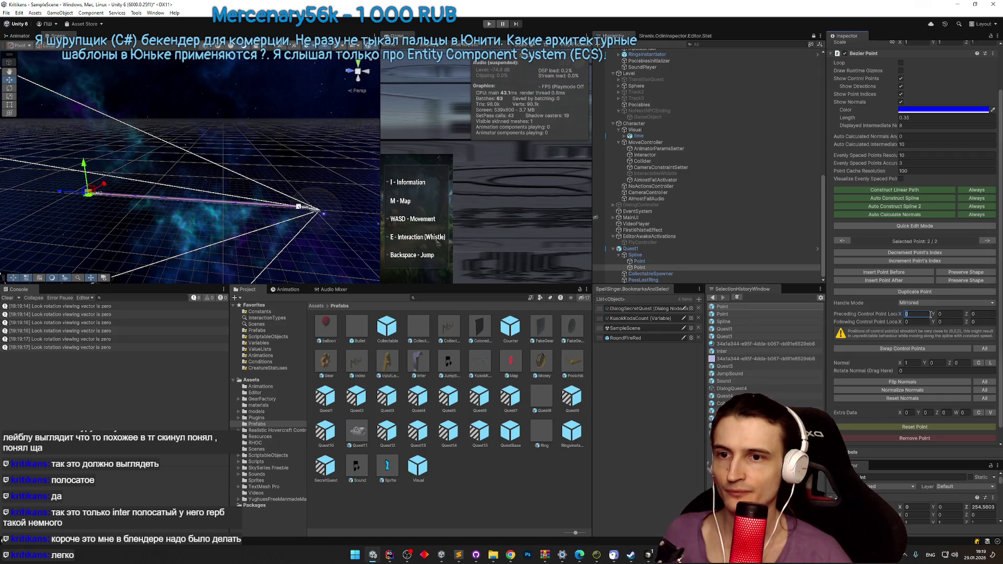
pyautogui.write('1')
pyautogui.click(947, 314)
pyautogui.write('1')
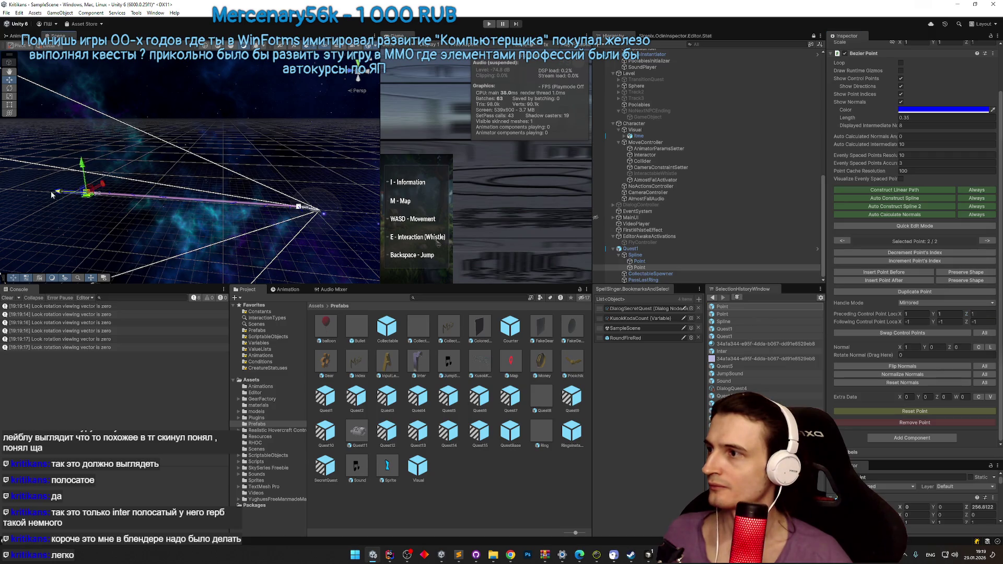
# Step: Move the second point to Z 200
pyautogui.moveTo(94, 211); pyautogui.dragTo(121, 198)
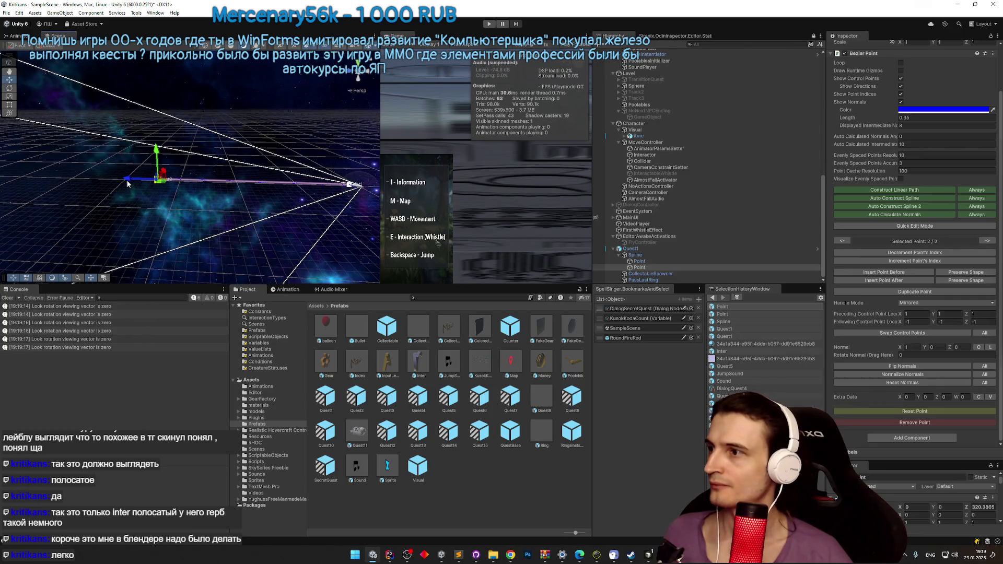
pyautogui.scroll(2, 992, 155)
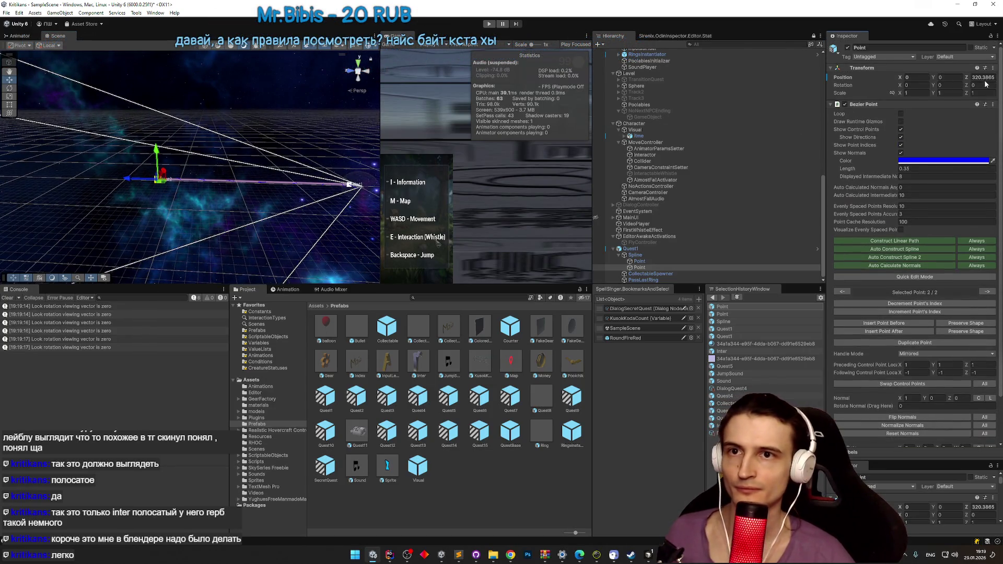
pyautogui.write('200')
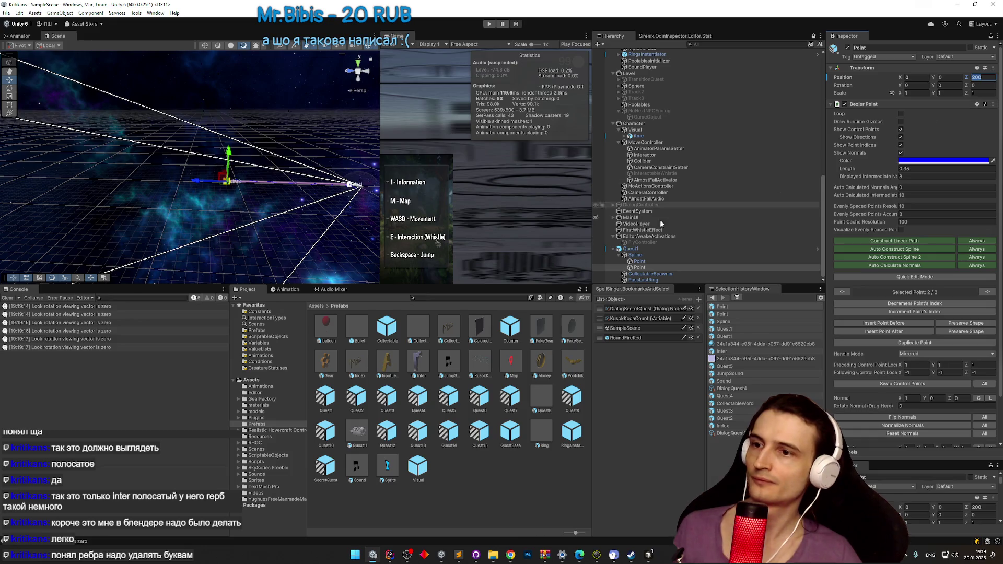
pyautogui.click(638, 267)
# Step: Duplicate the end point into Point (1), move it farther along Z and bend its handles
pyautogui.hotkey('ctrl', 'd')
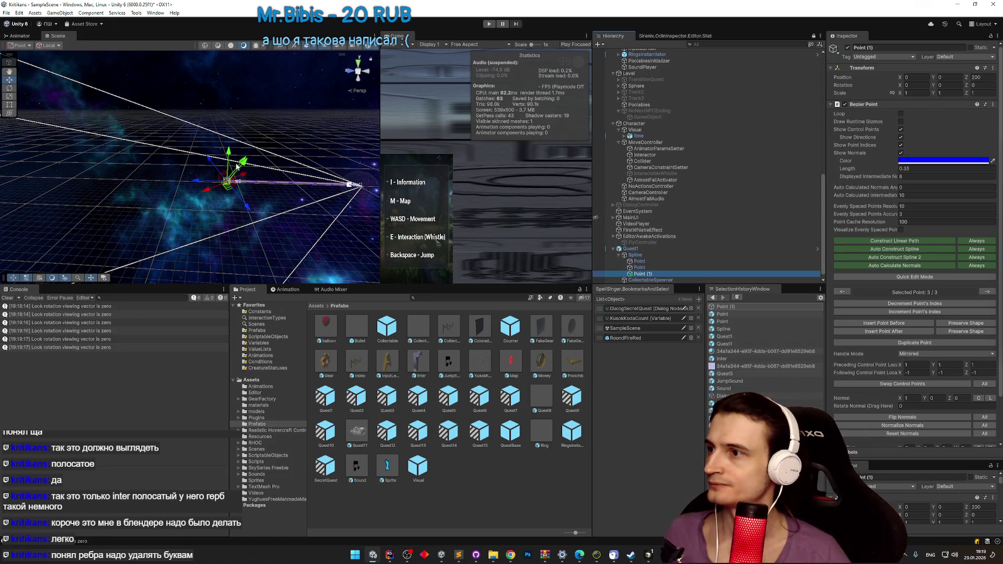
pyautogui.moveTo(198, 183); pyautogui.dragTo(147, 183)
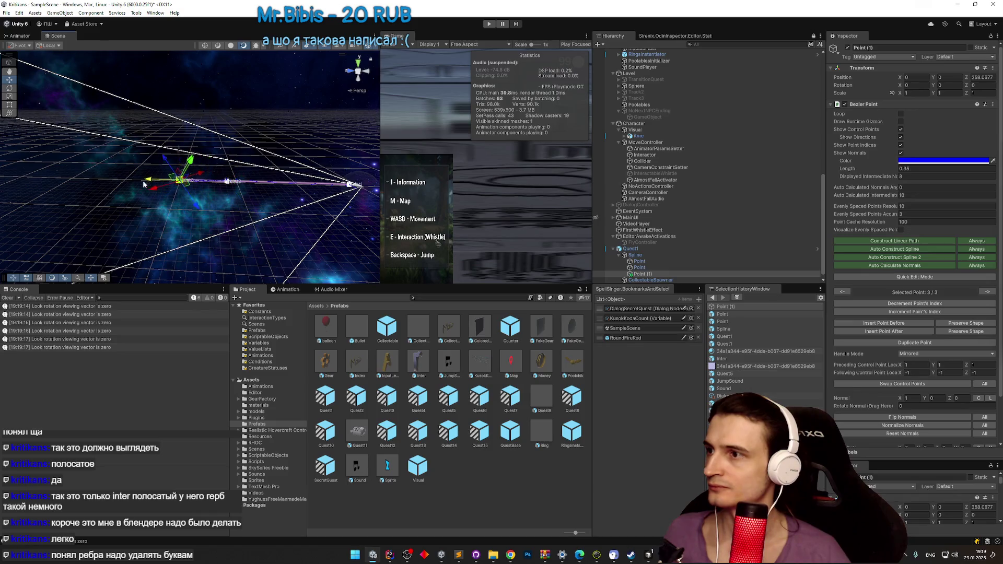
pyautogui.hotkey('ctrl', 'z')
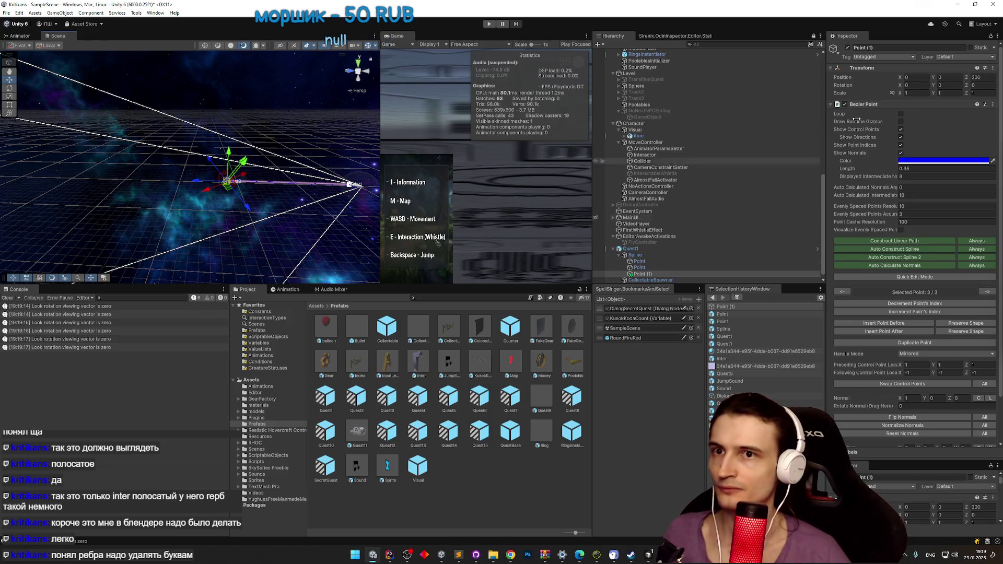
pyautogui.moveTo(973, 81)
pyautogui.mouseDown()
pyautogui.moveTo(611, 164)
pyautogui.moveTo(950, 190)
pyautogui.moveTo(653, 181)
pyautogui.moveTo(998, 283)
pyautogui.mouseUp()
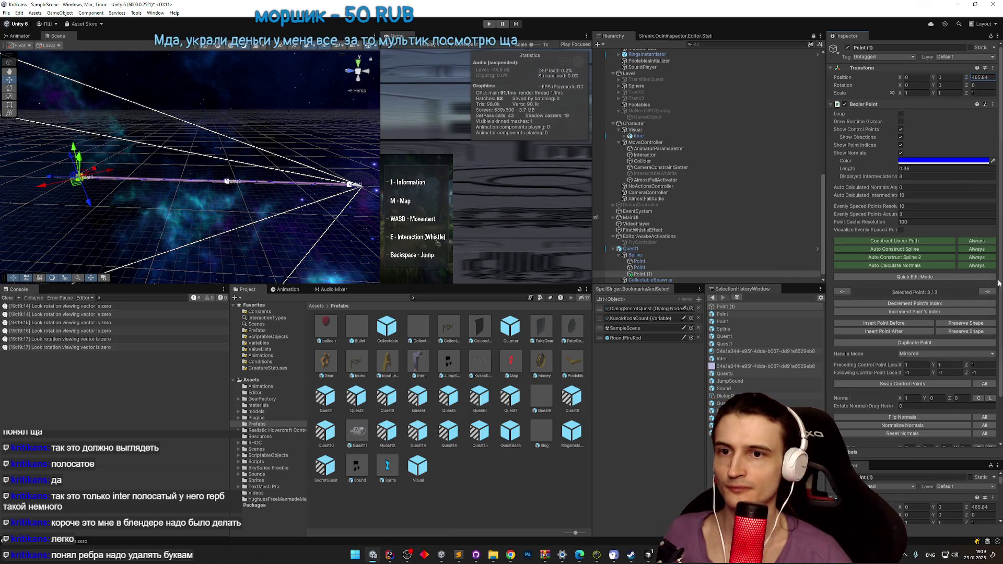
pyautogui.scroll(-3, 1001, 324)
pyautogui.moveTo(935, 315); pyautogui.dragTo(833, 303)
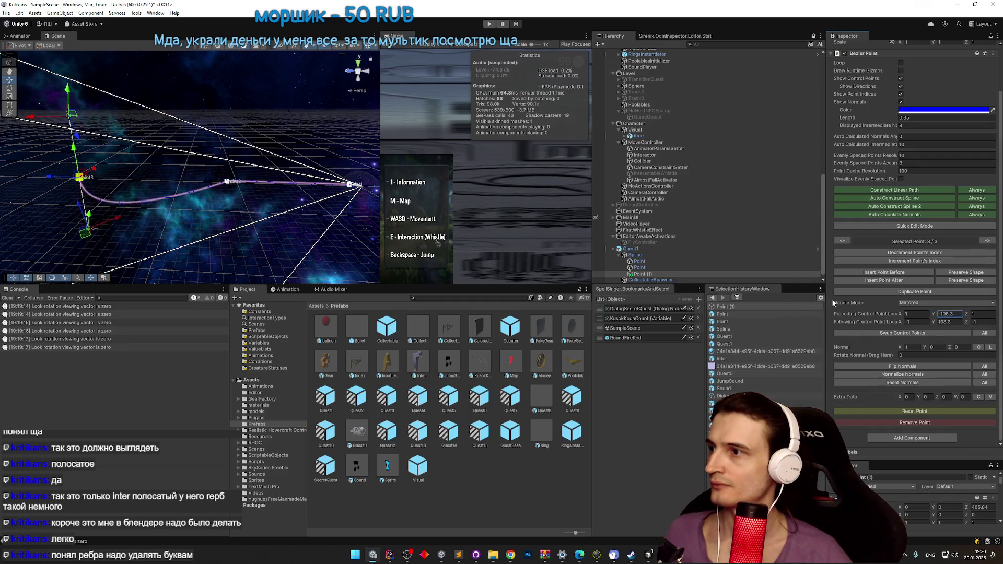
# Step: Adjust the middle point's control handles so the spline curves smoothly through it
pyautogui.click(639, 268)
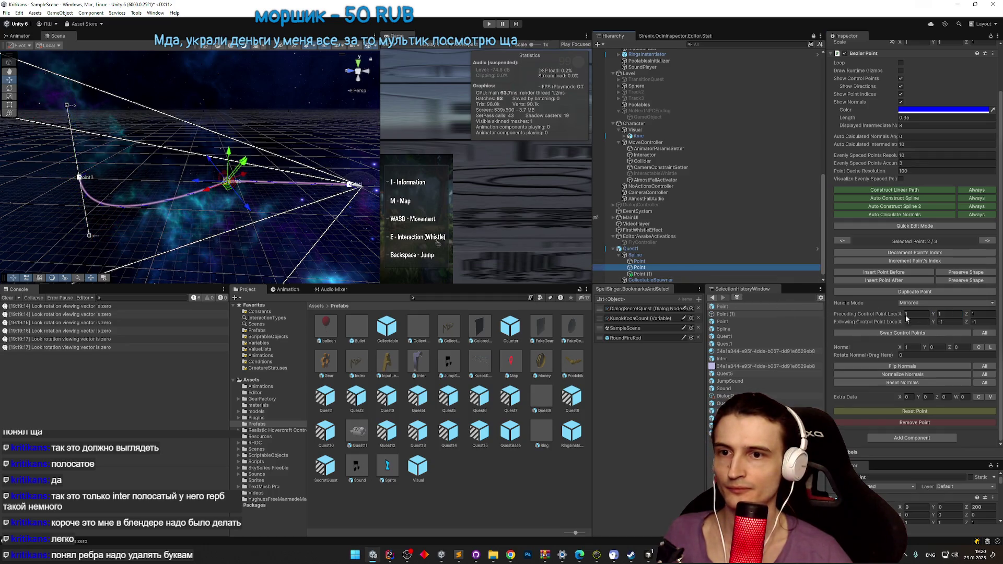
pyautogui.moveTo(934, 317)
pyautogui.mouseDown()
pyautogui.moveTo(575, 319)
pyautogui.moveTo(212, 363)
pyautogui.moveTo(472, 374)
pyautogui.moveTo(137, 426)
pyautogui.moveTo(230, 402)
pyautogui.mouseUp()
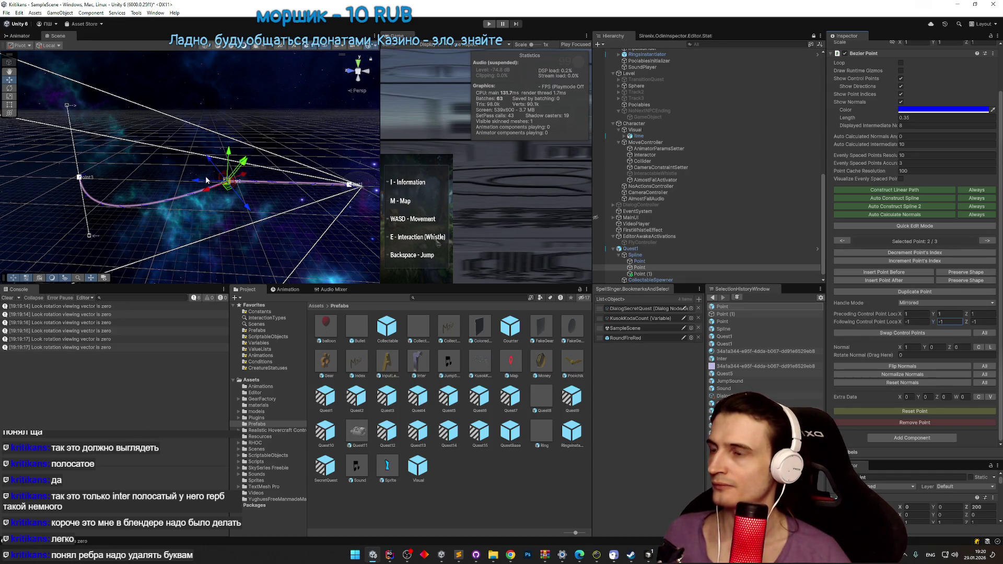
pyautogui.moveTo(196, 193); pyautogui.dragTo(202, 192)
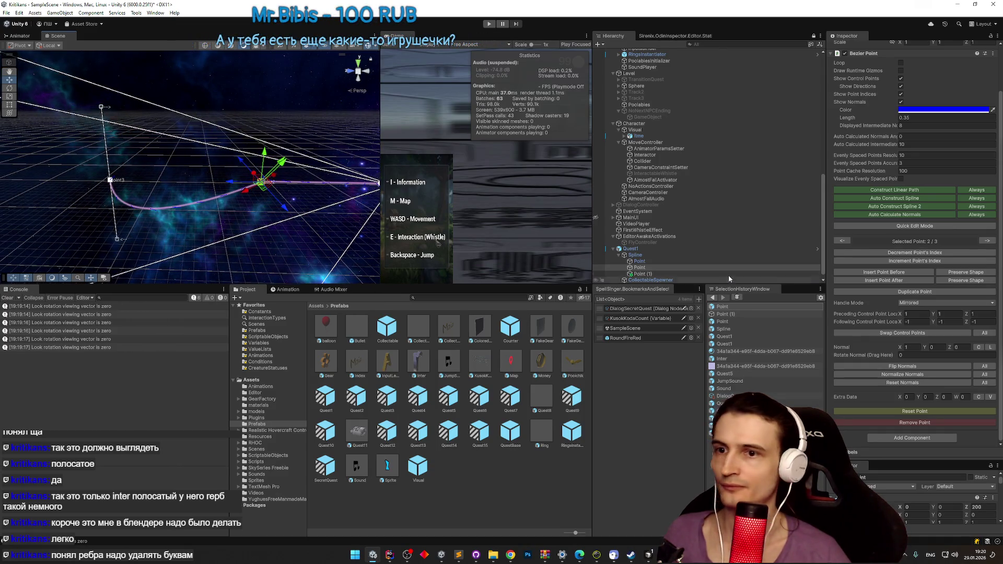
pyautogui.click(639, 274)
# Step: Duplicate Point (1) into Point (2) positioned at Z 600
pyautogui.hotkey('ctrl', 'd')
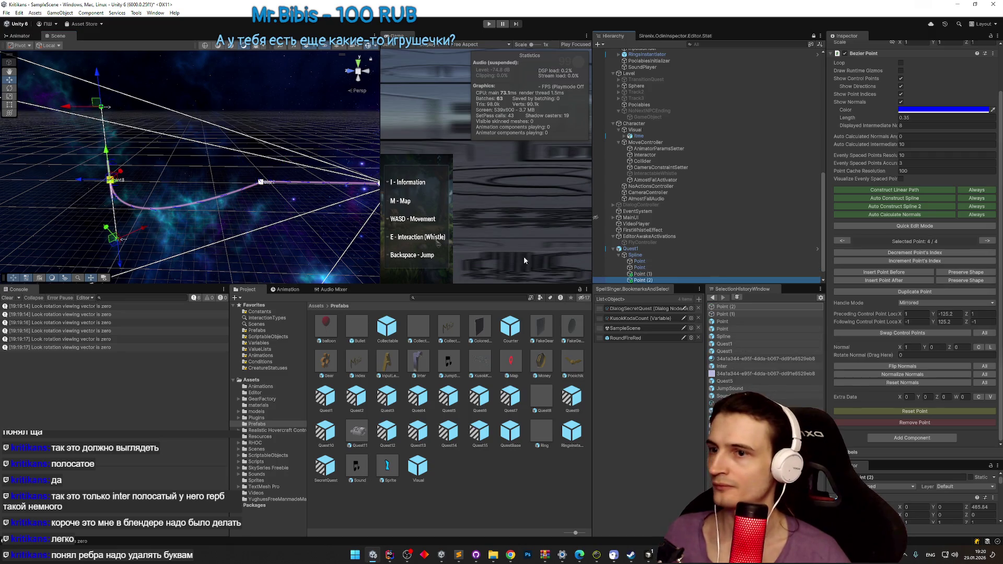
pyautogui.scroll(3, 940, 130)
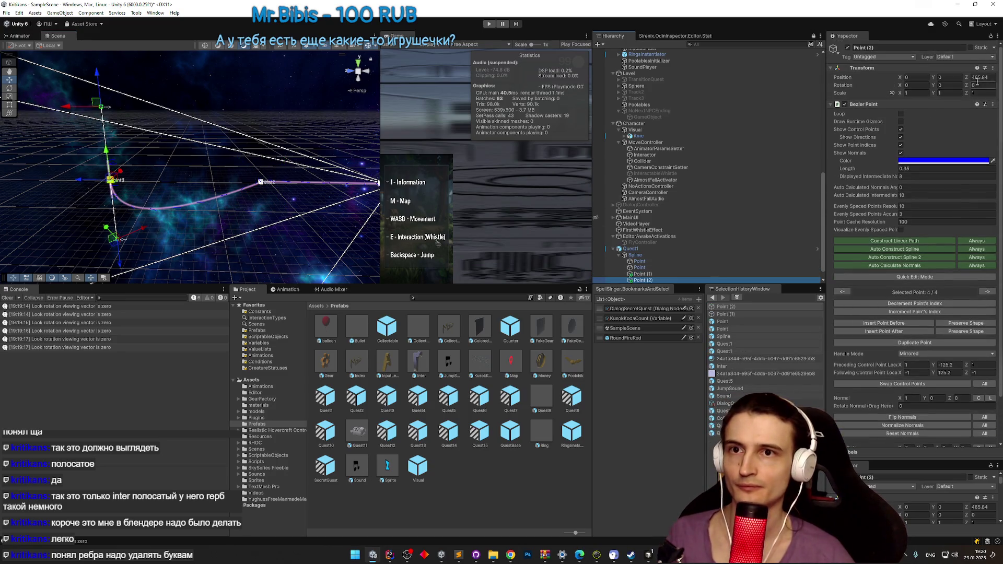
pyautogui.write('600')
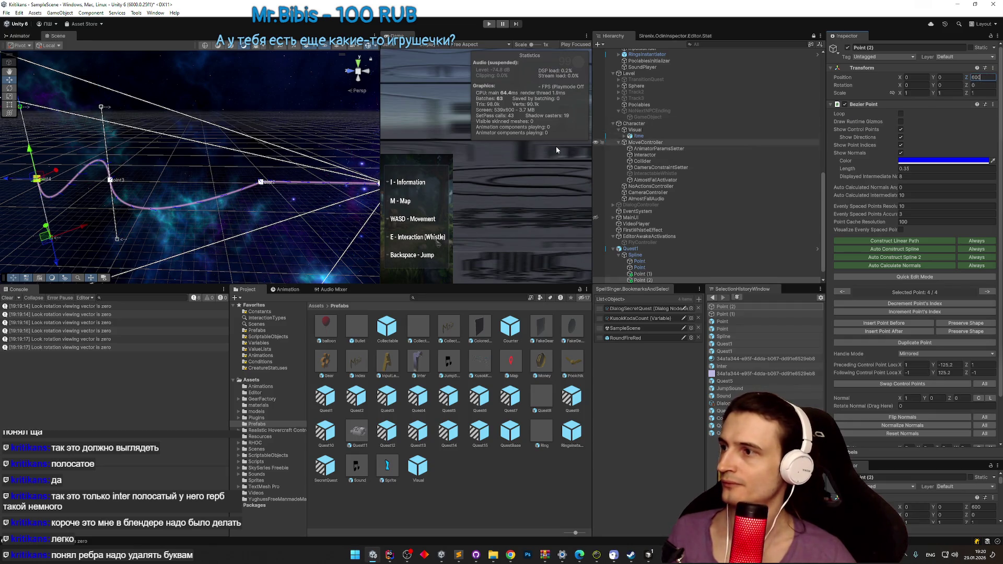
pyautogui.press('Return')
pyautogui.moveTo(254, 204); pyautogui.dragTo(306, 177)
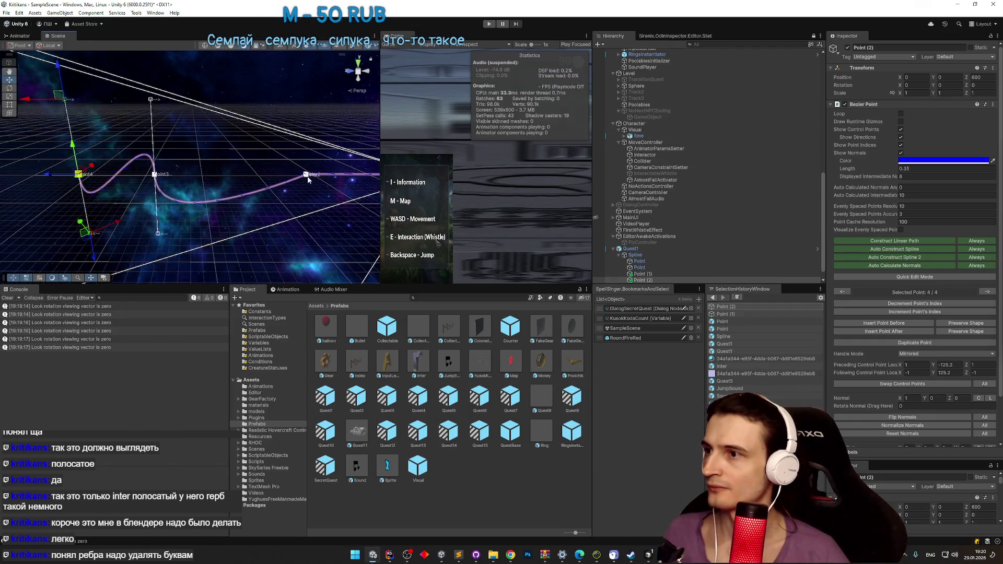
# Step: Push the fourth spline point farther along Z
pyautogui.click(307, 180)
pyautogui.click(306, 176)
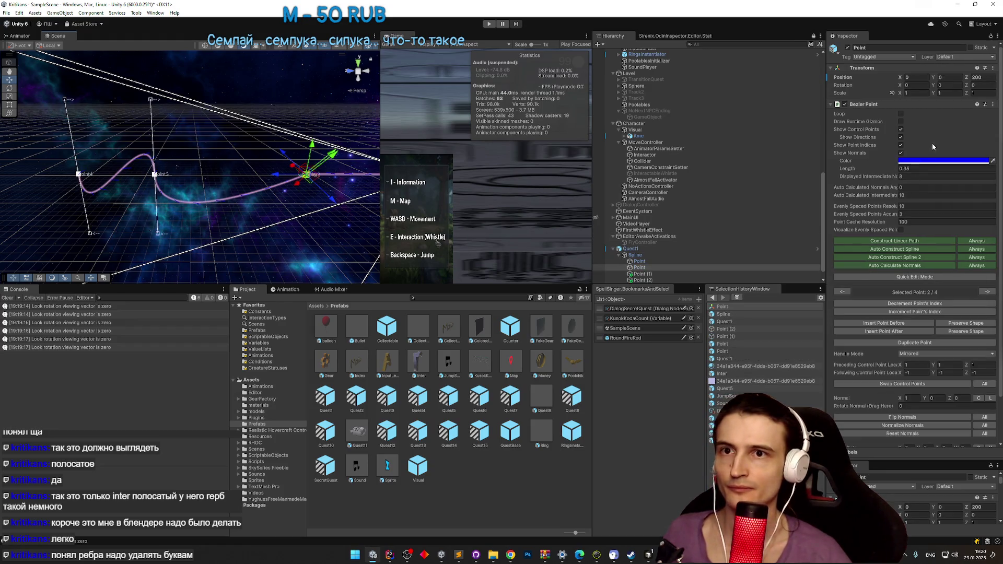
pyautogui.scroll(-2, 931, 143)
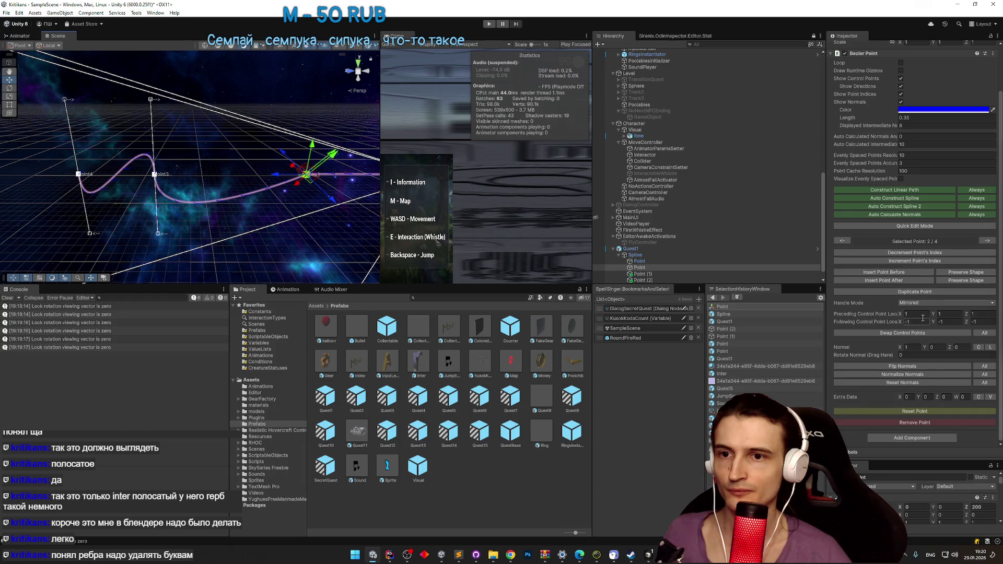
pyautogui.moveTo(934, 315); pyautogui.dragTo(700, 263)
pyautogui.hotkey('ctrl', 'z')
pyautogui.moveTo(237, 220); pyautogui.dragTo(249, 213)
pyautogui.click(642, 274)
pyautogui.click(622, 279)
pyautogui.moveTo(130, 191); pyautogui.dragTo(53, 193)
# Step: Rotate the third and second points' handles with the Rotate tool to reshape the curve
pyautogui.click(277, 192)
pyautogui.press('e')
pyautogui.moveTo(275, 166); pyautogui.dragTo(229, 183)
pyautogui.moveTo(190, 150)
pyautogui.mouseDown()
pyautogui.moveTo(303, 184)
pyautogui.moveTo(263, 187)
pyautogui.mouseUp()
pyautogui.click(291, 183)
pyautogui.moveTo(264, 223); pyautogui.dragTo(276, 209)
# Step: Stretch the second point's mirrored handles to Z -70.06 and 70.06
pyautogui.click(245, 132)
pyautogui.click(292, 183)
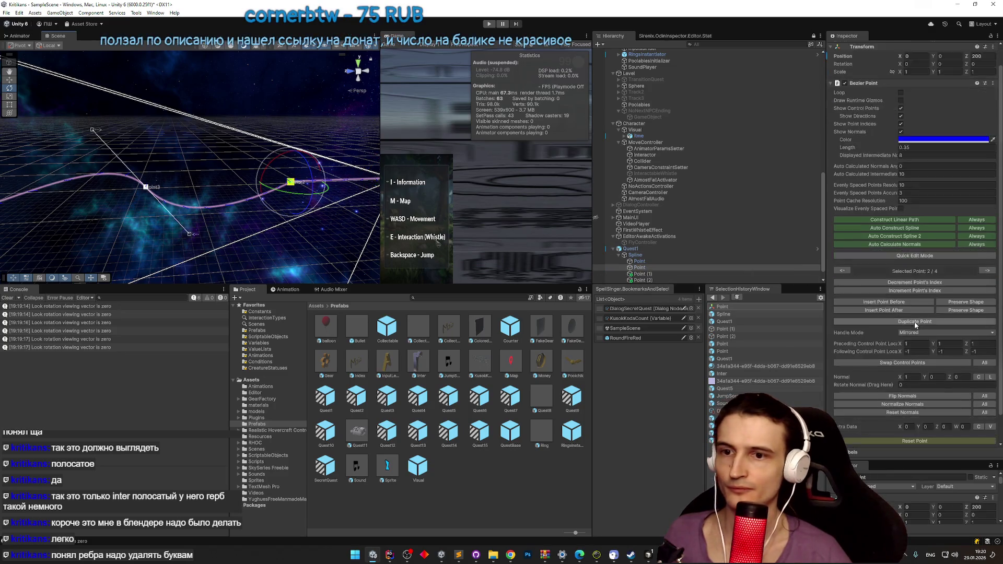
pyautogui.scroll(-2, 915, 324)
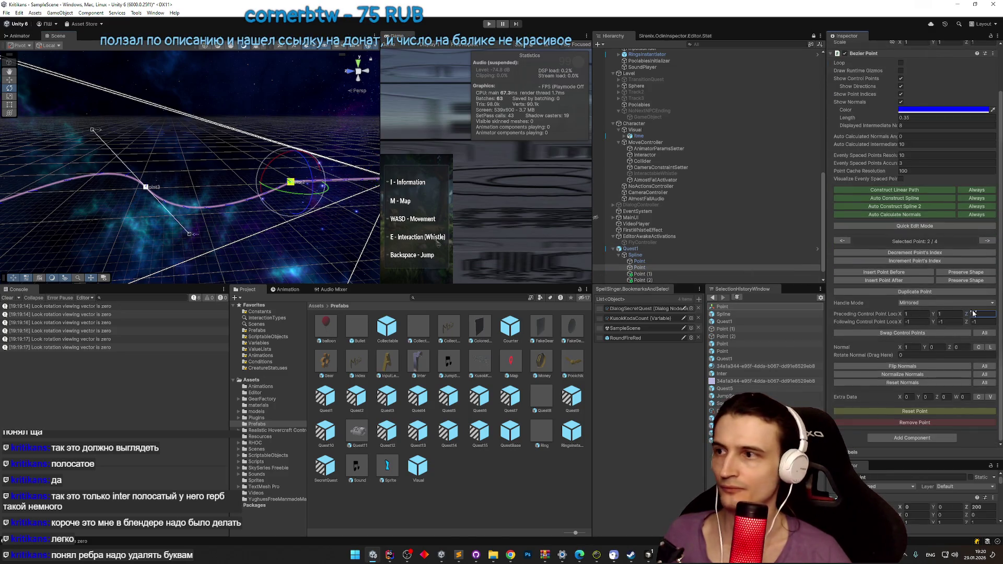
pyautogui.moveTo(227, 343)
pyautogui.mouseDown()
pyautogui.moveTo(52, 296)
pyautogui.moveTo(968, 273)
pyautogui.mouseUp()
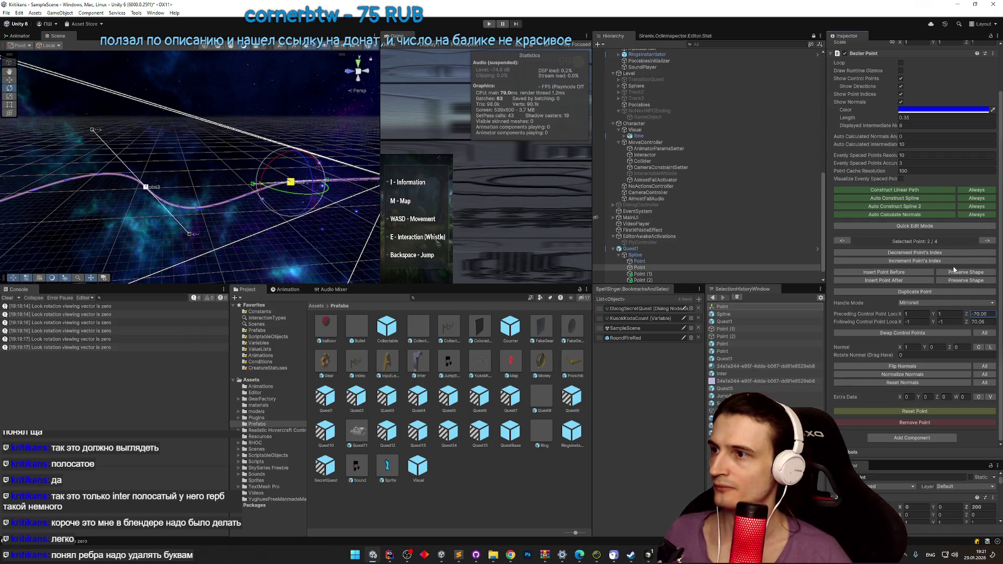
pyautogui.click(299, 224)
pyautogui.moveTo(298, 224)
pyautogui.mouseDown()
pyautogui.moveTo(240, 230)
pyautogui.moveTo(159, 212)
pyautogui.moveTo(235, 230)
pyautogui.mouseUp()
pyautogui.scroll(-1, 657, 261)
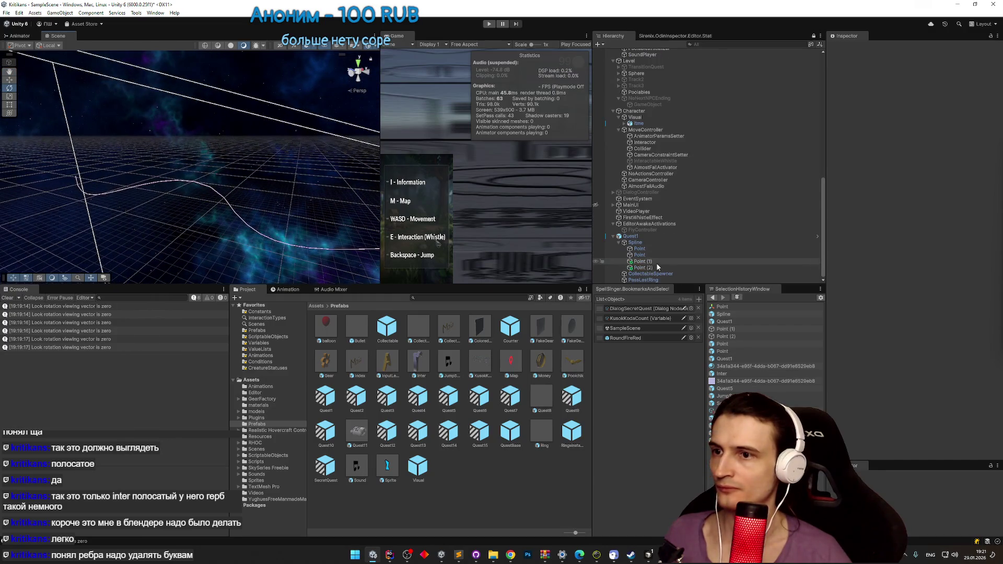
# Step: Reshape the curve by dragging the fourth point's handle with the Move tool
pyautogui.click(657, 266)
pyautogui.press('w')
pyautogui.moveTo(79, 128)
pyautogui.mouseDown()
pyautogui.moveTo(105, 84)
pyautogui.moveTo(140, 54)
pyautogui.moveTo(112, 40)
pyautogui.moveTo(83, 57)
pyautogui.mouseUp()
pyautogui.moveTo(131, 158); pyautogui.dragTo(197, 181)
pyautogui.click(655, 269)
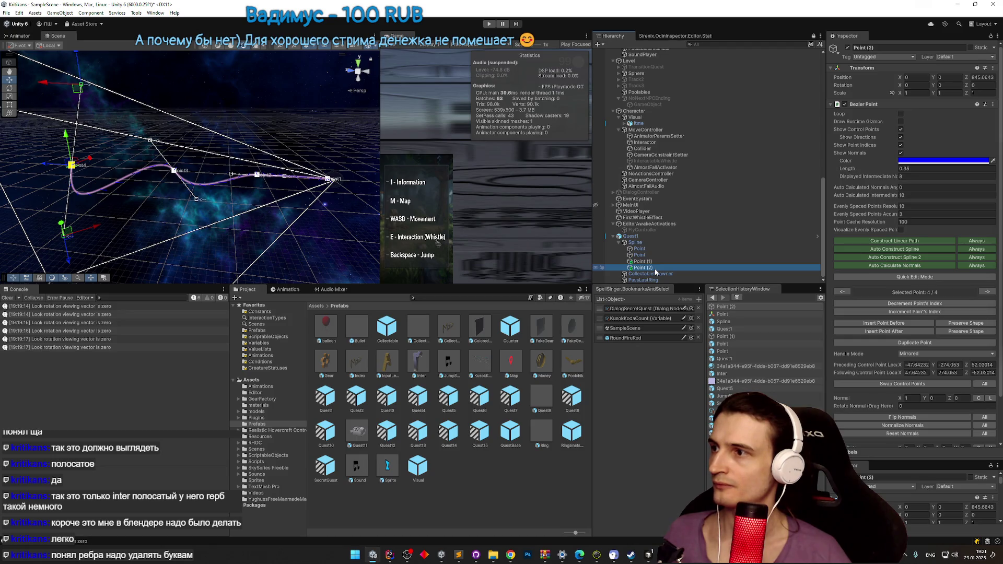
# Step: Duplicate it into a raised fifth point, Point (3), tighten its handle and maximise the Scene view
pyautogui.hotkey('ctrl', 'd')
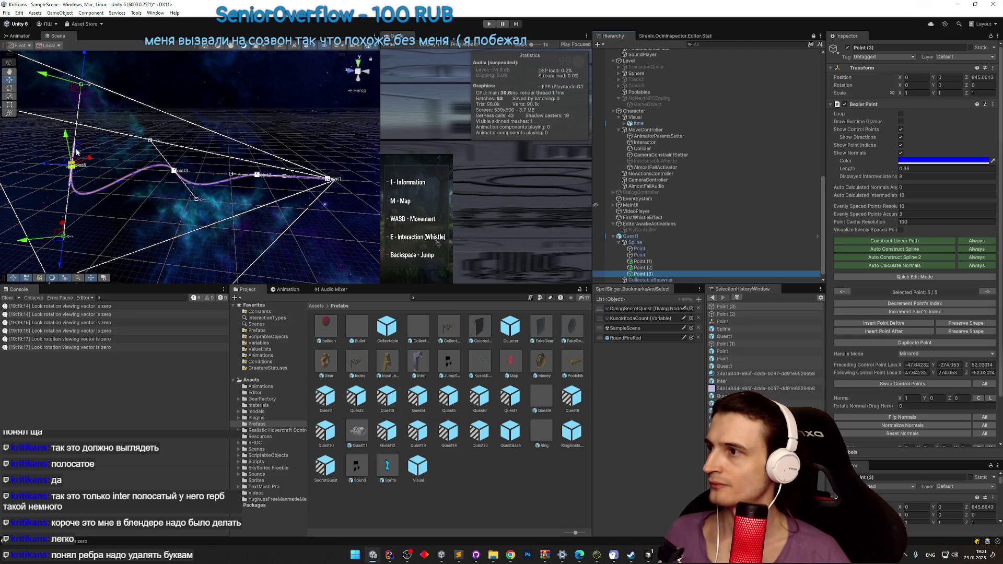
pyautogui.moveTo(66, 136)
pyautogui.mouseDown()
pyautogui.moveTo(69, 119)
pyautogui.moveTo(110, 98)
pyautogui.moveTo(186, 100)
pyautogui.moveTo(153, 119)
pyautogui.moveTo(86, 115)
pyautogui.moveTo(93, 85)
pyautogui.moveTo(258, 158)
pyautogui.moveTo(169, 245)
pyautogui.moveTo(299, 147)
pyautogui.mouseUp()
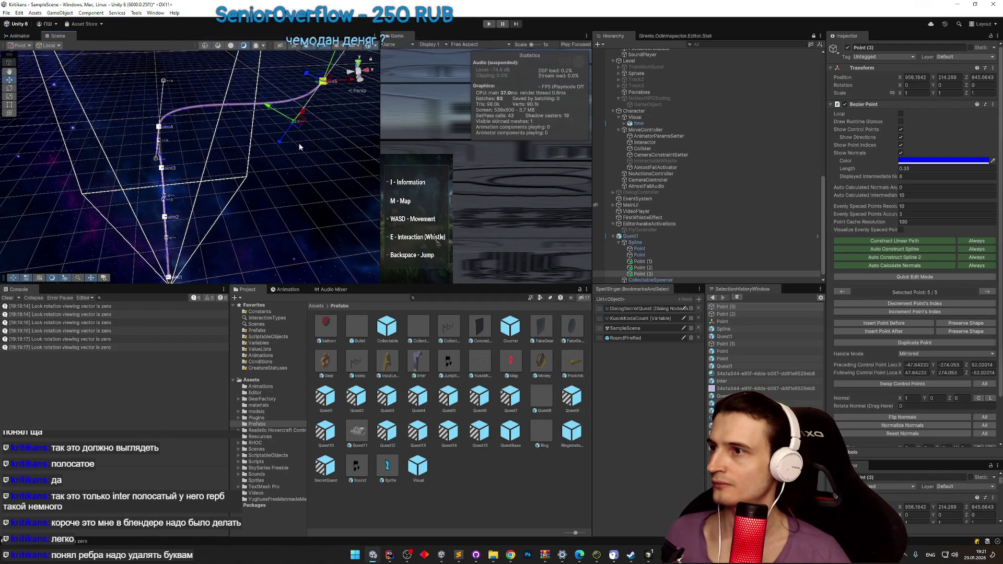
pyautogui.moveTo(328, 97)
pyautogui.mouseDown()
pyautogui.moveTo(295, 135)
pyautogui.moveTo(280, 98)
pyautogui.moveTo(308, 190)
pyautogui.mouseUp()
pyautogui.moveTo(340, 115)
pyautogui.mouseDown()
pyautogui.moveTo(288, 97)
pyautogui.moveTo(384, 142)
pyautogui.moveTo(324, 118)
pyautogui.moveTo(303, 135)
pyautogui.moveTo(313, 211)
pyautogui.moveTo(309, 150)
pyautogui.moveTo(306, 236)
pyautogui.mouseUp()
pyautogui.hotkey('shift', 'space')
pyautogui.moveTo(756, 231)
pyautogui.mouseDown()
pyautogui.moveTo(592, 251)
pyautogui.moveTo(524, 242)
pyautogui.moveTo(544, 241)
pyautogui.moveTo(502, 260)
pyautogui.moveTo(560, 235)
pyautogui.mouseUp()
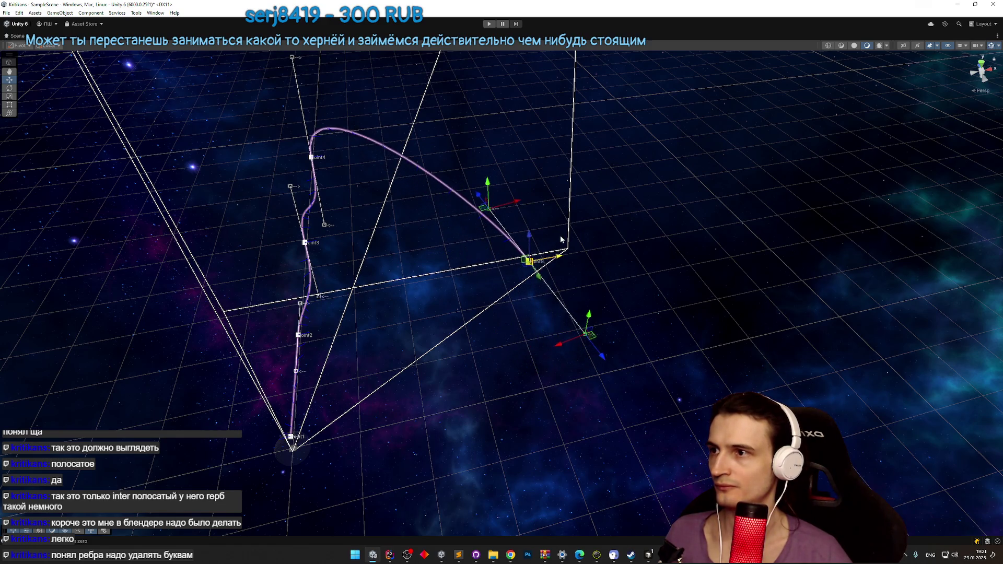
# Step: Select the spline's fourth point and try rotating its handles
pyautogui.click(311, 159)
pyautogui.click(312, 157)
pyautogui.click(312, 157)
pyautogui.click(312, 158)
pyautogui.click(312, 159)
pyautogui.press('e')
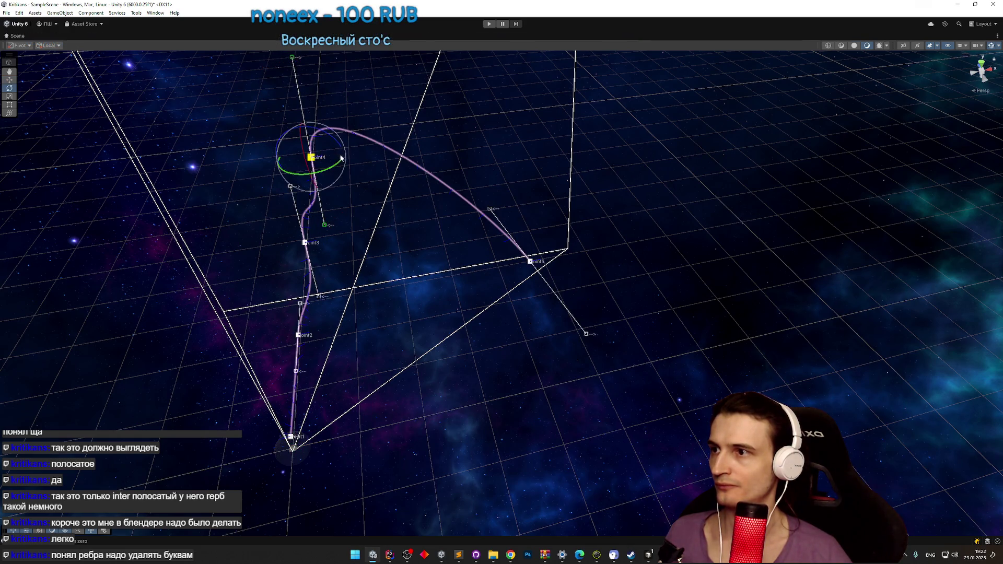
pyautogui.moveTo(337, 167)
pyautogui.mouseDown()
pyautogui.moveTo(496, 167)
pyautogui.moveTo(364, 171)
pyautogui.moveTo(335, 151)
pyautogui.mouseUp()
# Step: Pull Point4's tangent into a wider arc, then drag from Point5 to add Point6
pyautogui.click(325, 155)
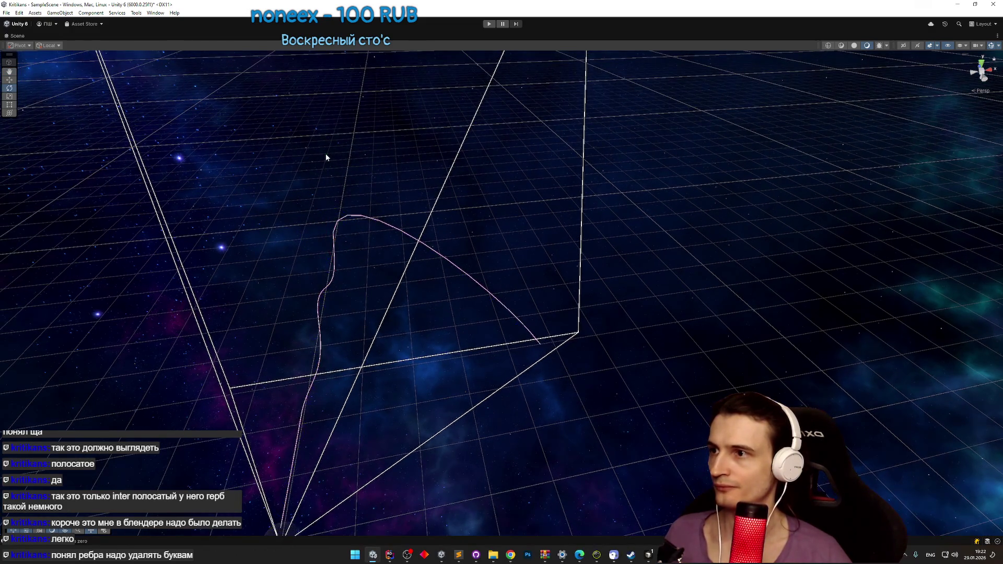
pyautogui.click(337, 228)
pyautogui.click(336, 231)
pyautogui.click(333, 240)
pyautogui.press('w')
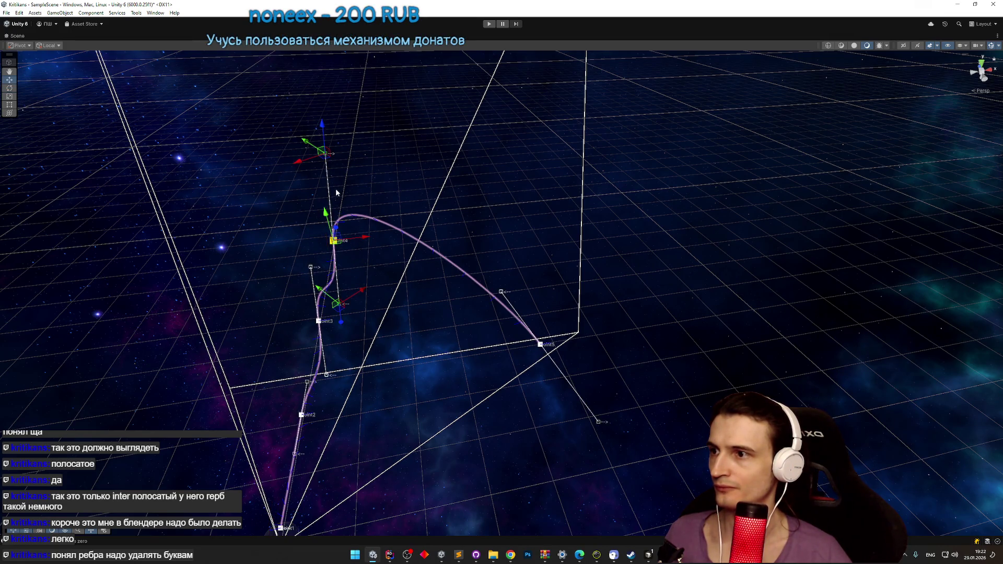
pyautogui.moveTo(333, 146)
pyautogui.mouseDown()
pyautogui.moveTo(413, 187)
pyautogui.moveTo(328, 182)
pyautogui.moveTo(337, 209)
pyautogui.mouseUp()
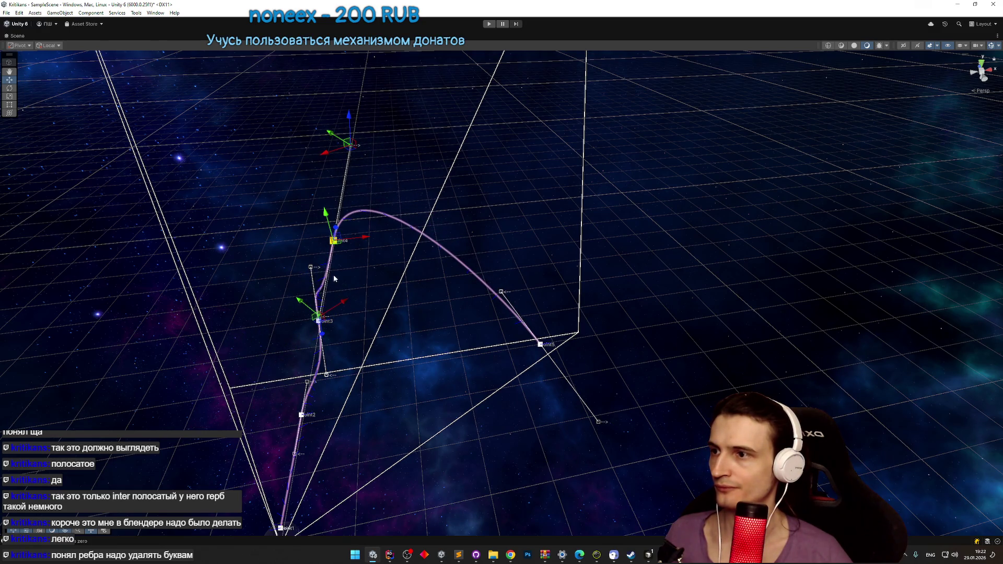
pyautogui.moveTo(324, 339)
pyautogui.mouseDown()
pyautogui.moveTo(315, 337)
pyautogui.moveTo(392, 303)
pyautogui.moveTo(477, 300)
pyautogui.moveTo(335, 305)
pyautogui.mouseUp()
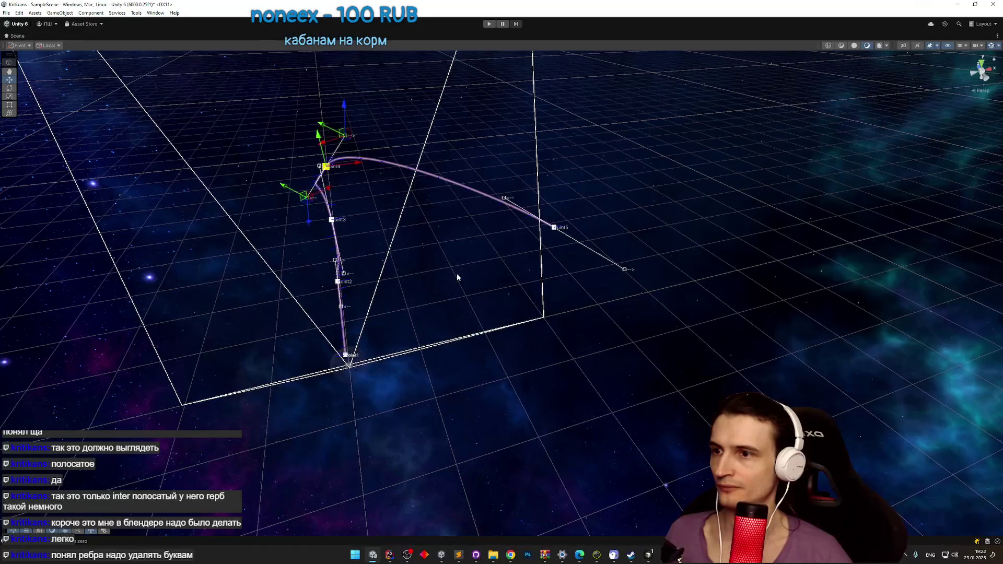
pyautogui.click(554, 227)
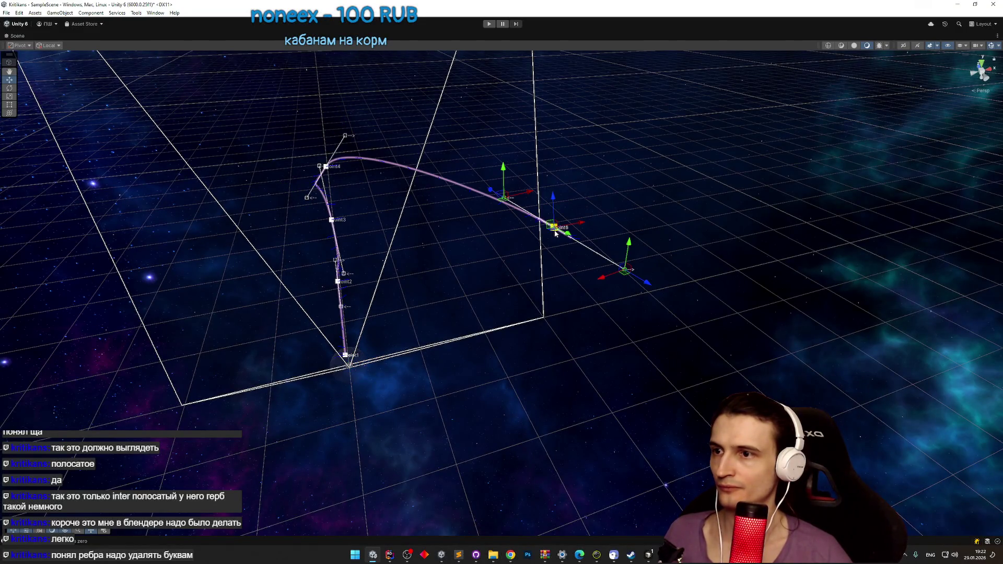
pyautogui.moveTo(564, 236)
pyautogui.keyDown('shift'); pyautogui.mouseDown()
pyautogui.moveTo(609, 286)
pyautogui.moveTo(634, 285)
pyautogui.moveTo(566, 278)
pyautogui.moveTo(560, 320)
pyautogui.moveTo(495, 360)
pyautogui.moveTo(519, 348)
pyautogui.moveTo(330, 350)
pyautogui.moveTo(317, 415)
pyautogui.moveTo(293, 394)
pyautogui.moveTo(424, 248)
pyautogui.moveTo(301, 237)
pyautogui.moveTo(209, 260)
pyautogui.moveTo(222, 259)
pyautogui.moveTo(295, 327)
pyautogui.moveTo(291, 372)
pyautogui.moveTo(241, 316)
pyautogui.moveTo(229, 319)
pyautogui.mouseUp(); pyautogui.keyUp('shift')
# Step: Adjust the new Point6 knot with the Move and Rotate tools
pyautogui.press('e')
pyautogui.press('w')
pyautogui.press('e')
pyautogui.press('w')
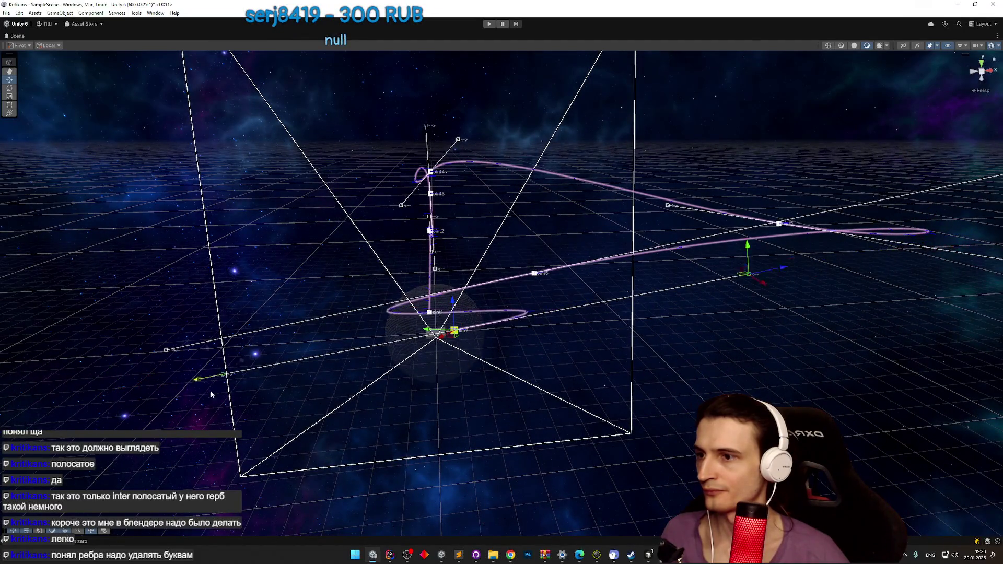
pyautogui.click(428, 351)
pyautogui.moveTo(427, 351)
pyautogui.mouseDown()
pyautogui.moveTo(397, 362)
pyautogui.moveTo(253, 351)
pyautogui.moveTo(282, 349)
pyautogui.mouseUp()
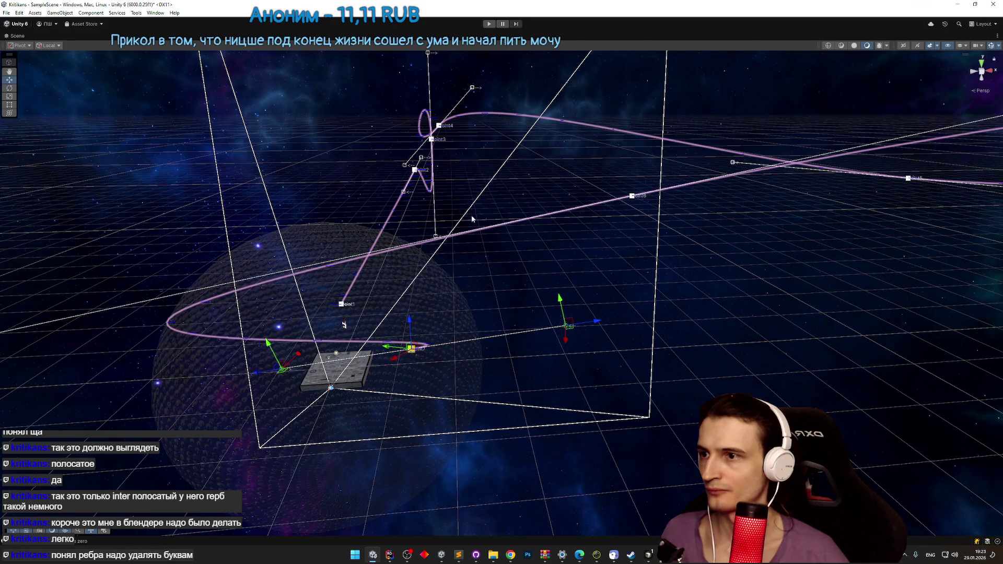
# Step: Reselect the spline to show its knots and orbit around the looping route
pyautogui.click(437, 238)
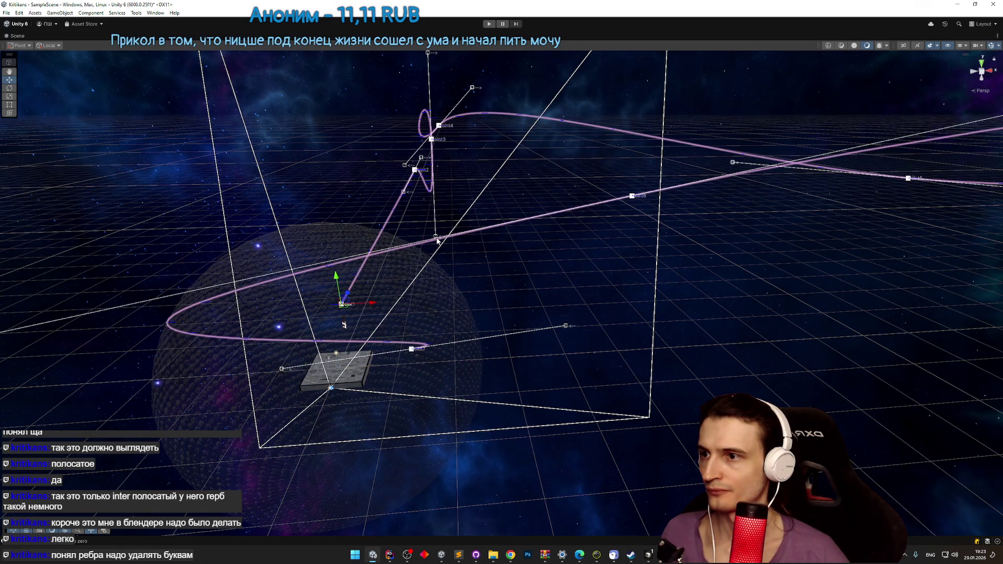
pyautogui.click(436, 241)
pyautogui.click(437, 241)
pyautogui.click(437, 240)
pyautogui.click(437, 241)
pyautogui.moveTo(437, 241)
pyautogui.mouseDown()
pyautogui.moveTo(603, 192)
pyautogui.moveTo(86, 281)
pyautogui.moveTo(442, 233)
pyautogui.moveTo(505, 251)
pyautogui.mouseUp()
pyautogui.moveTo(600, 235)
pyautogui.mouseDown()
pyautogui.moveTo(403, 293)
pyautogui.moveTo(418, 277)
pyautogui.moveTo(446, 274)
pyautogui.moveTo(394, 277)
pyautogui.moveTo(513, 298)
pyautogui.mouseUp()
# Step: Rotate Point7's tangents level and slide it along the curve
pyautogui.click(451, 289)
pyautogui.press('e')
pyautogui.moveTo(434, 349)
pyautogui.mouseDown()
pyautogui.moveTo(452, 281)
pyautogui.moveTo(438, 361)
pyautogui.mouseUp()
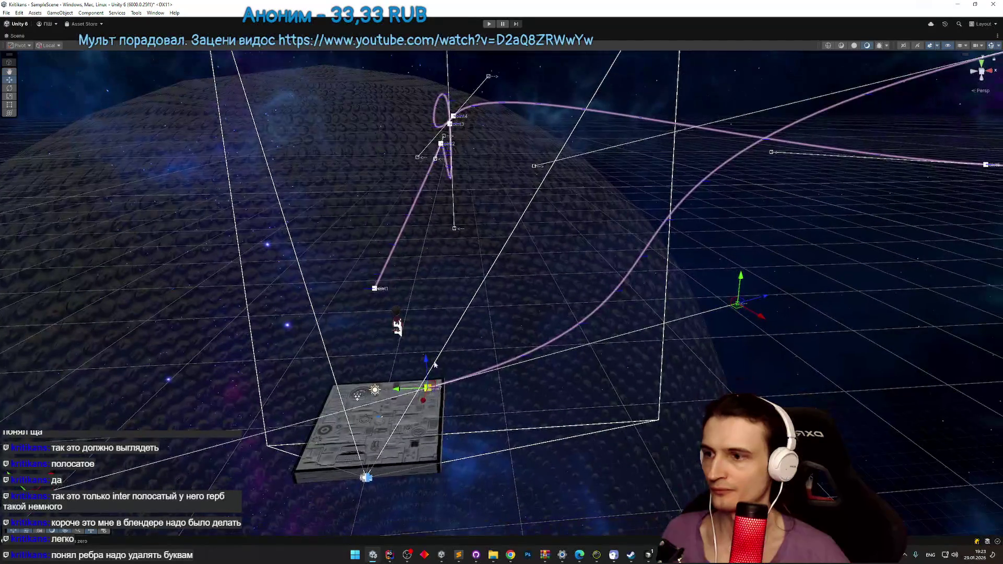
pyautogui.moveTo(396, 391)
pyautogui.mouseDown()
pyautogui.moveTo(568, 388)
pyautogui.moveTo(342, 244)
pyautogui.moveTo(322, 357)
pyautogui.moveTo(356, 351)
pyautogui.moveTo(686, 385)
pyautogui.moveTo(459, 360)
pyautogui.moveTo(519, 370)
pyautogui.moveTo(555, 356)
pyautogui.mouseUp()
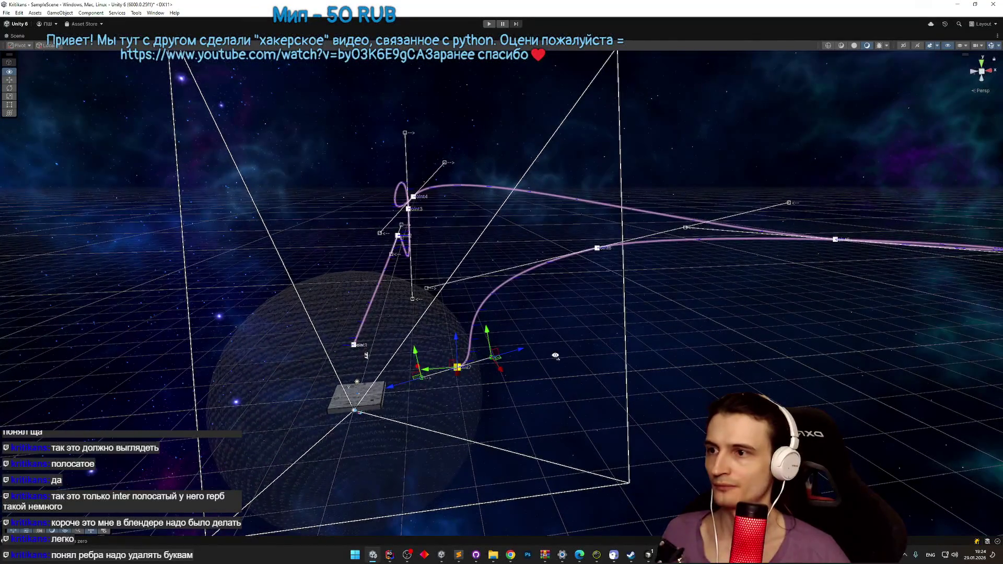
# Step: Test the route in play mode, then stop and restore the editor layout
pyautogui.hotkey('ctrl', 'p')
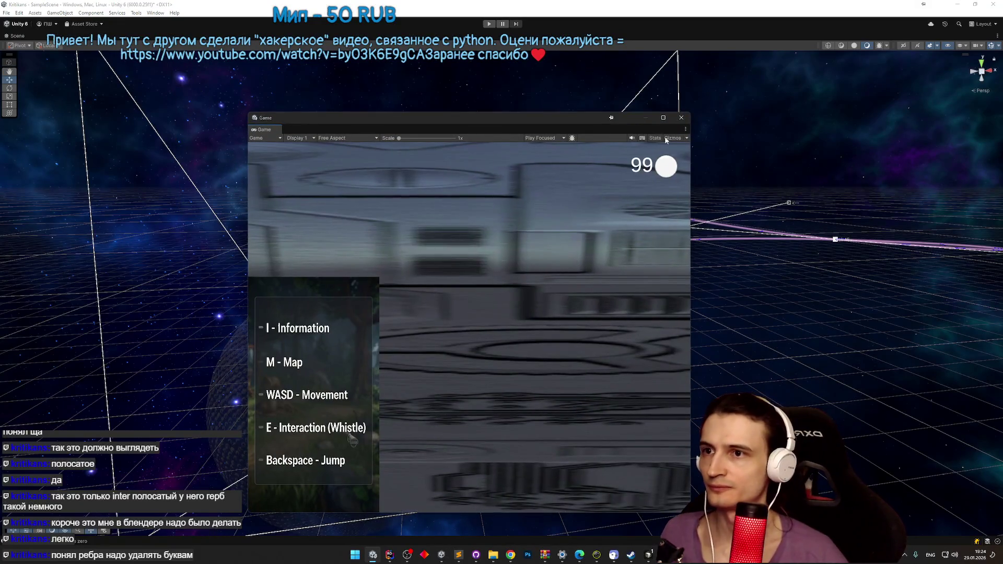
pyautogui.click(681, 120)
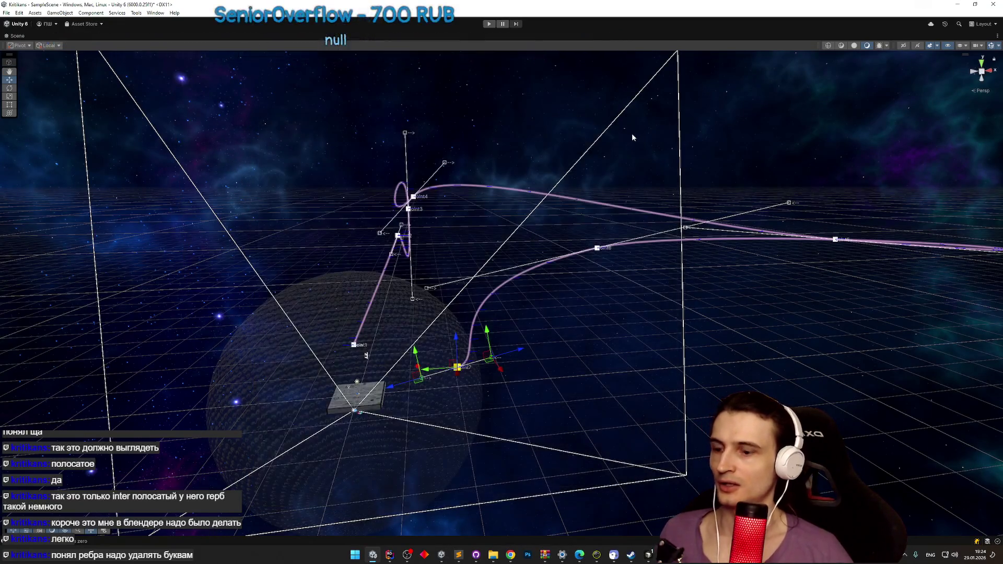
pyautogui.hotkey('shift', 'space')
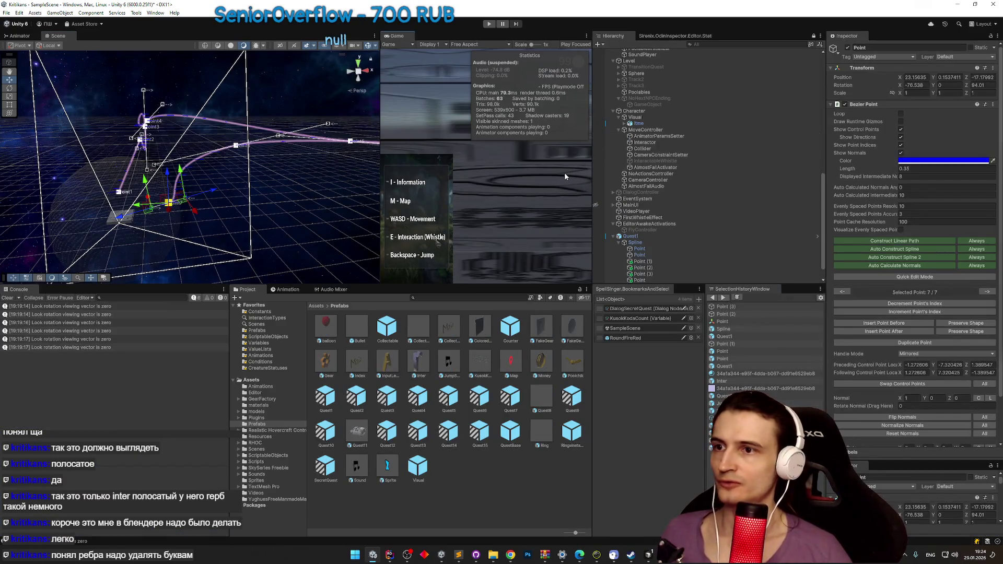
# Step: Open the Quest1 prefab and bring JumpSound.cs up in the code editor
pyautogui.scroll(-1, 678, 243)
pyautogui.click(679, 218)
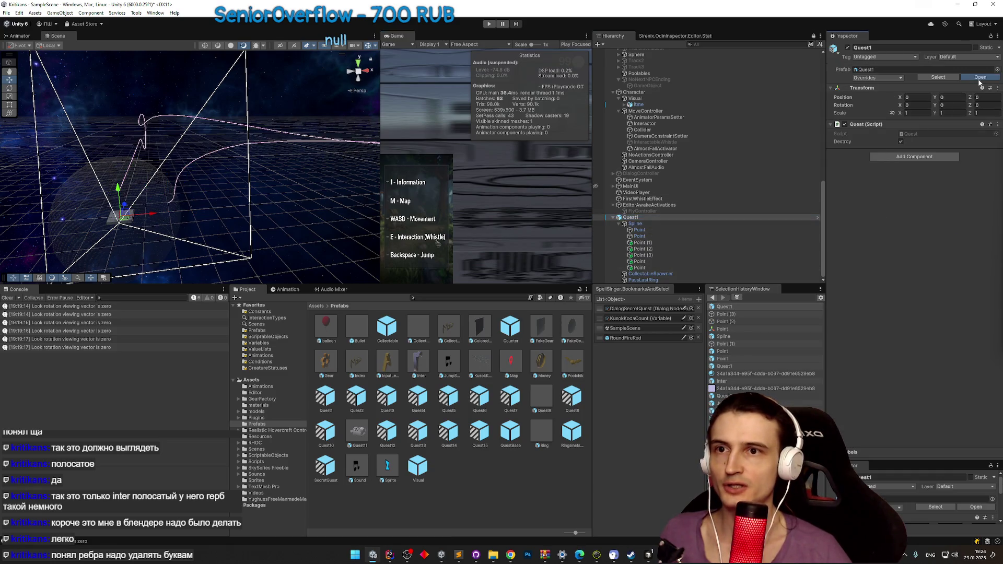
pyautogui.click(980, 79)
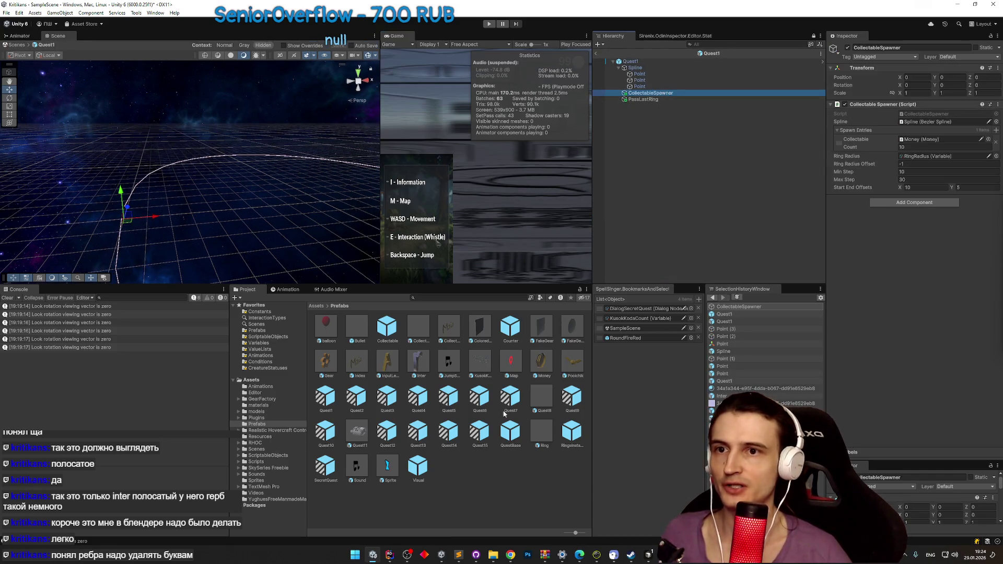
pyautogui.click(396, 557)
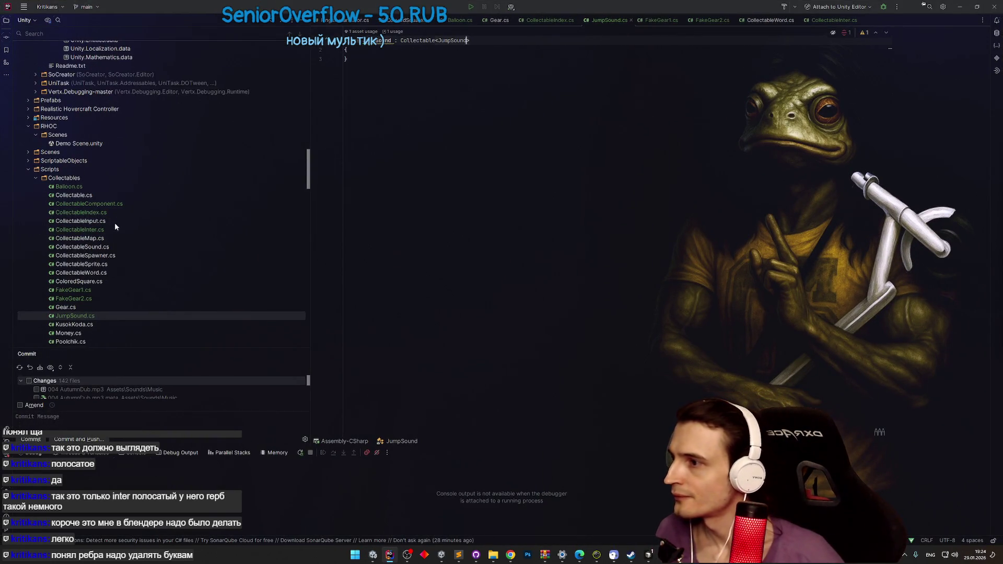
# Step: Start writing the CollectableSpawner request in Cursor's agent chat, then switch back to Unity
pyautogui.click(649, 555)
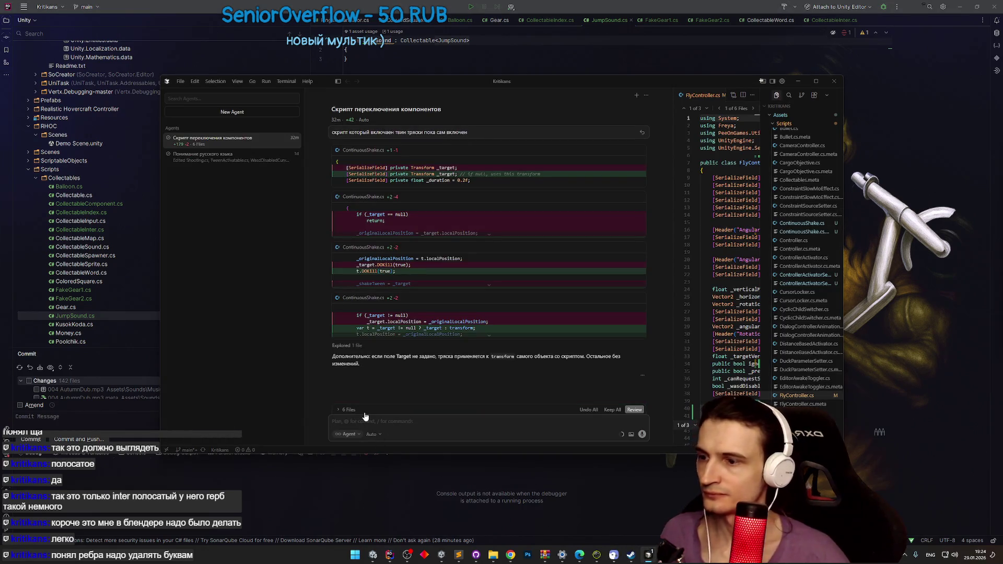
pyautogui.write('collectable spawner имеет несколько сериализованных пол')
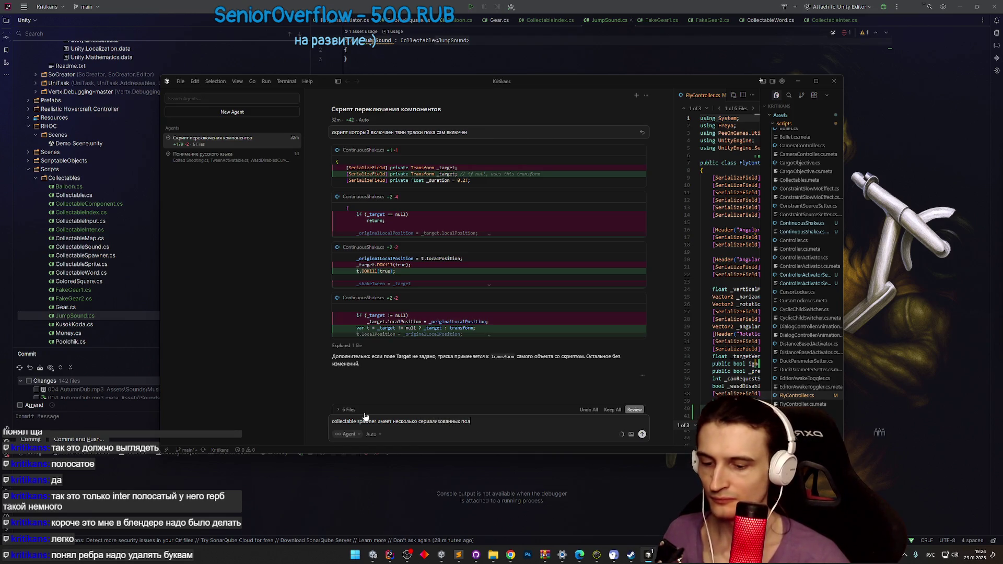
pyautogui.write('ей, в которых мы указываем абсол')
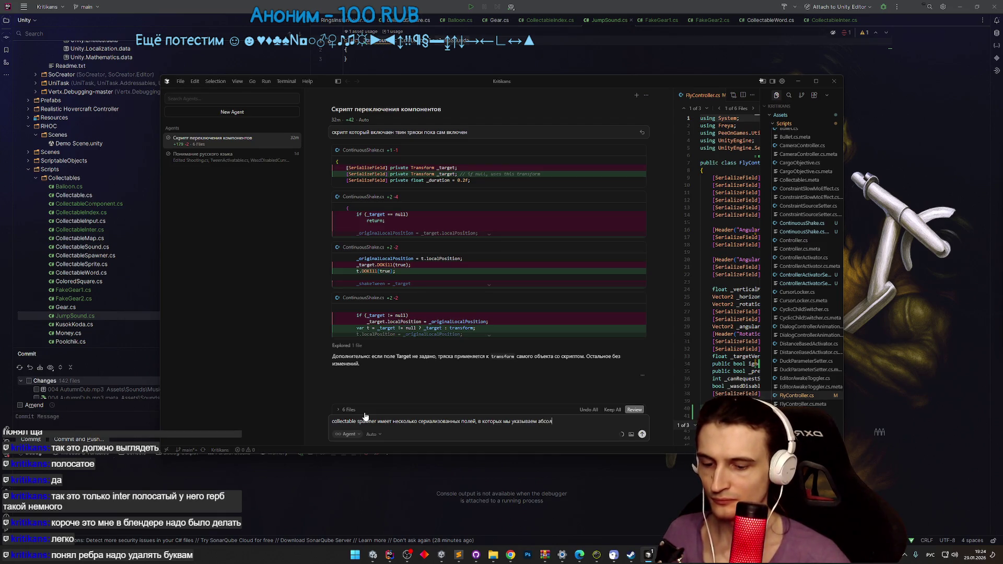
pyautogui.write('ютную длину кривой.')
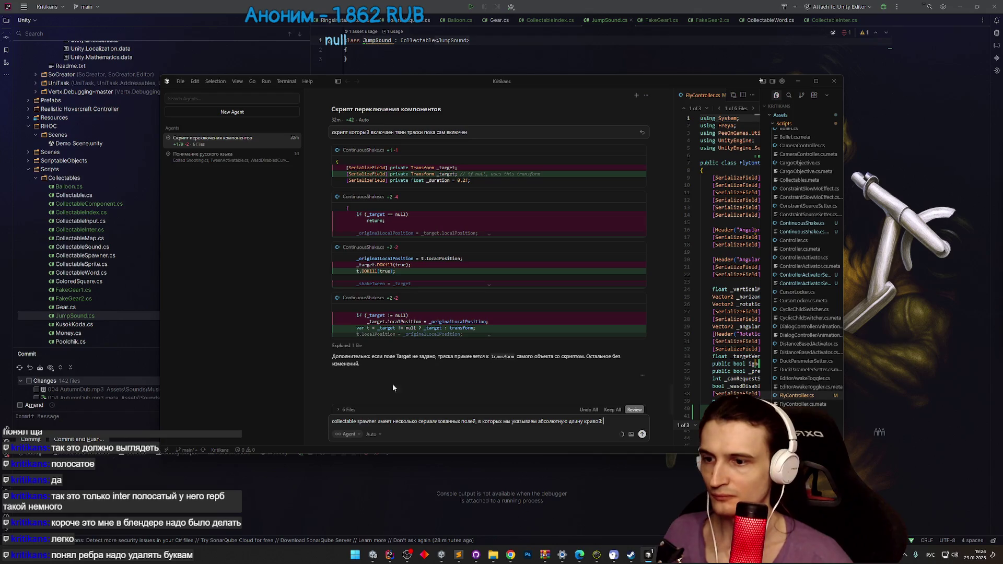
pyautogui.click(407, 554)
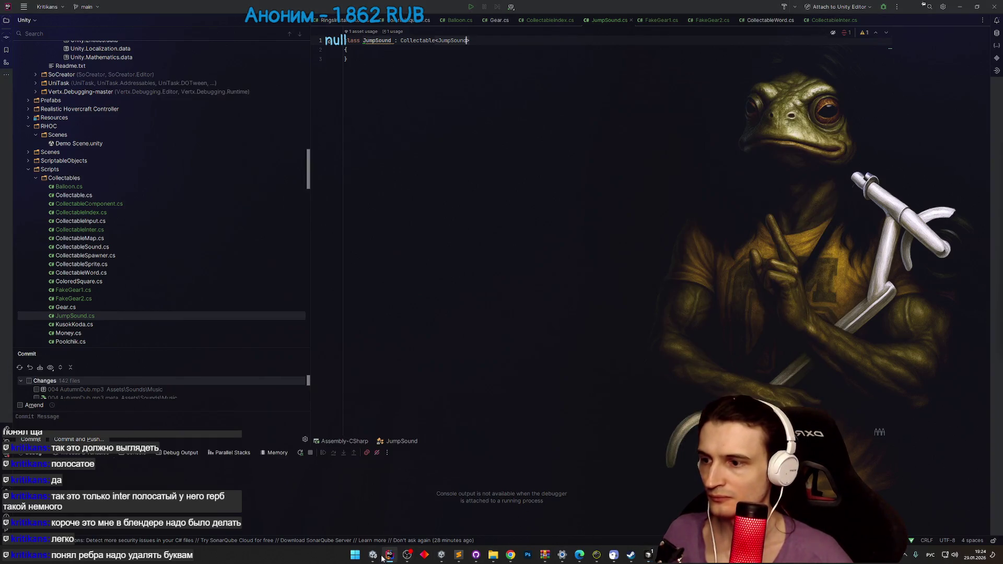
pyautogui.click(373, 555)
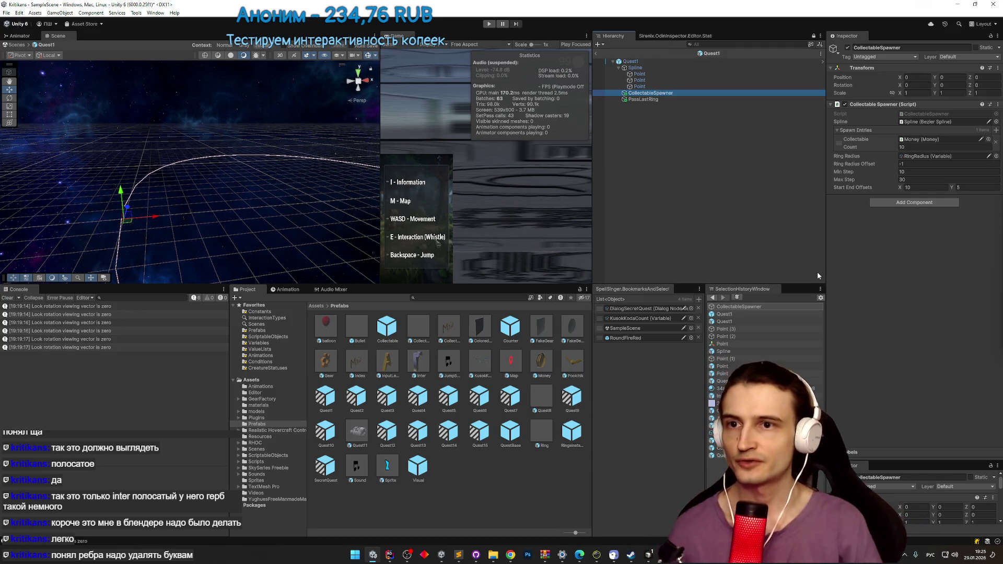
# Step: Send the agent the request to make min step, max step and start/end offsets relative, 0 to 1
pyautogui.click(650, 557)
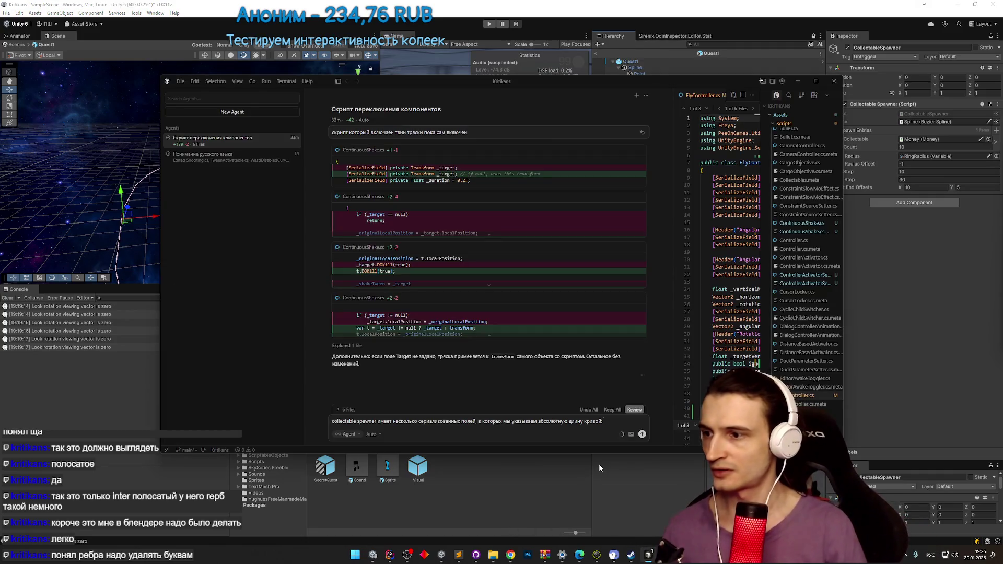
pyautogui.hotkey('alt', 'shift')
pyautogui.write('min ')
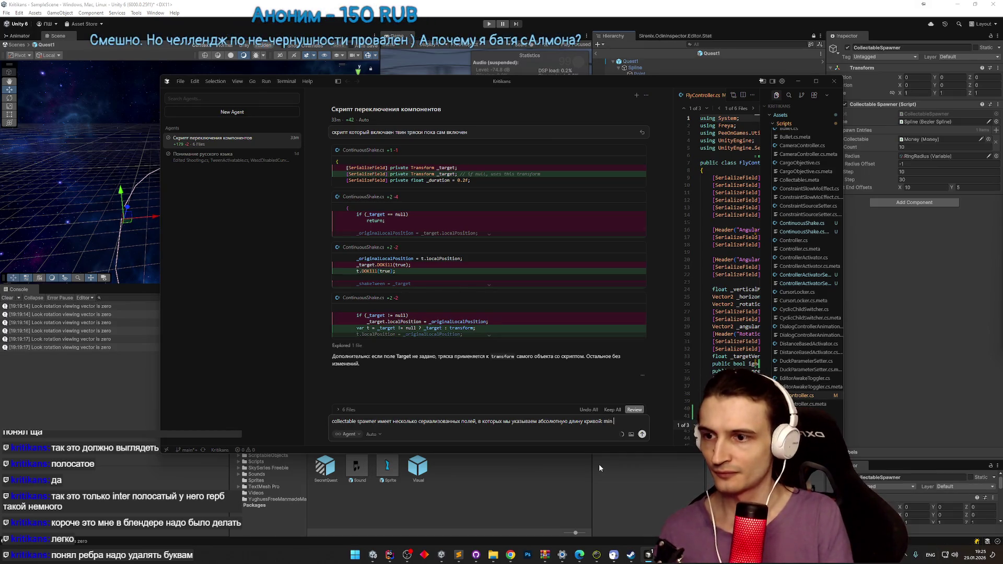
pyautogui.write('step, max')
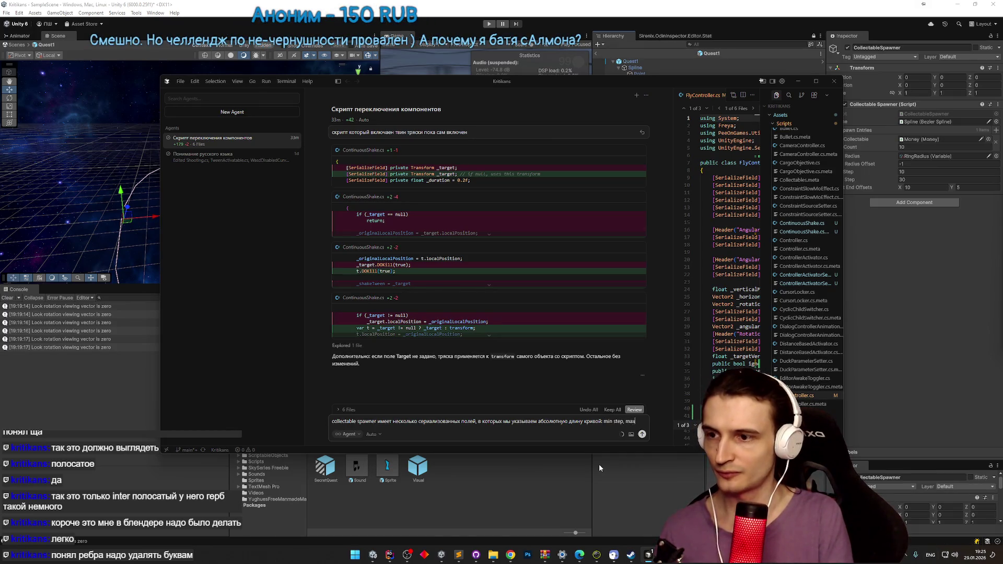
pyautogui.write(' step, start end o')
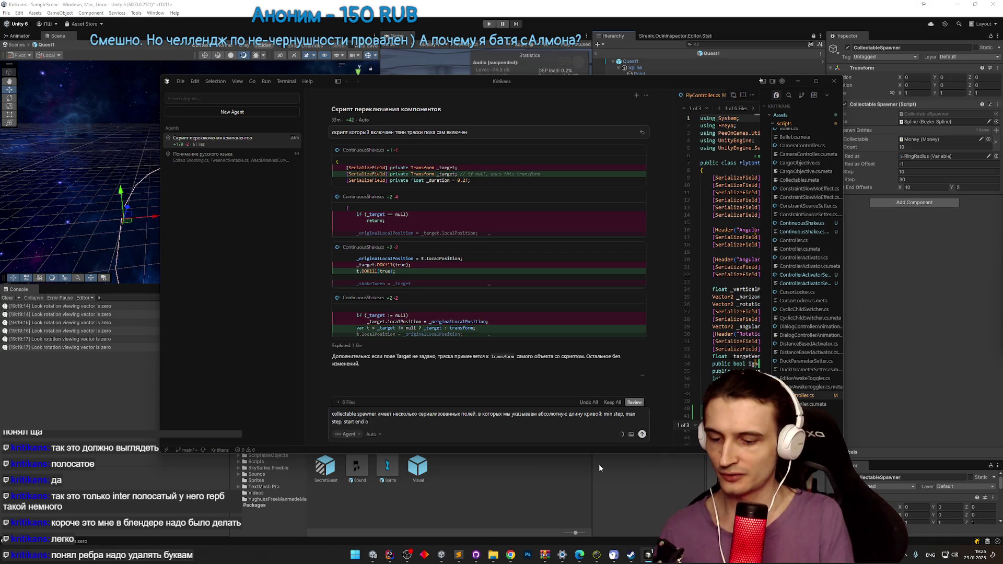
pyautogui.write('ffsets, sp')
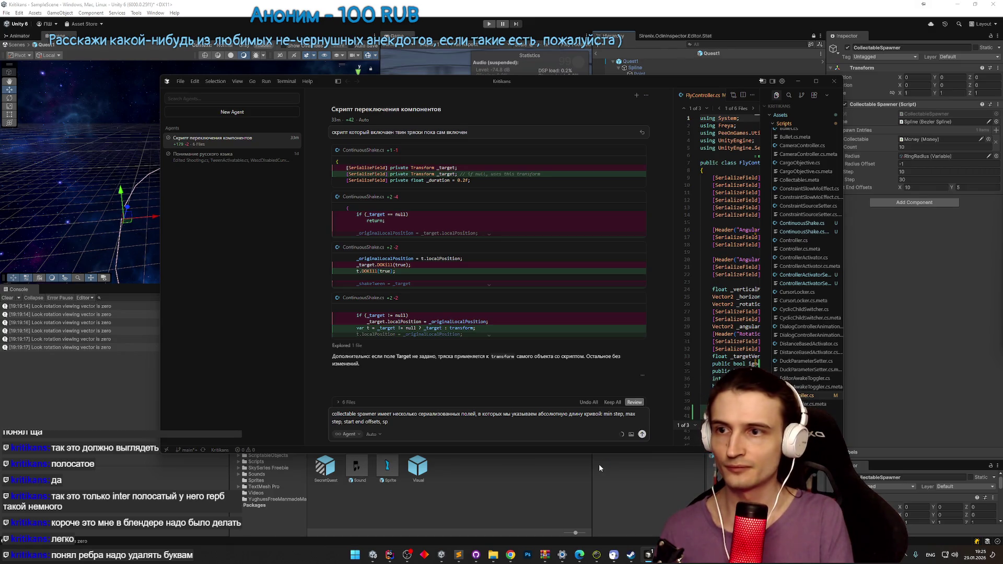
pyautogui.write(',')
pyautogui.hotkey('alt', 'shift')
pyautogui.write('елай чтобы там')
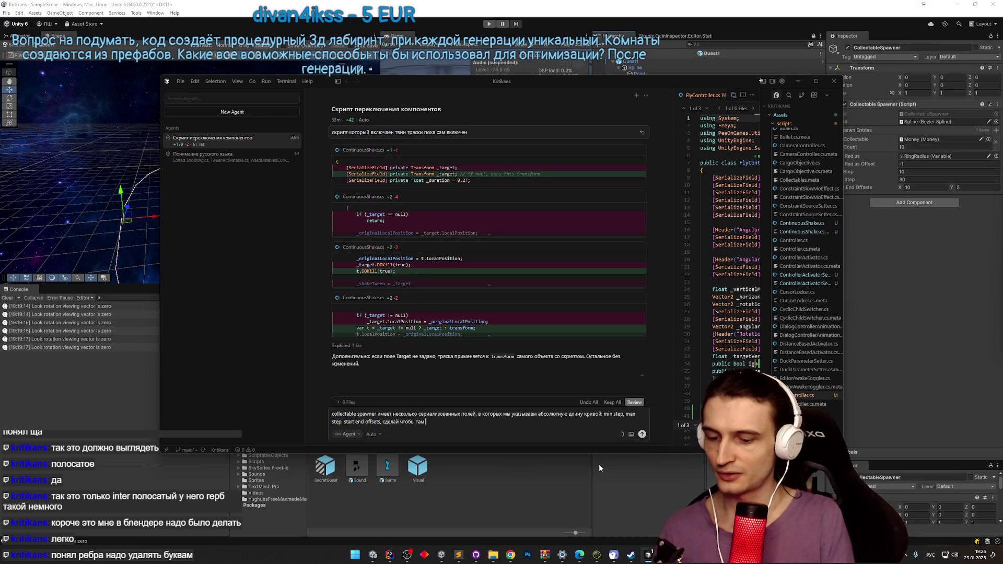
pyautogui.press('BackSpace')
pyautogui.press('BackSpace')
pyautogui.press('BackSpace')
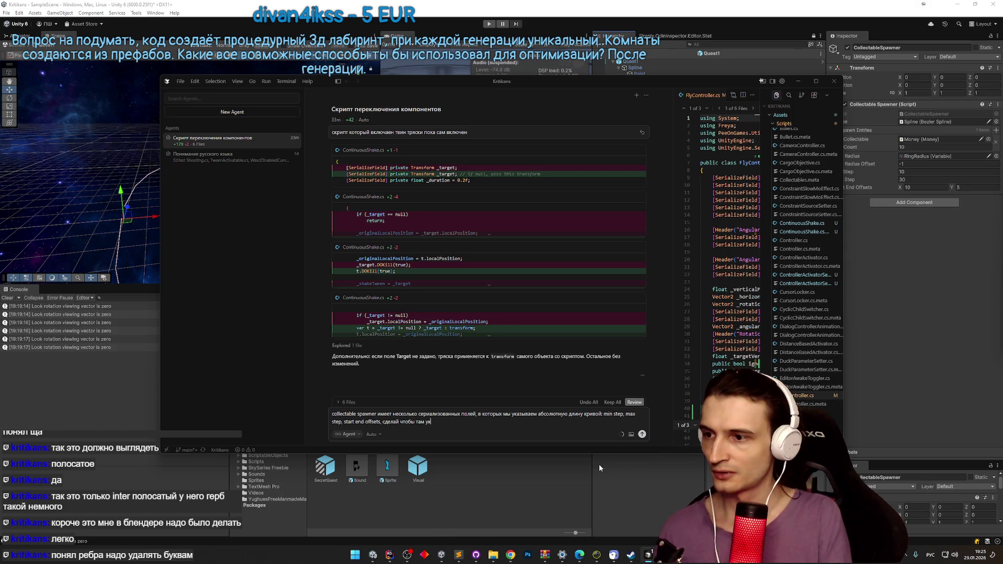
pyautogui.write('нужно было')
pyautogui.write(' указы')
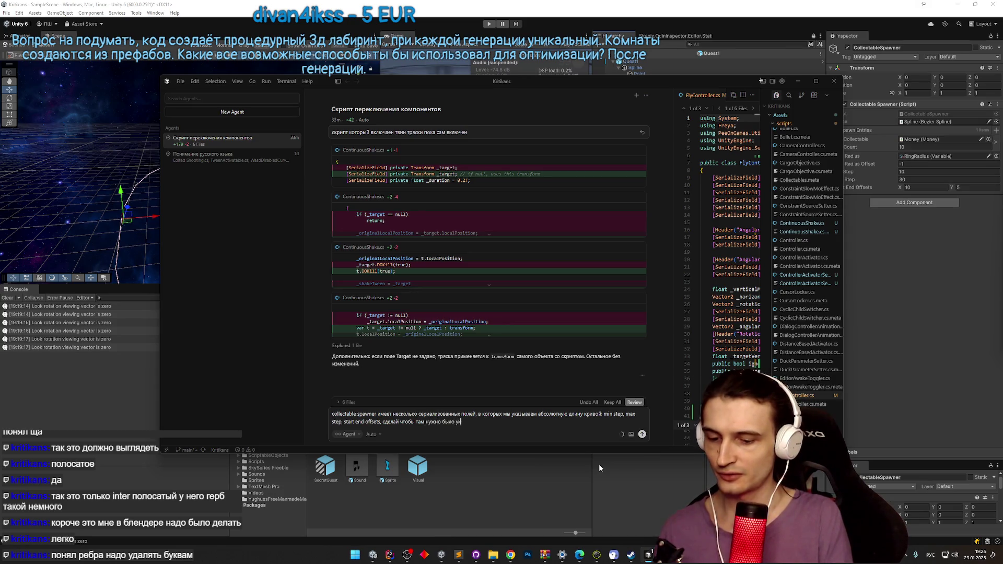
pyautogui.write('вать')
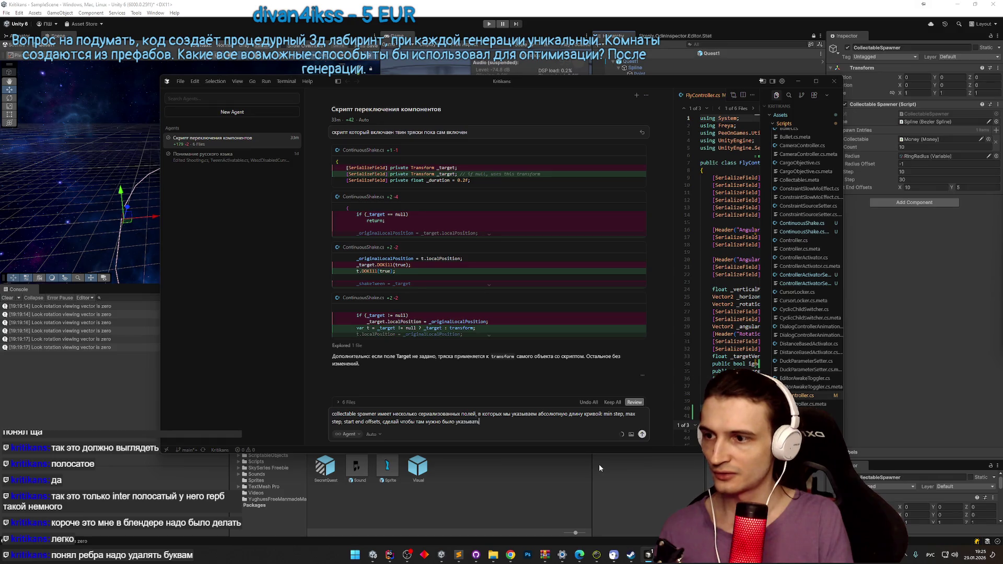
pyautogui.write(' относительную длину о')
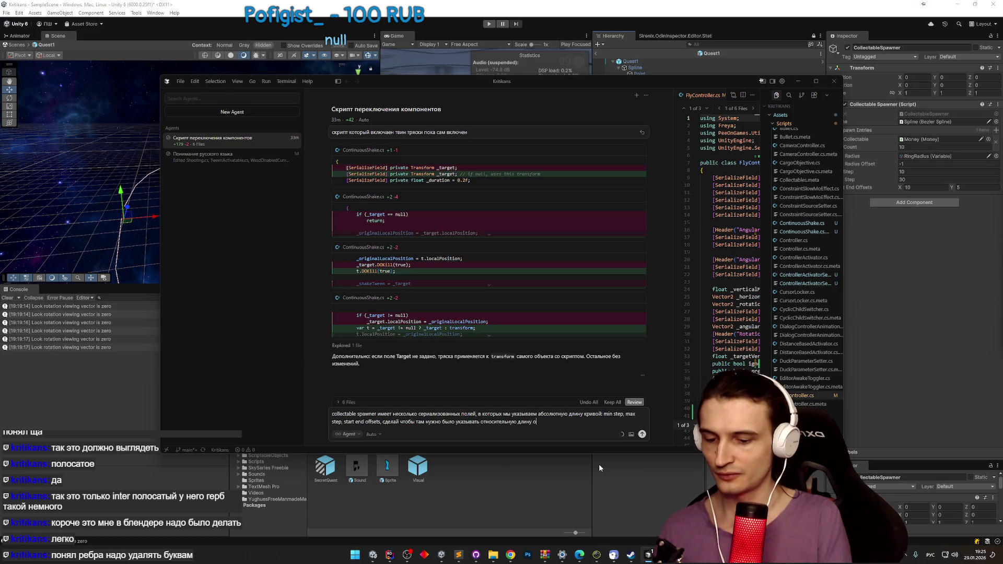
pyautogui.write('т 0.00')
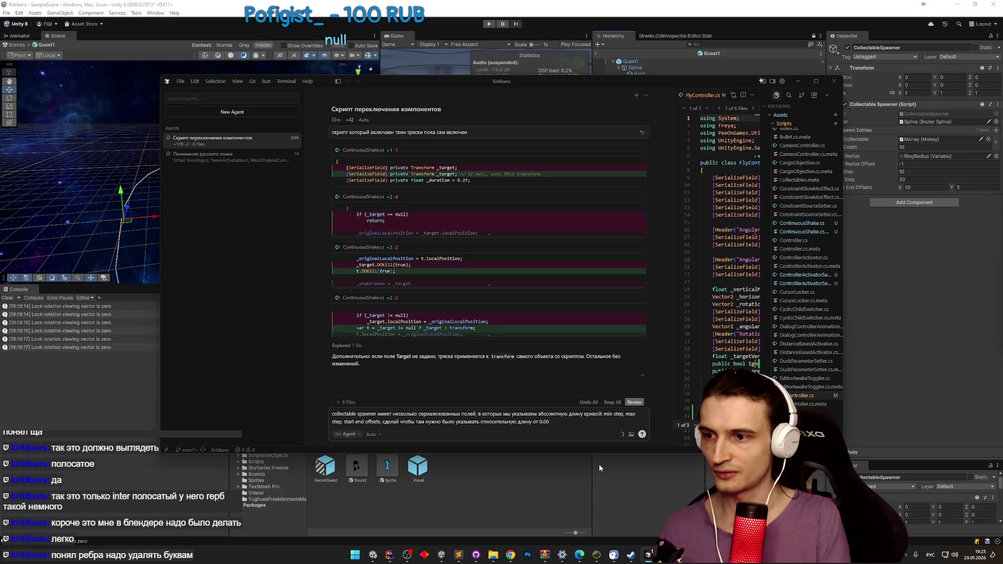
pyautogui.press('BackSpace')
pyautogui.press('BackSpace')
pyautogui.press('BackSpace')
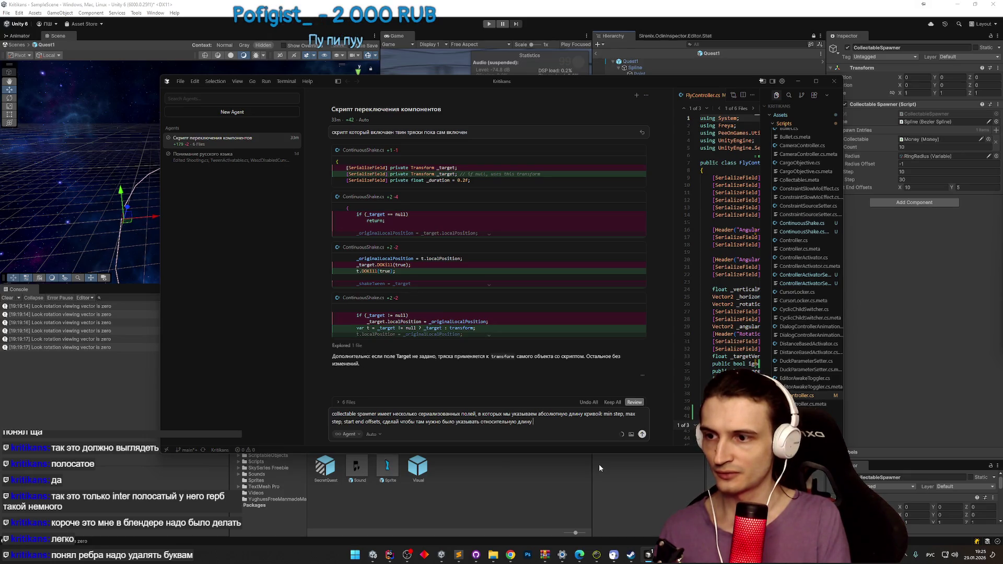
pyautogui.write('от 0 до')
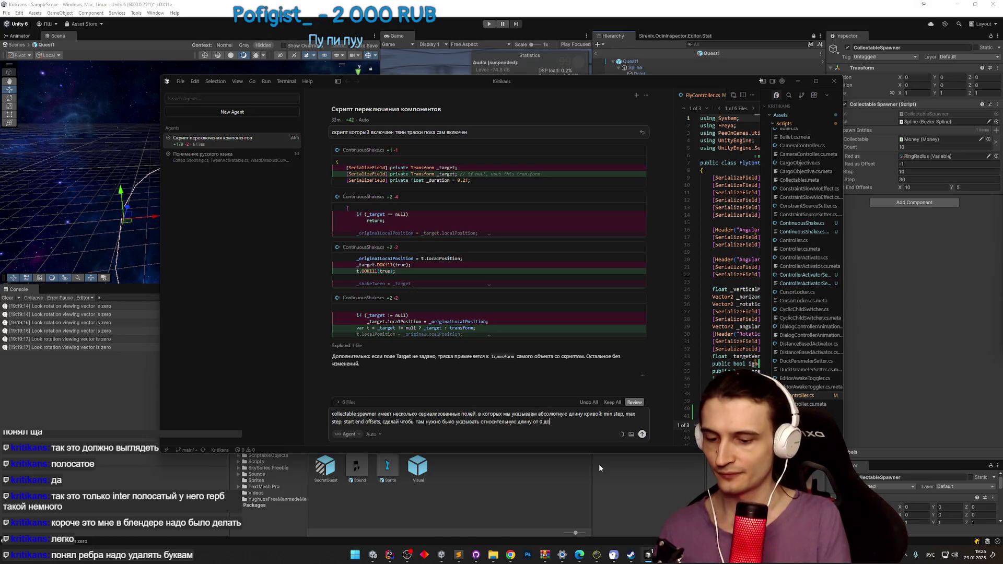
pyautogui.write(' 1')
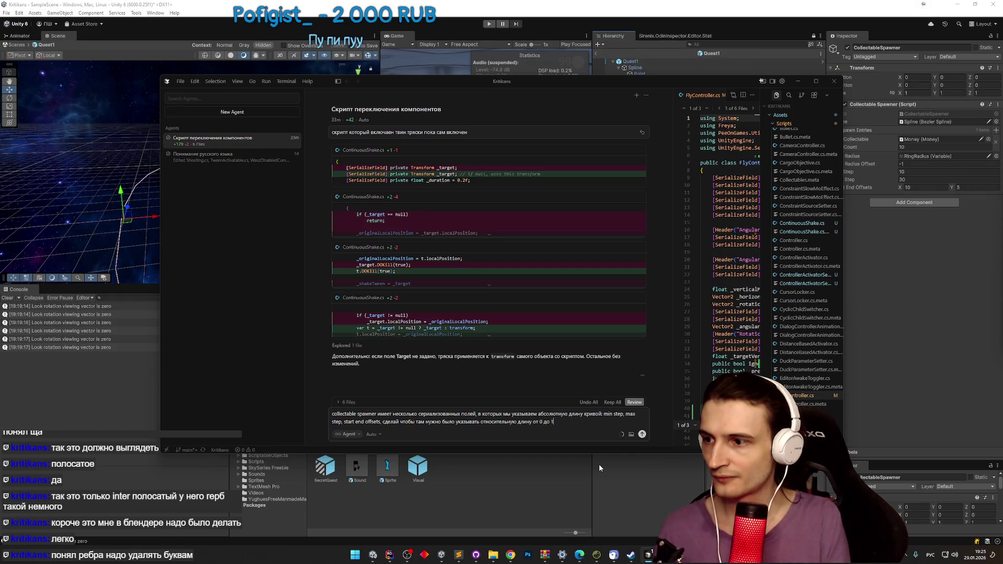
pyautogui.press('Return')
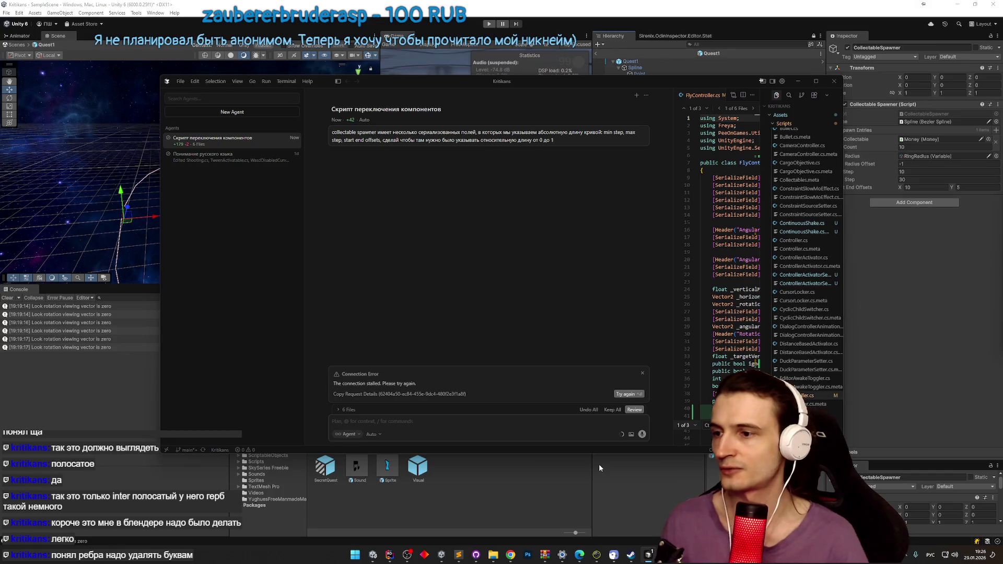
# Step: Retry the agent request that failed with a connection error
pyautogui.click(627, 394)
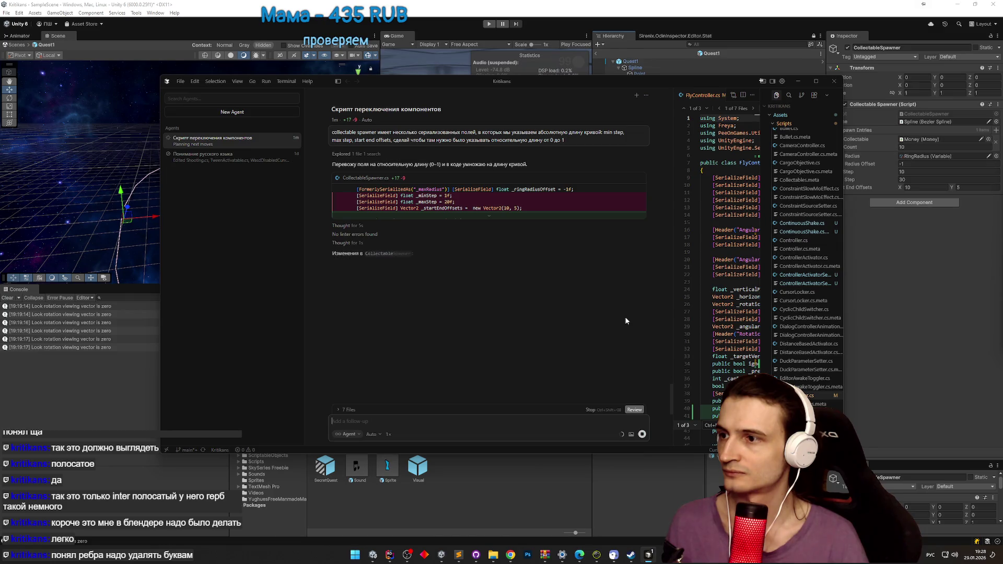
# Step: Switch to Unity so Cursor's CollectableSpawner edits recompile with relative 0–1 step and offset fields
pyautogui.click(924, 303)
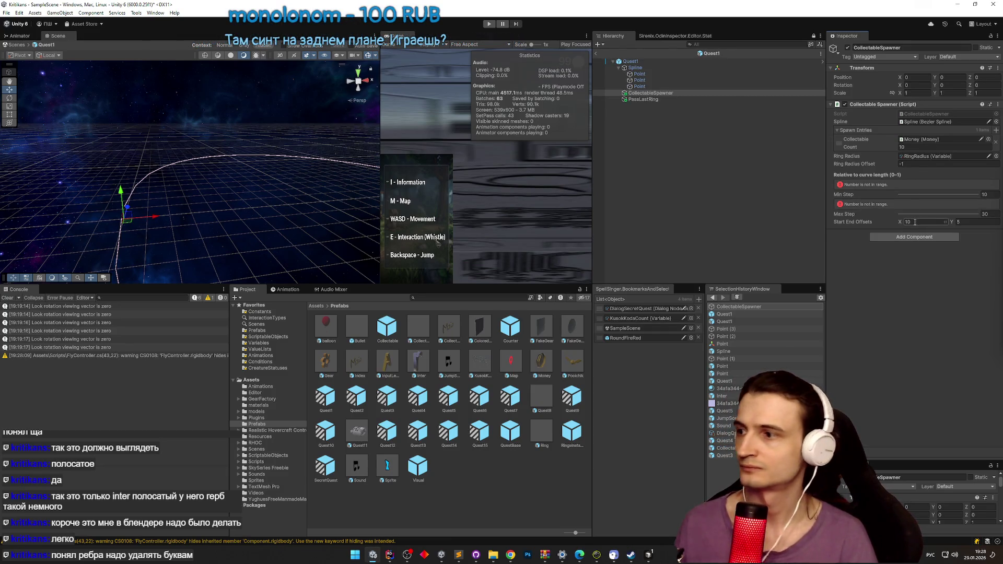
# Step: Set the spawner's Start End Offsets to 0.1 and 0.9
pyautogui.click(648, 556)
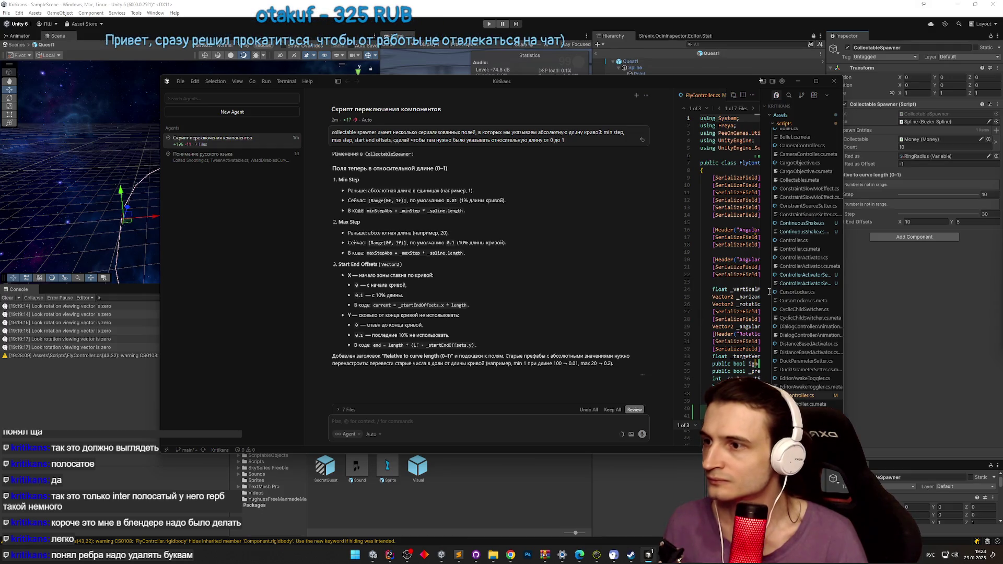
pyautogui.click(924, 221)
pyautogui.write('0,1')
pyautogui.press('Tab')
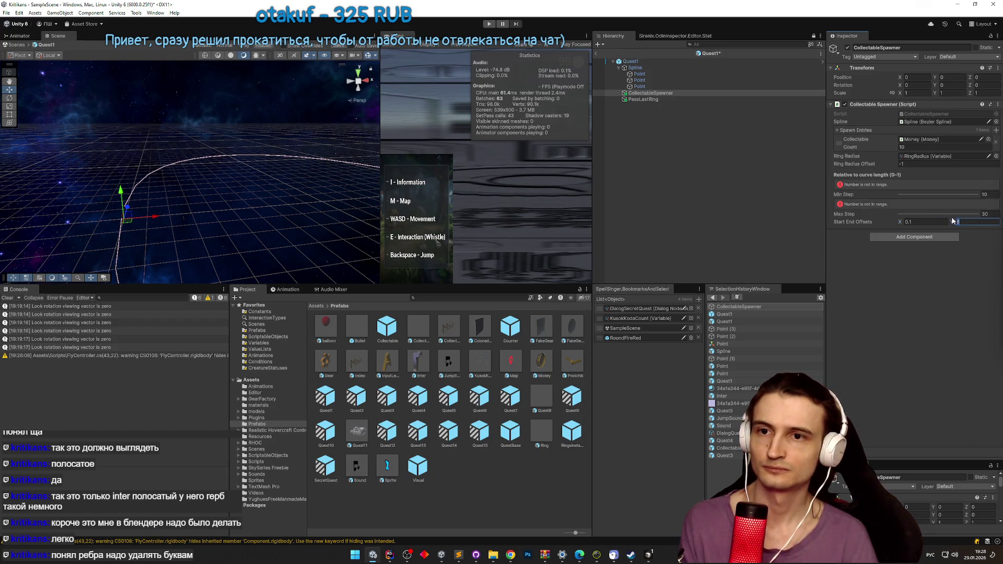
pyautogui.write('9')
pyautogui.press('Return')
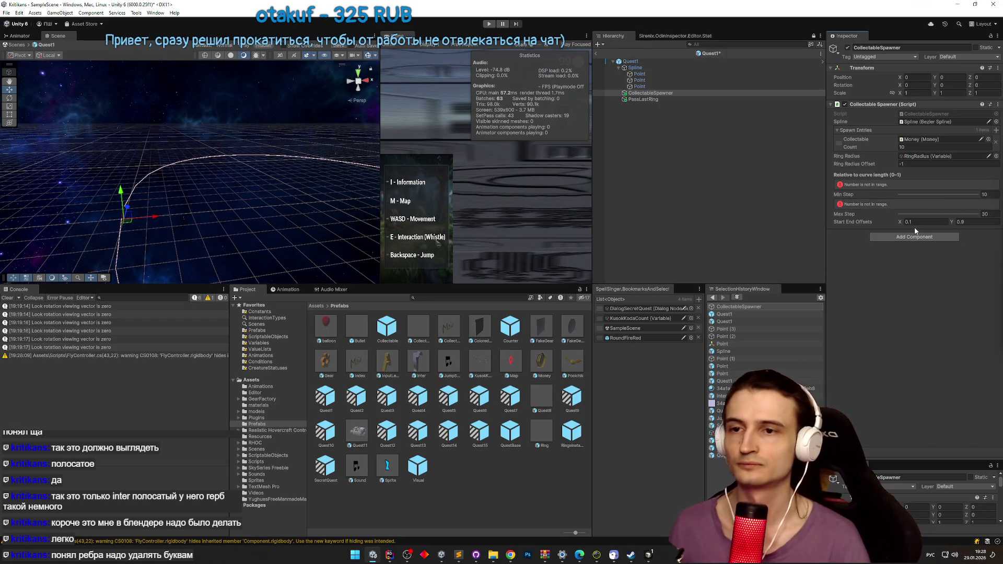
# Step: Set Min Step to 0.05 and Max Step to 0.1, then enter play mode
pyautogui.click(930, 193)
pyautogui.click(937, 202)
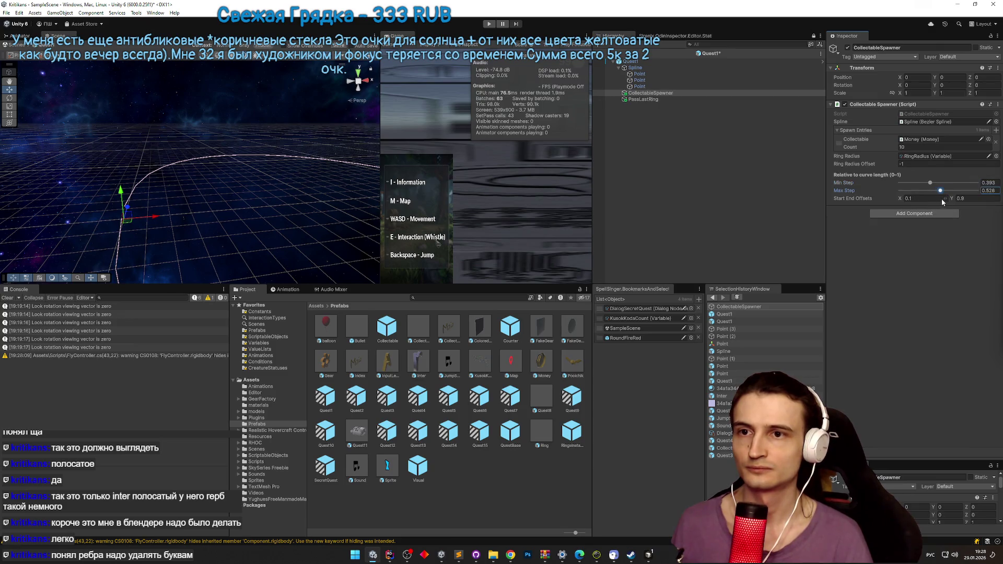
pyautogui.click(929, 184)
pyautogui.moveTo(908, 185); pyautogui.dragTo(902, 186)
pyautogui.click(989, 183)
pyautogui.write('0')
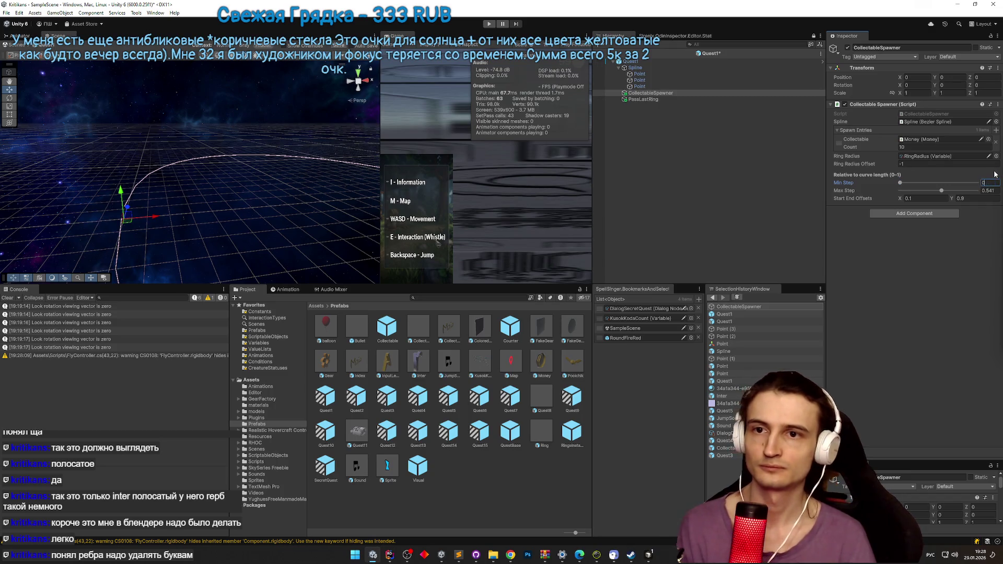
pyautogui.write('.05')
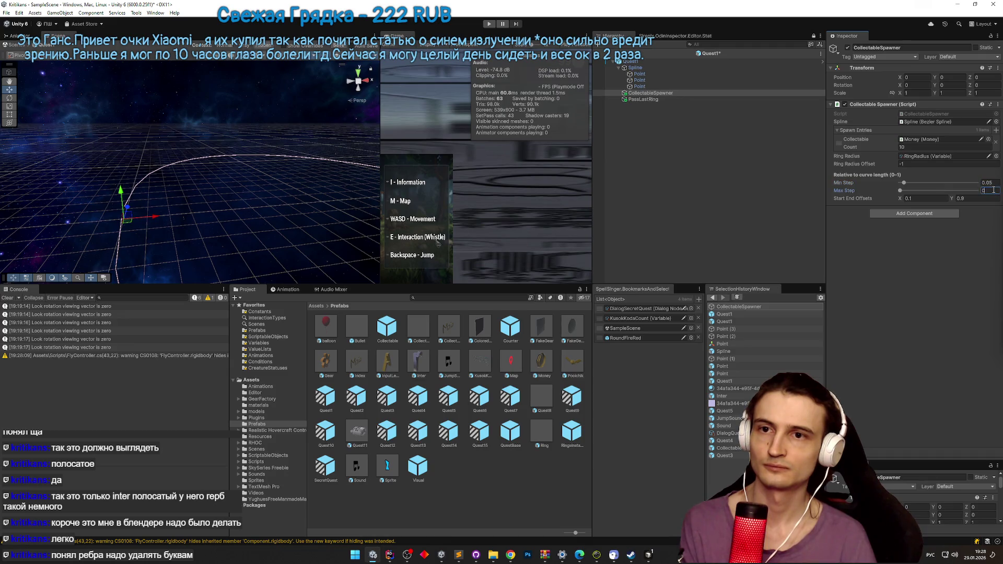
pyautogui.press('Return')
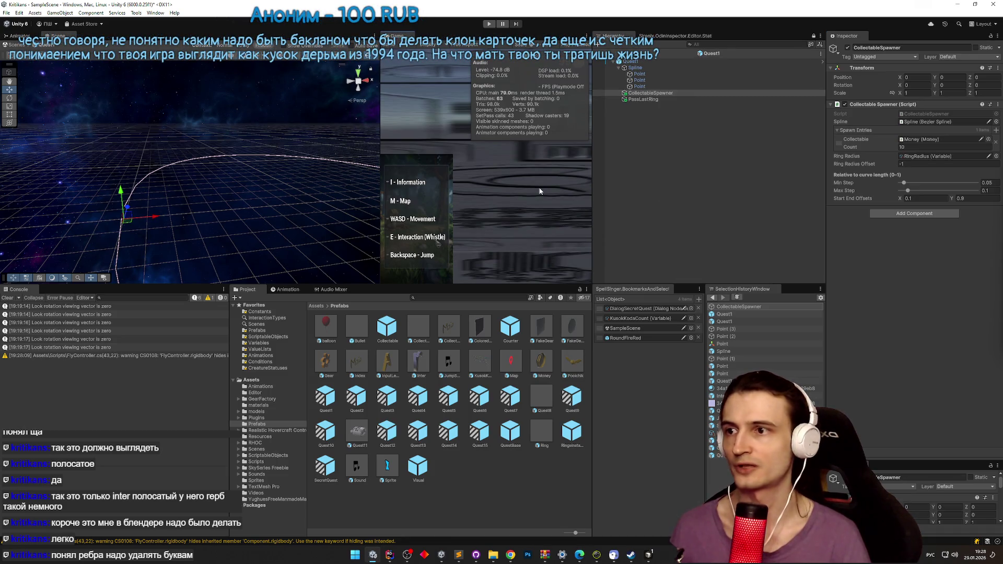
pyautogui.hotkey('ctrl', 'p')
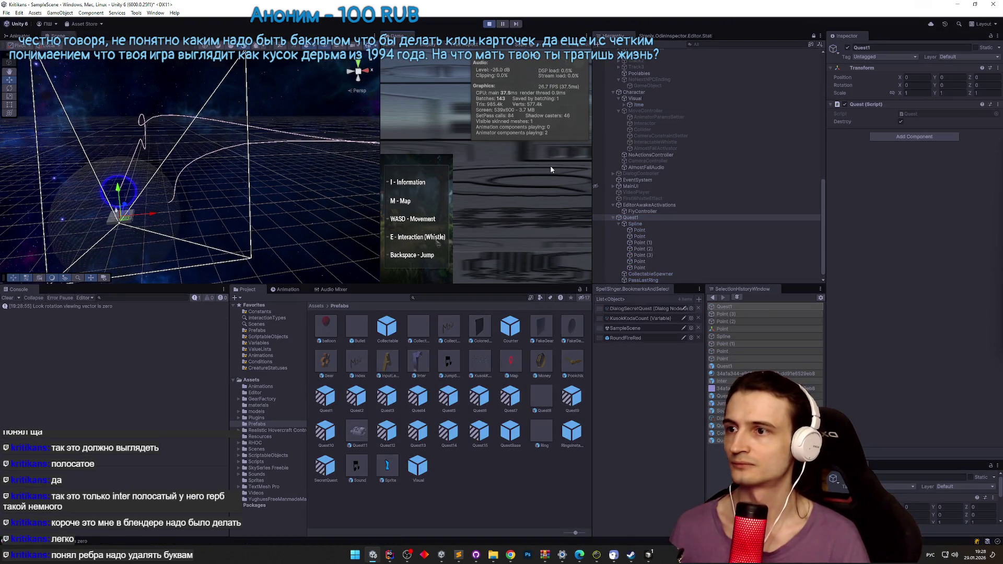
# Step: Test the looping route and its rings in a maximized Game view, then stop play mode
pyautogui.hotkey('shift', 'space')
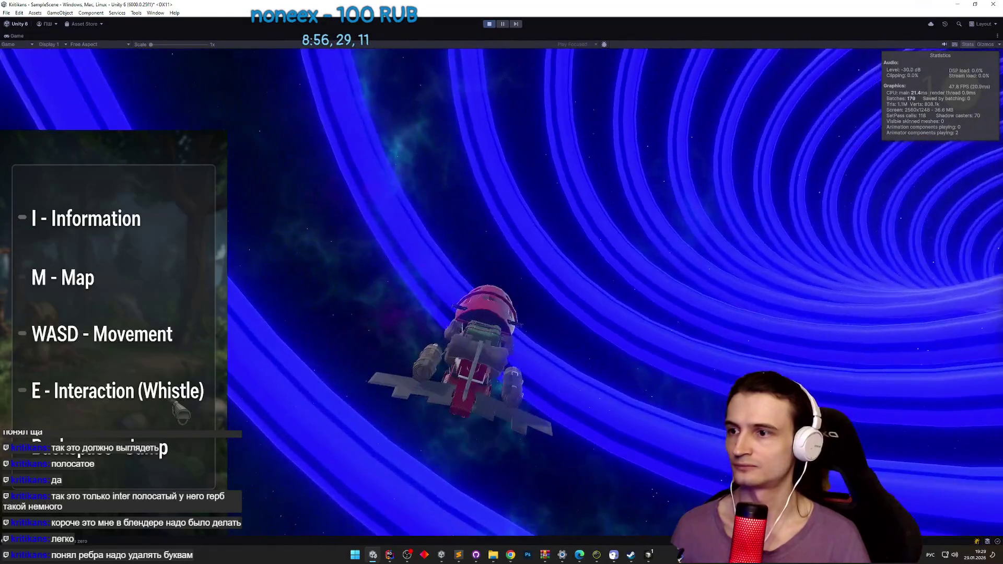
pyautogui.hotkey('shift', 'space')
pyautogui.moveTo(274, 241); pyautogui.dragTo(287, 237)
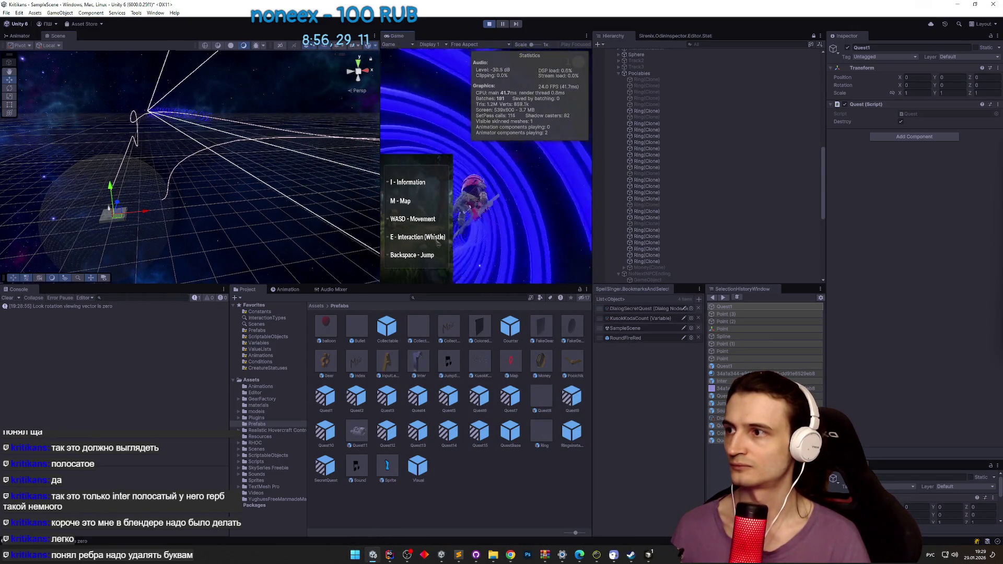
pyautogui.hotkey('shift', 'space')
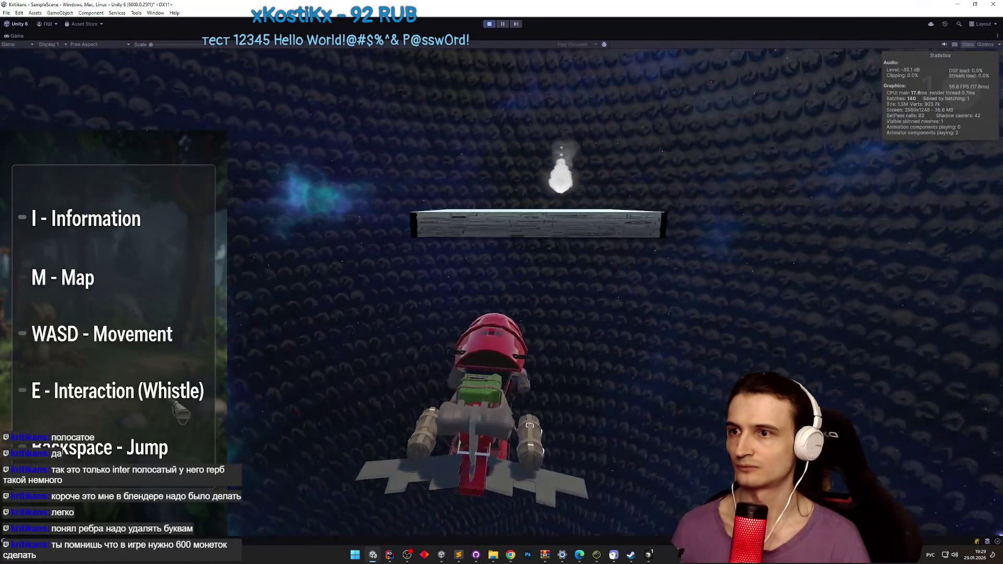
pyautogui.hotkey('ctrl', 'p')
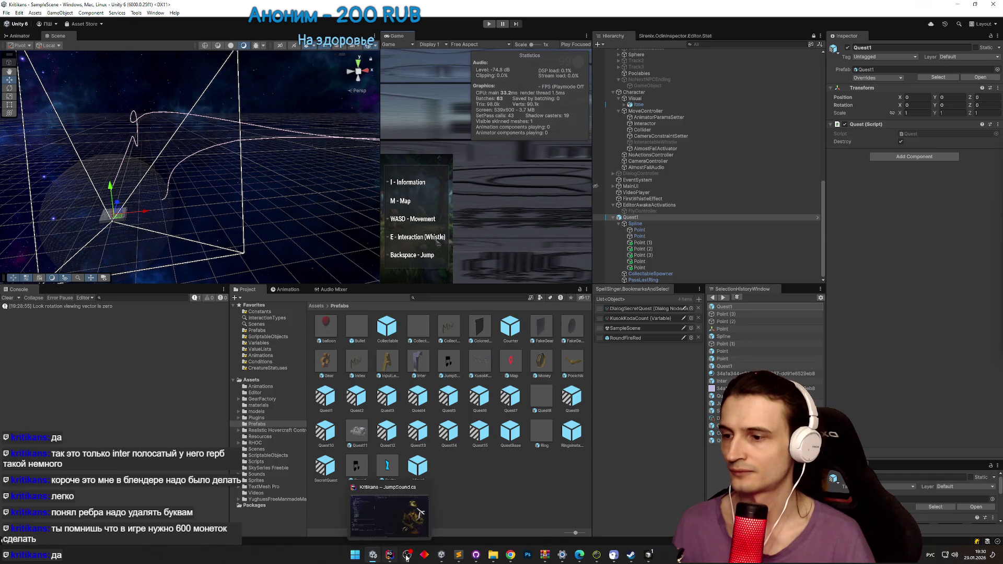
# Step: Compute 600 ÷ 14 (about 42.857) in Windows Calculator, then minimize it
pyautogui.click(459, 556)
pyautogui.click(459, 557)
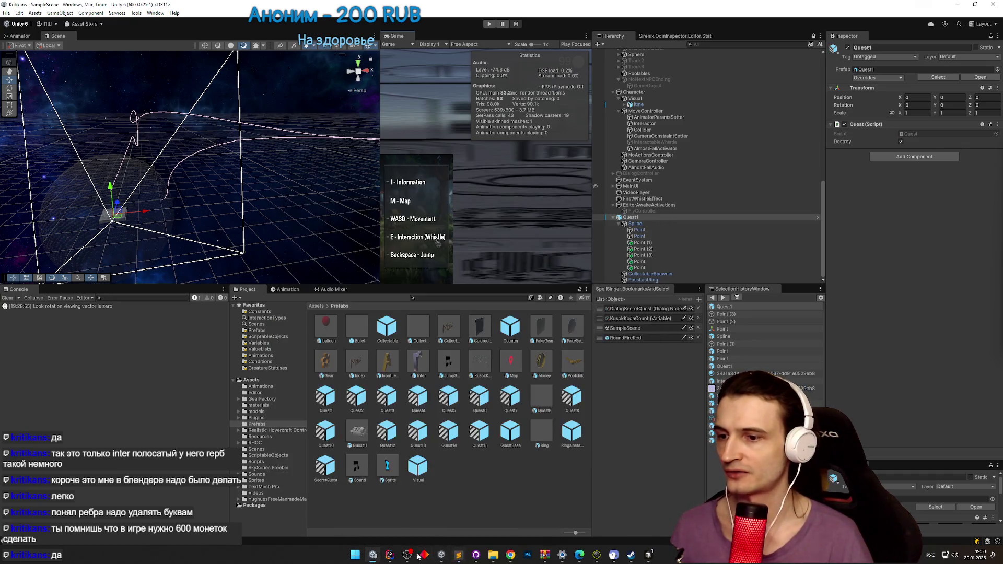
pyautogui.click(355, 556)
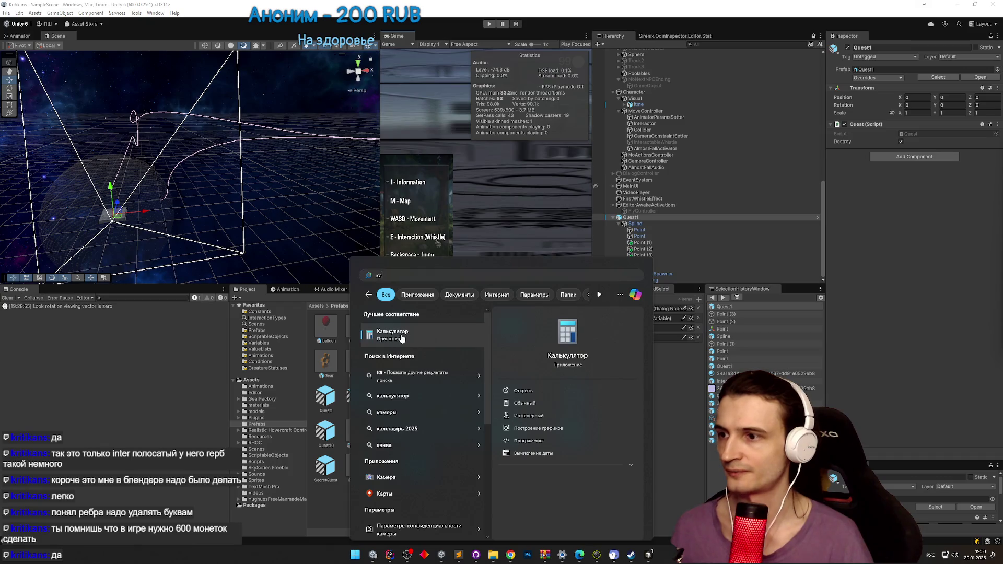
pyautogui.click(402, 338)
pyautogui.write('60')
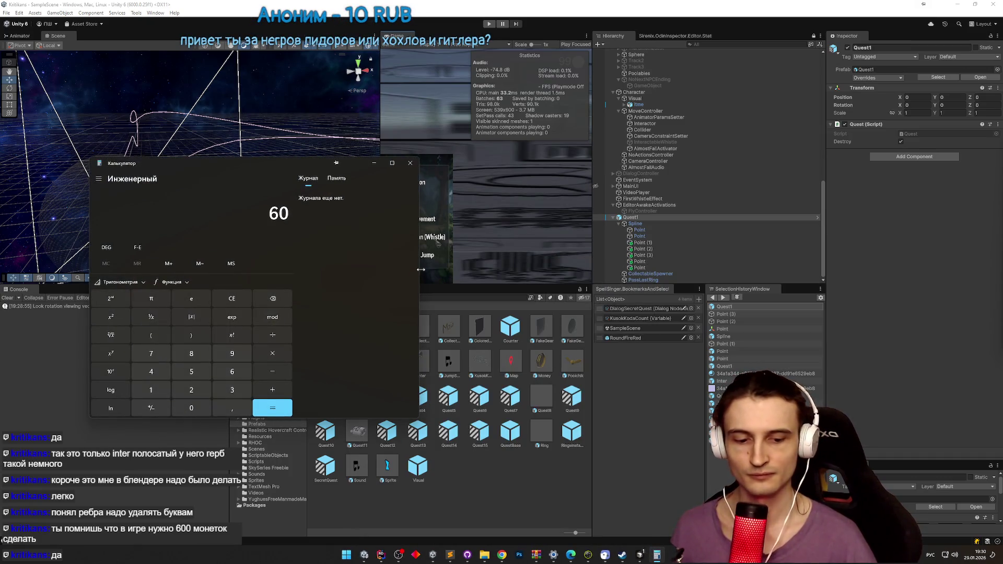
pyautogui.write('0+')
pyautogui.write('14')
pyautogui.press('Return')
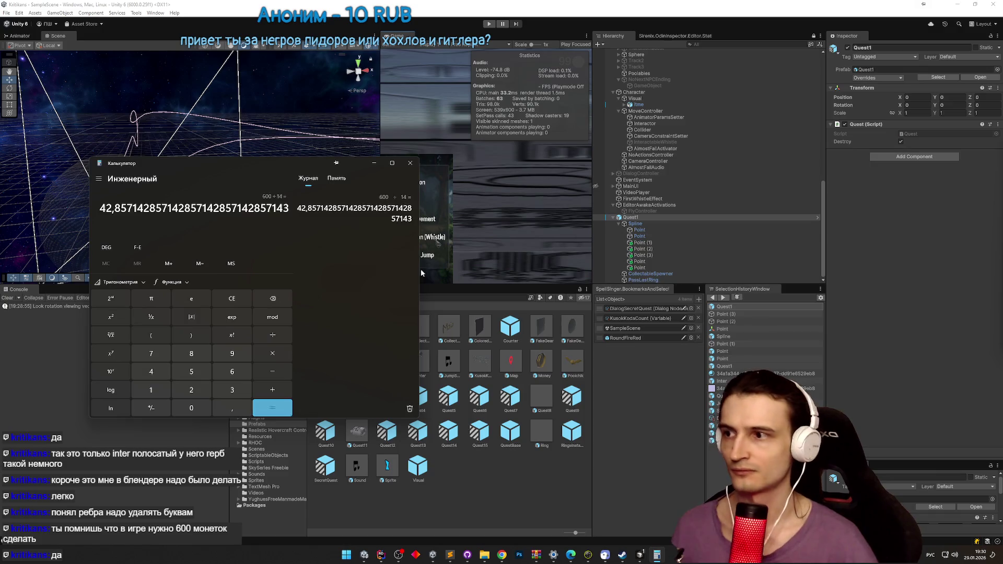
pyautogui.click(374, 163)
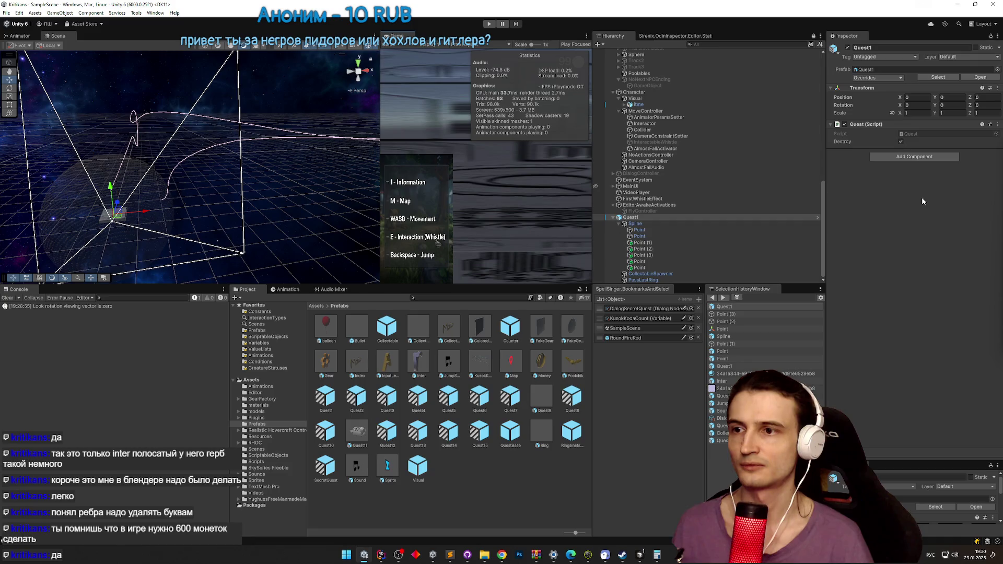
# Step: Set the CollectableSpawner's Money spawn entry Count to 43
pyautogui.click(686, 280)
pyautogui.click(685, 274)
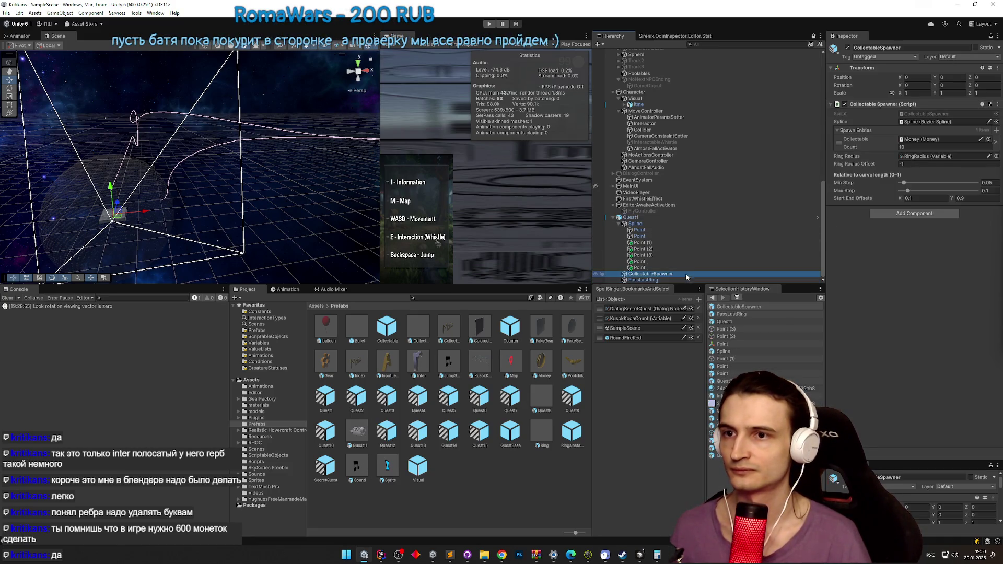
pyautogui.write('43')
pyautogui.press('Return')
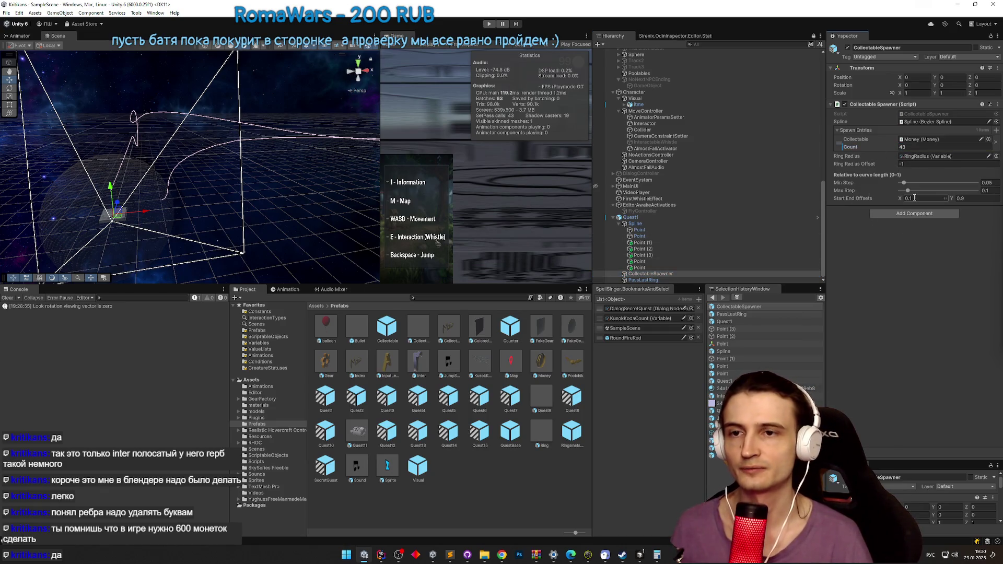
# Step: Divide the Min Step value by 4 twice, then maximize the Game view to test
pyautogui.click(979, 183)
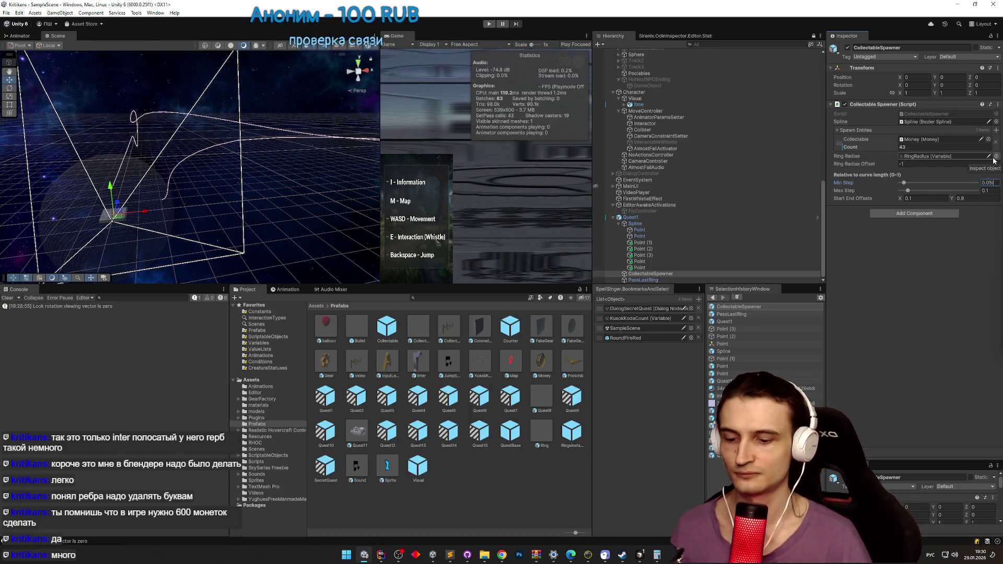
pyautogui.write('/4')
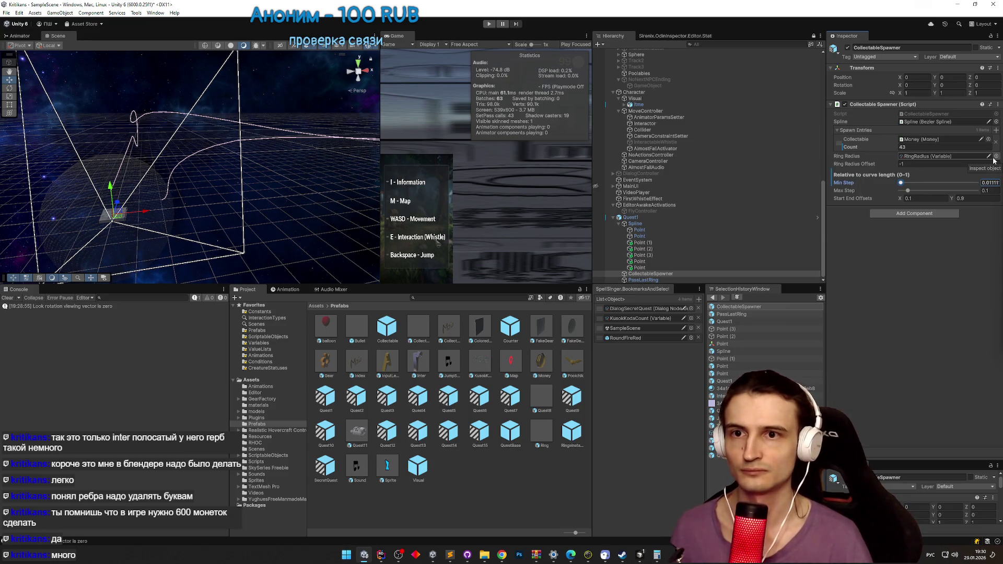
pyautogui.write('/4')
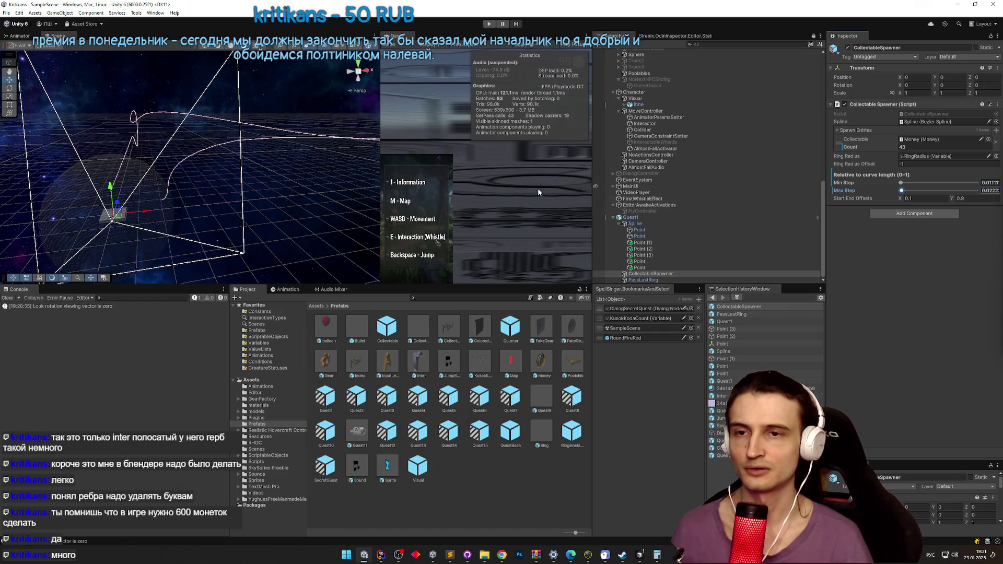
pyautogui.hotkey('shift', 'space')
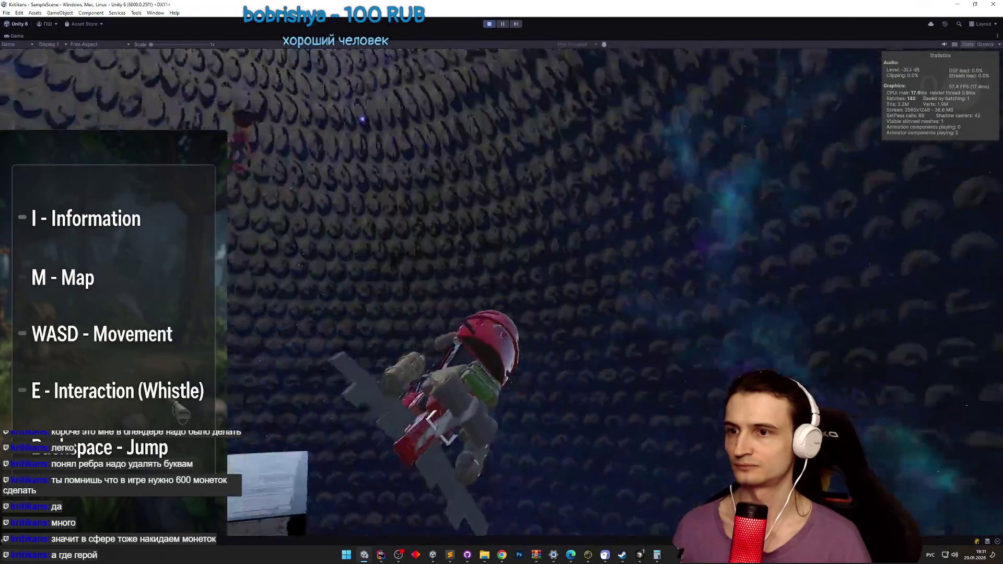
pyautogui.hotkey('ctrl', 'p')
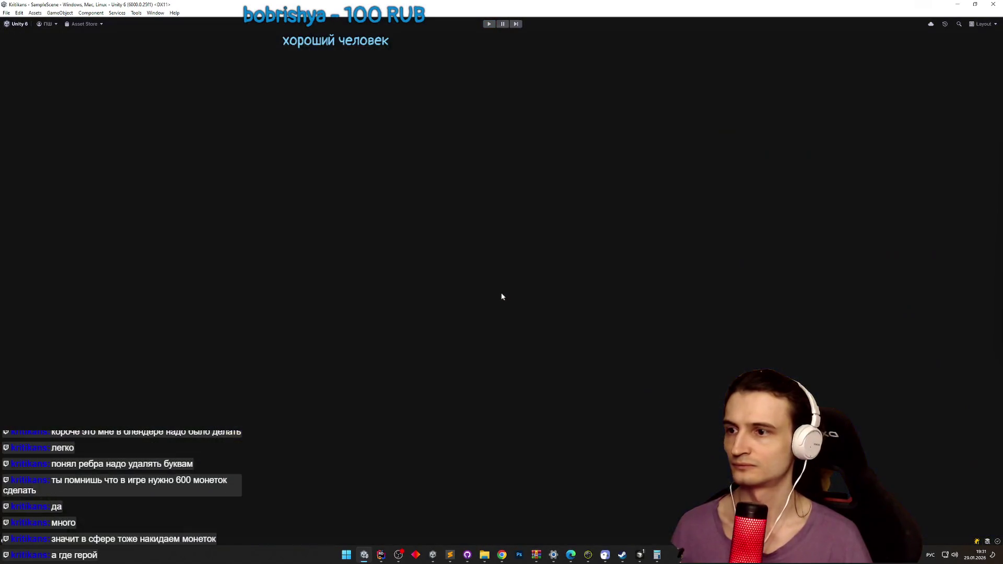
pyautogui.scroll(5, 282, 254)
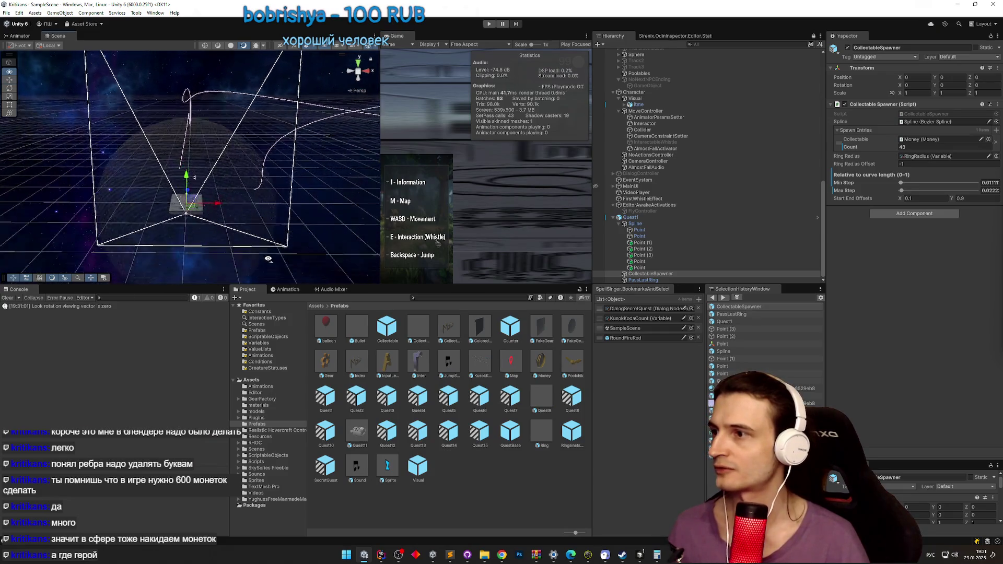
# Step: Frame the spline's last point and rotate it to reshape the curve's end
pyautogui.scroll(5, 267, 251)
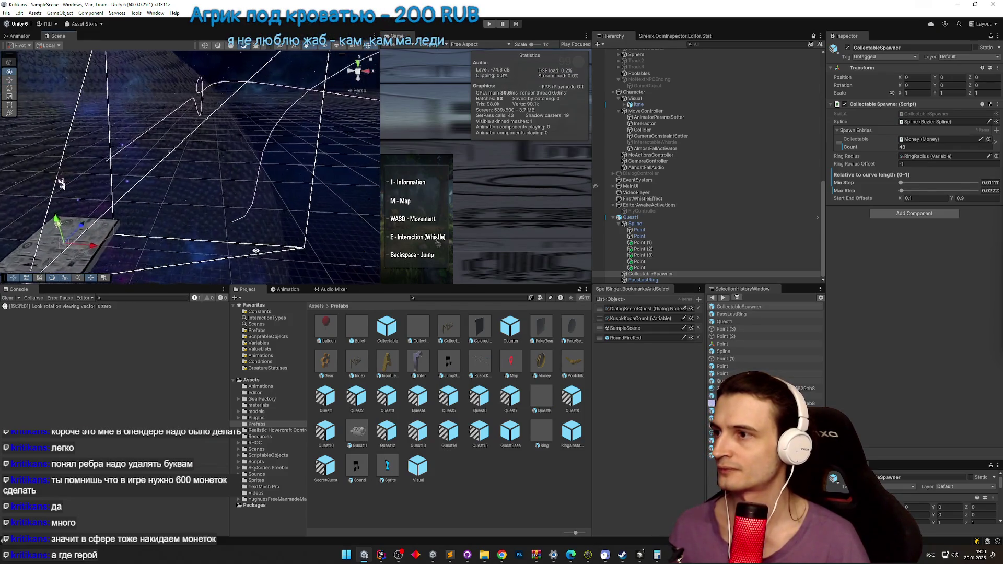
pyautogui.click(242, 220)
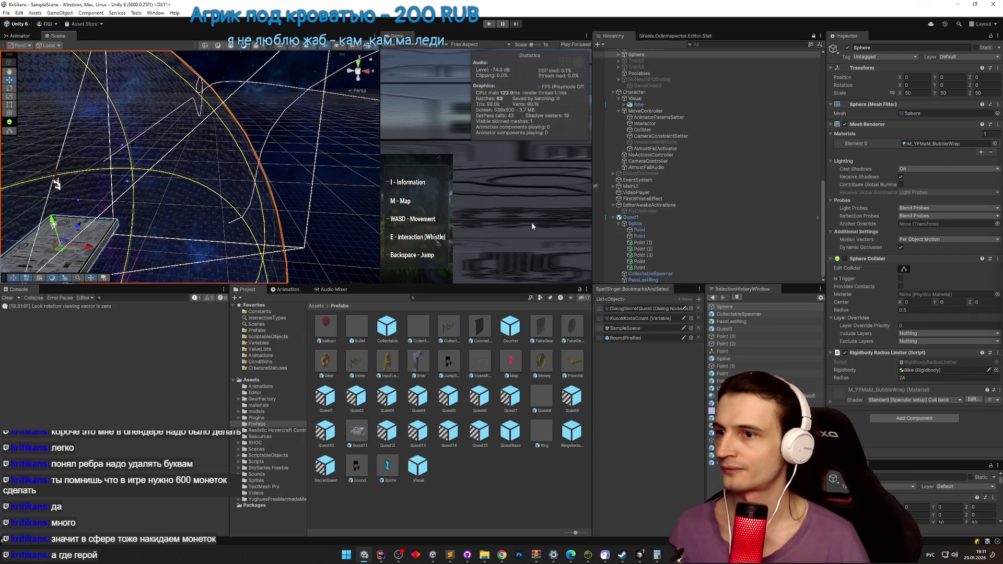
pyautogui.scroll(1, 655, 243)
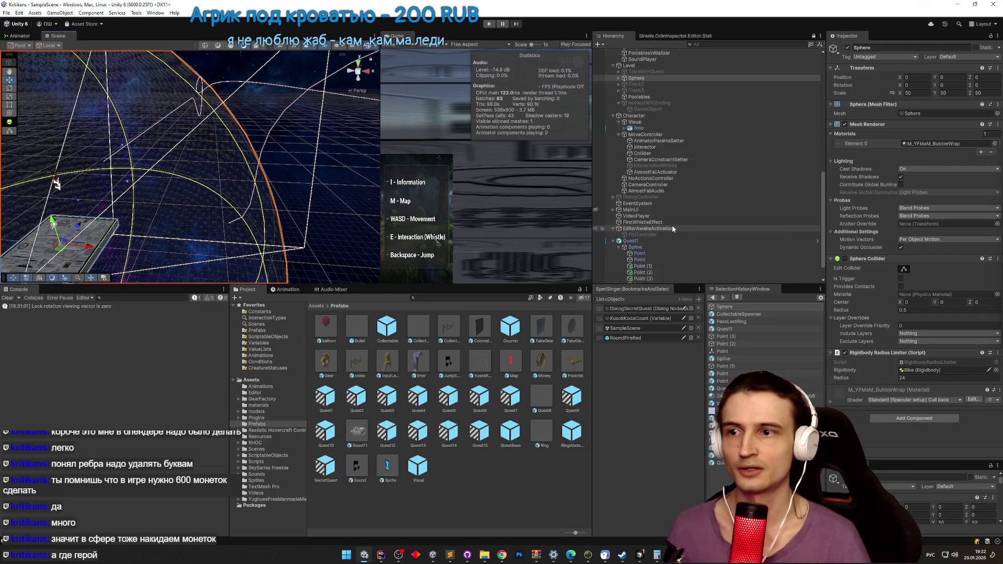
pyautogui.scroll(-1, 673, 229)
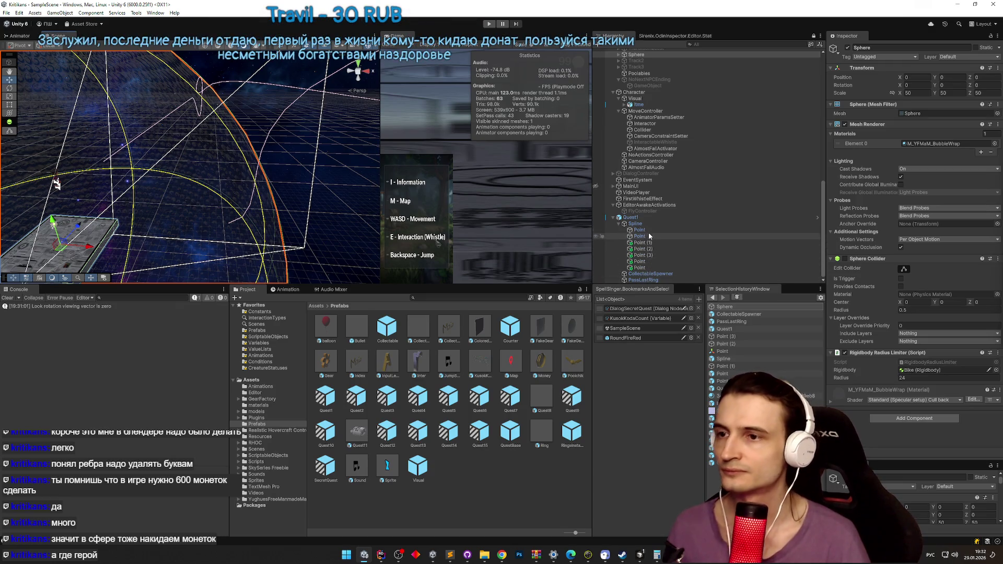
pyautogui.doubleClick(639, 267)
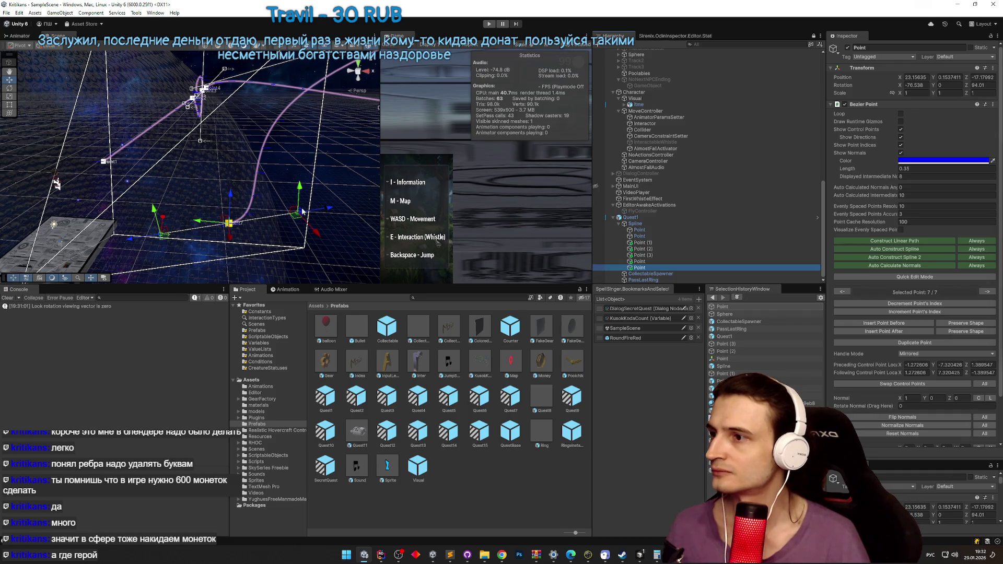
pyautogui.moveTo(252, 207)
pyautogui.mouseDown()
pyautogui.moveTo(197, 188)
pyautogui.moveTo(274, 196)
pyautogui.moveTo(256, 192)
pyautogui.moveTo(296, 159)
pyautogui.moveTo(280, 143)
pyautogui.mouseUp()
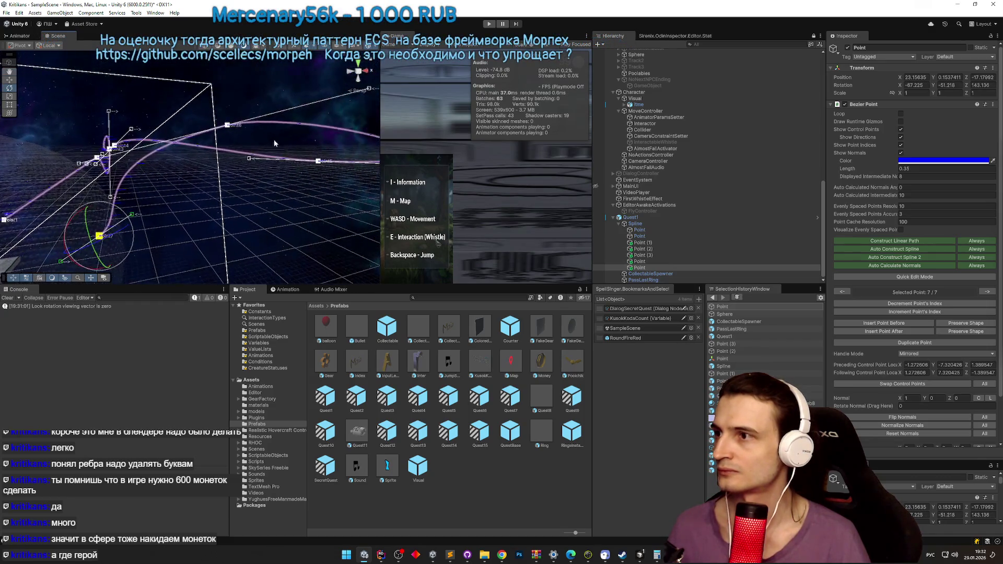
# Step: Rotate the sixth spline point to bend the curve, then select the Spline object
pyautogui.click(228, 127)
pyautogui.moveTo(206, 124); pyautogui.dragTo(203, 152)
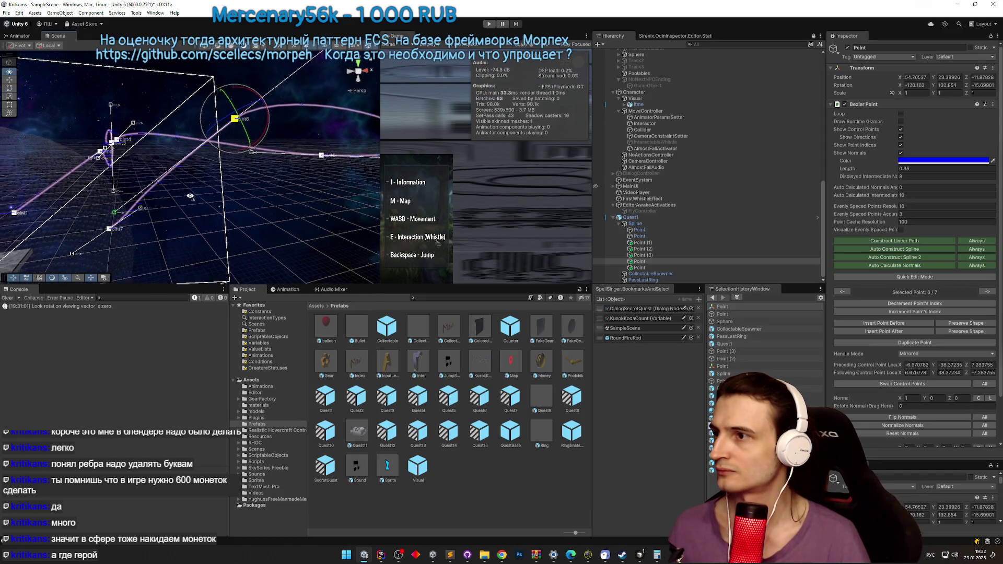
pyautogui.click(201, 200)
pyautogui.moveTo(201, 201); pyautogui.dragTo(163, 223)
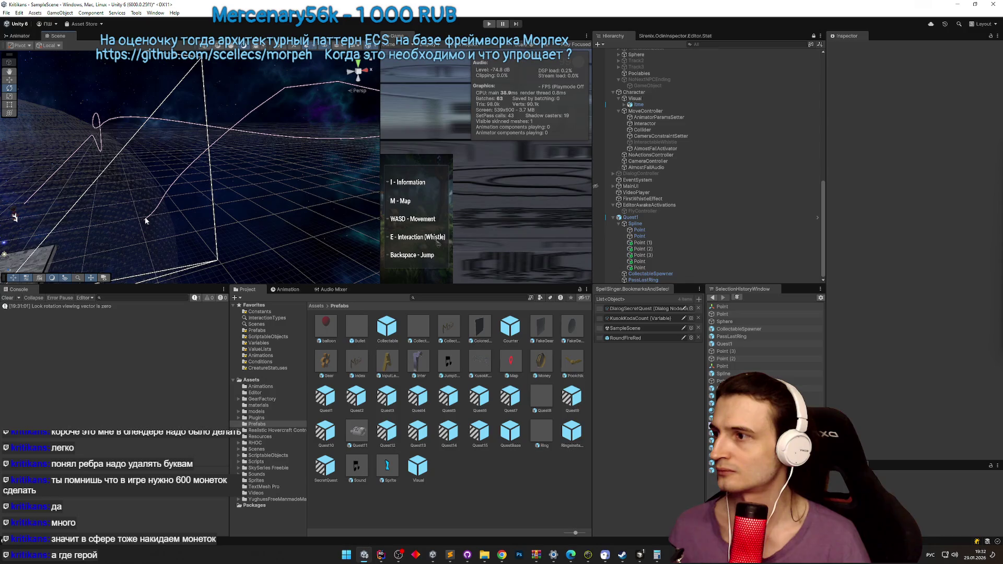
pyautogui.click(146, 220)
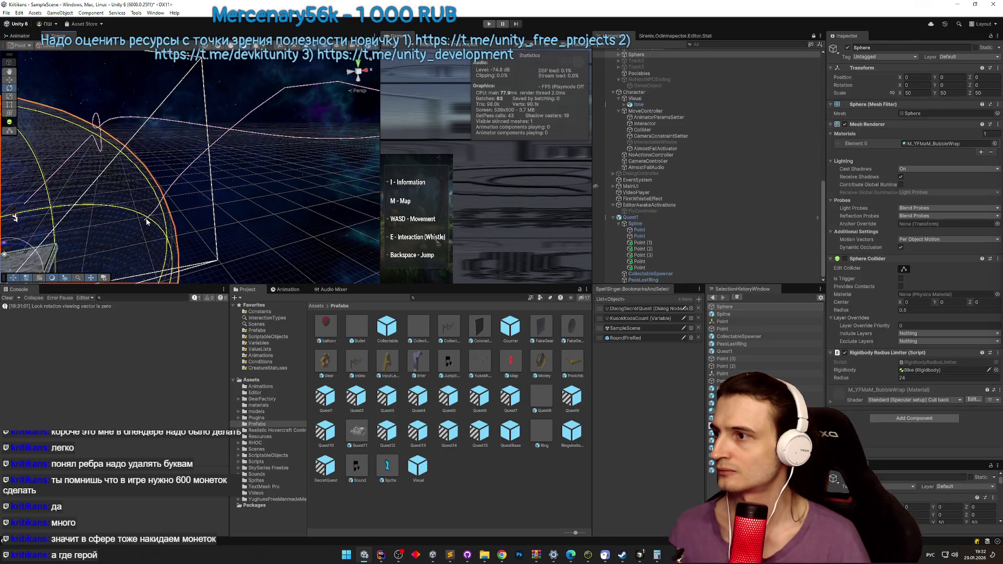
pyautogui.click(674, 224)
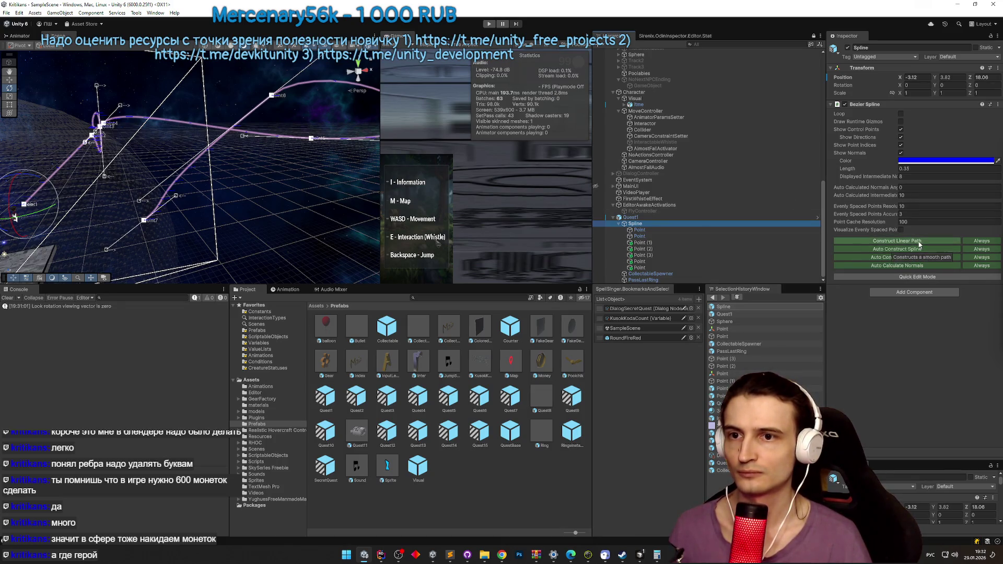
pyautogui.click(919, 244)
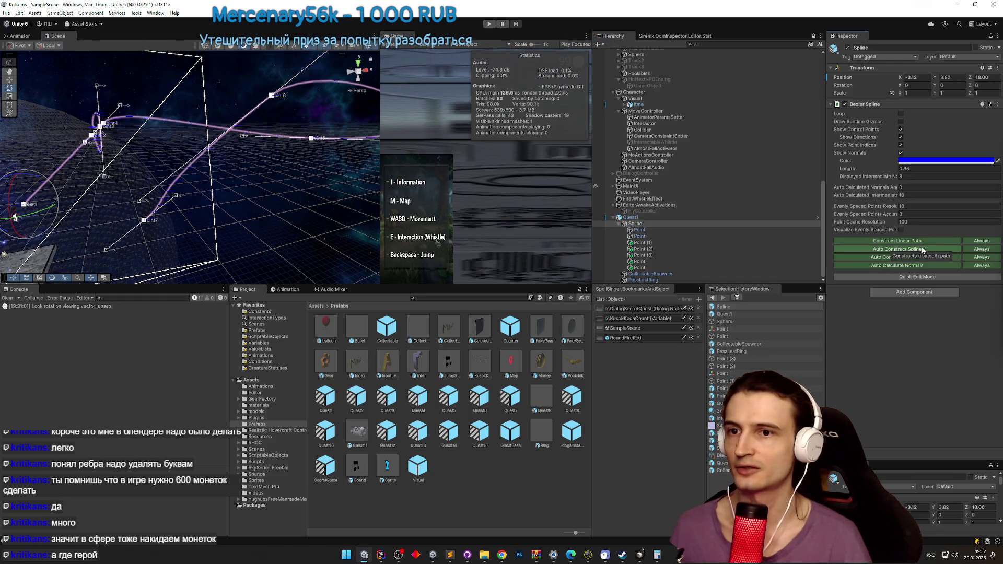
pyautogui.click(923, 249)
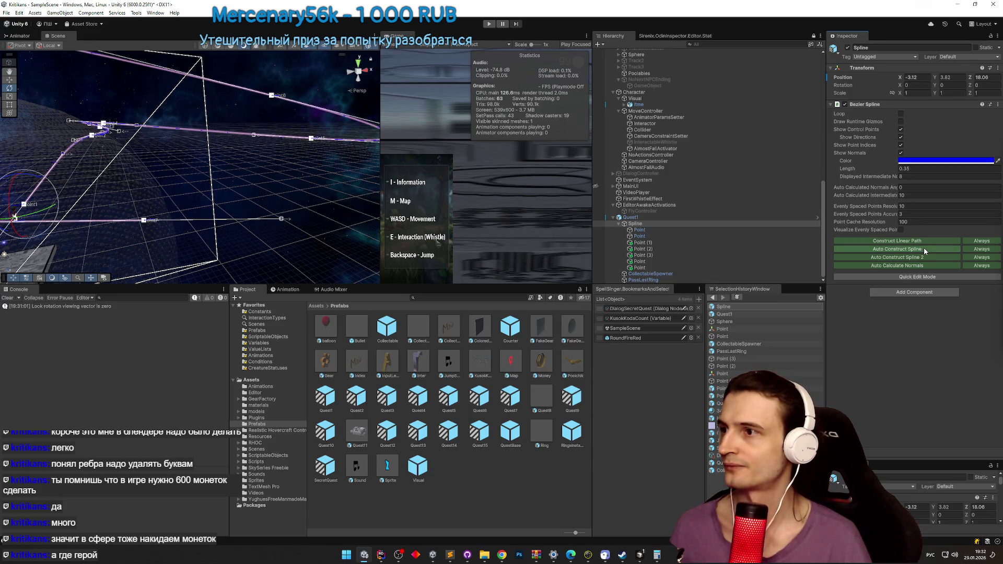
pyautogui.moveTo(293, 209)
pyautogui.mouseDown()
pyautogui.moveTo(276, 205)
pyautogui.moveTo(285, 253)
pyautogui.mouseUp()
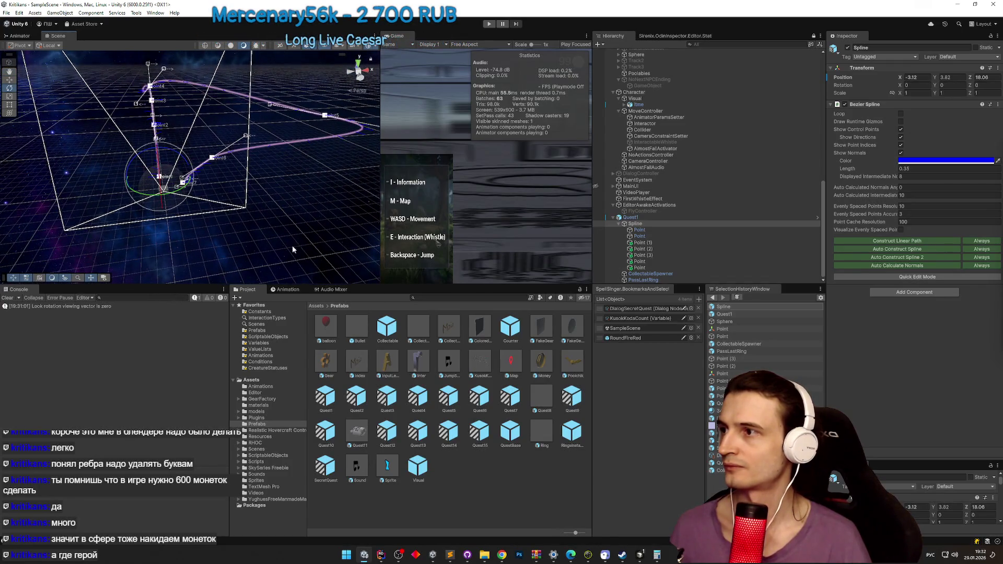
pyautogui.click(902, 258)
pyautogui.moveTo(199, 242)
pyautogui.mouseDown()
pyautogui.moveTo(245, 183)
pyautogui.moveTo(298, 152)
pyautogui.mouseUp()
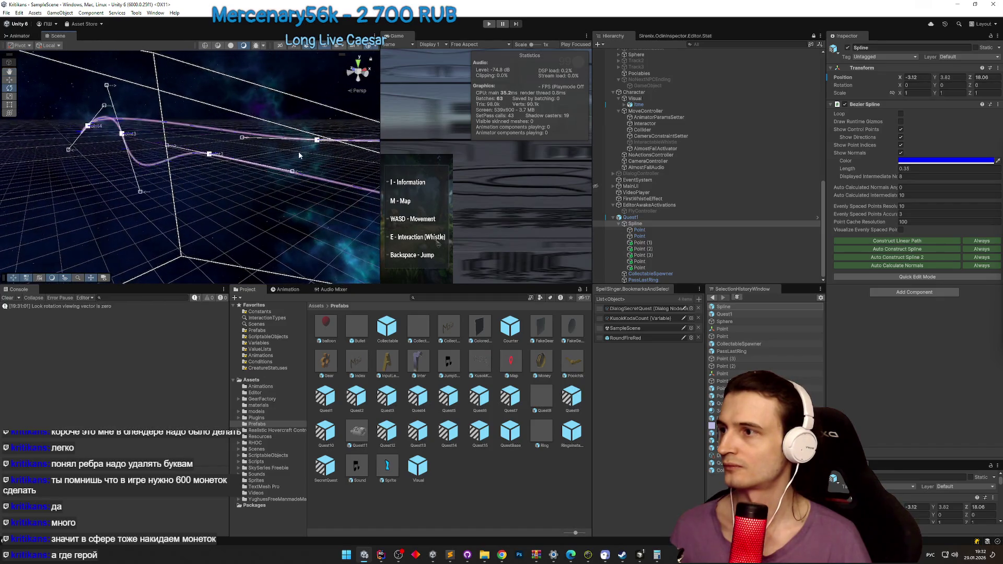
pyautogui.hotkey('ctrl', 'z')
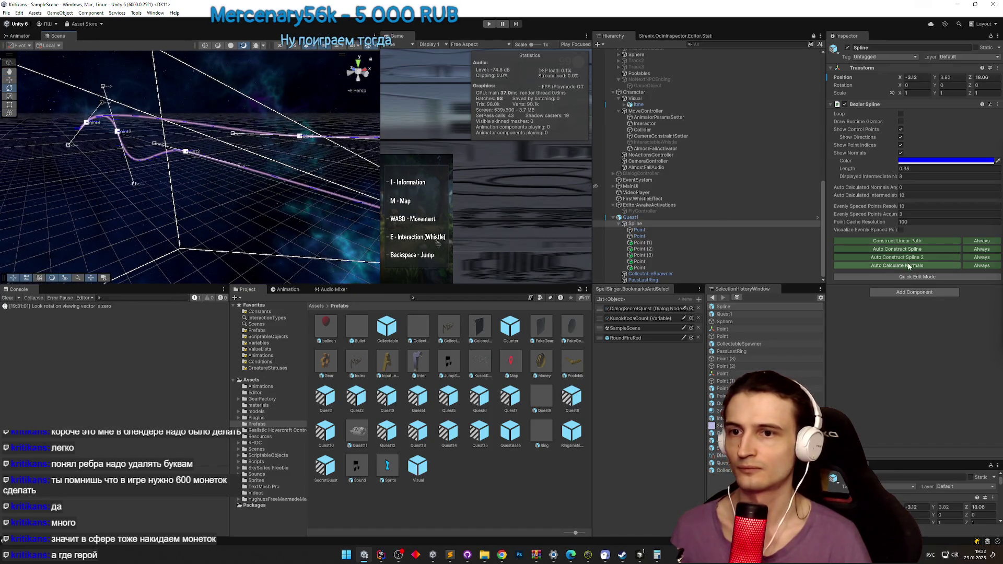
pyautogui.moveTo(324, 217); pyautogui.dragTo(301, 215)
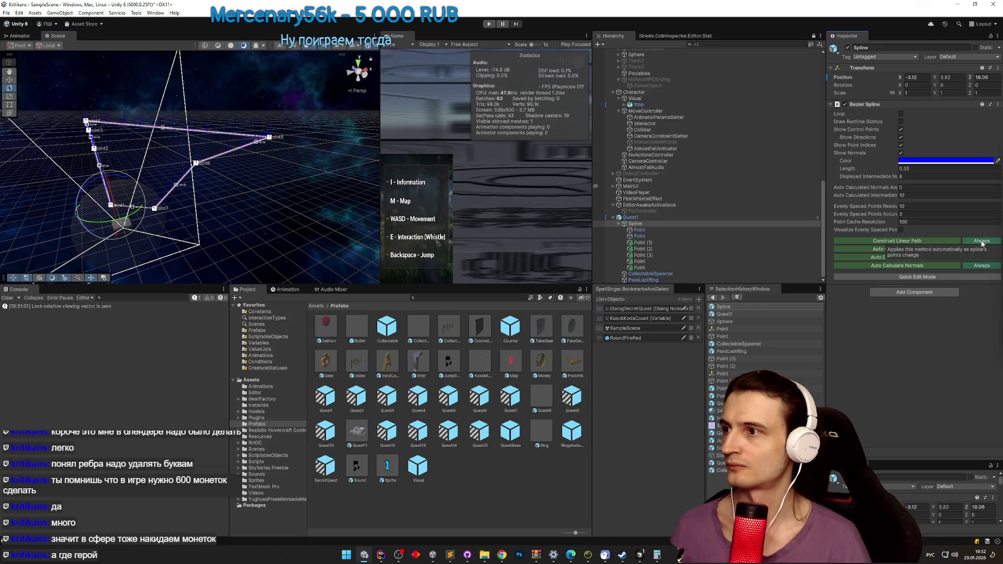
pyautogui.click(982, 250)
pyautogui.click(992, 256)
pyautogui.click(988, 257)
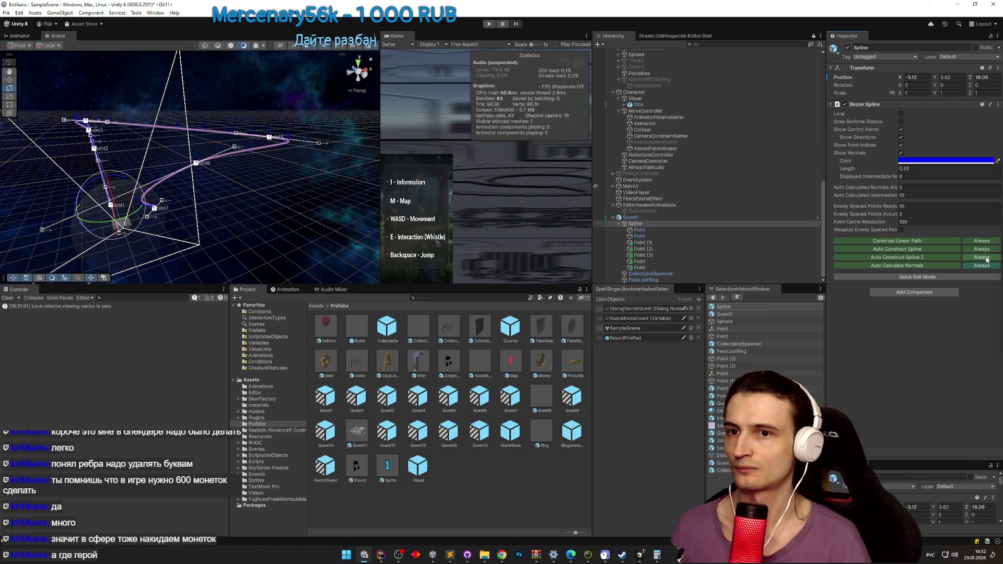
pyautogui.moveTo(206, 221); pyautogui.dragTo(164, 236)
pyautogui.click(211, 214)
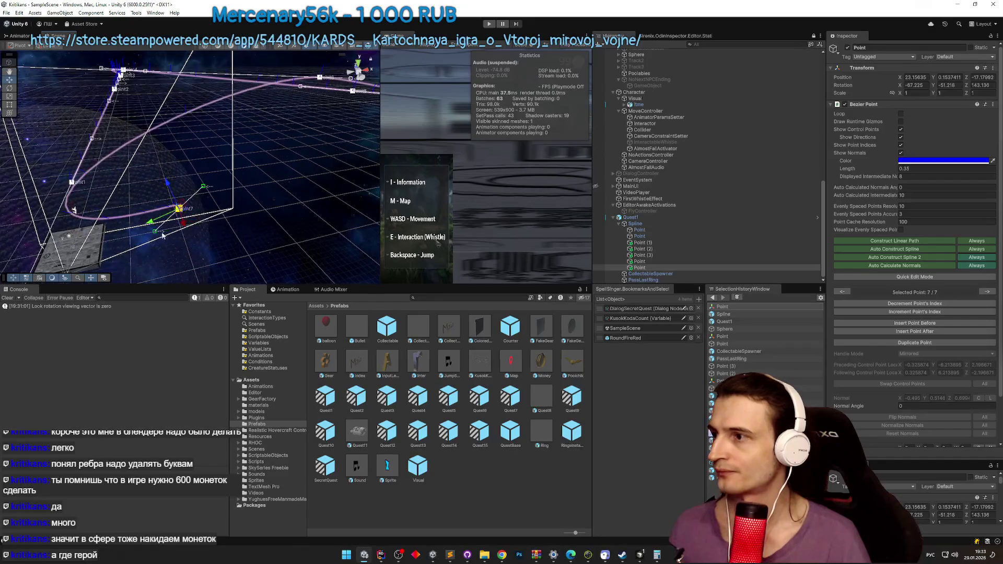
pyautogui.click(156, 235)
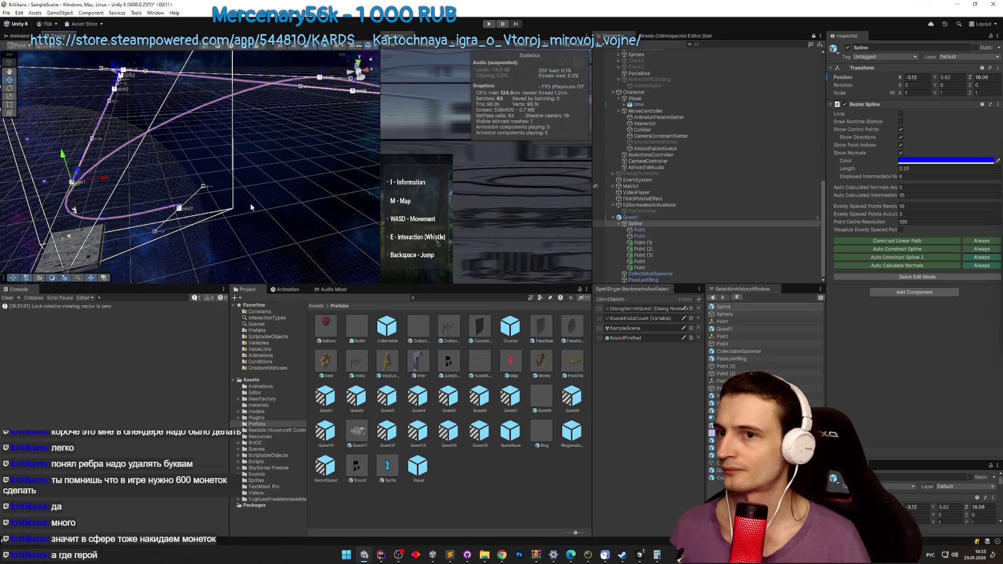
pyautogui.click(904, 276)
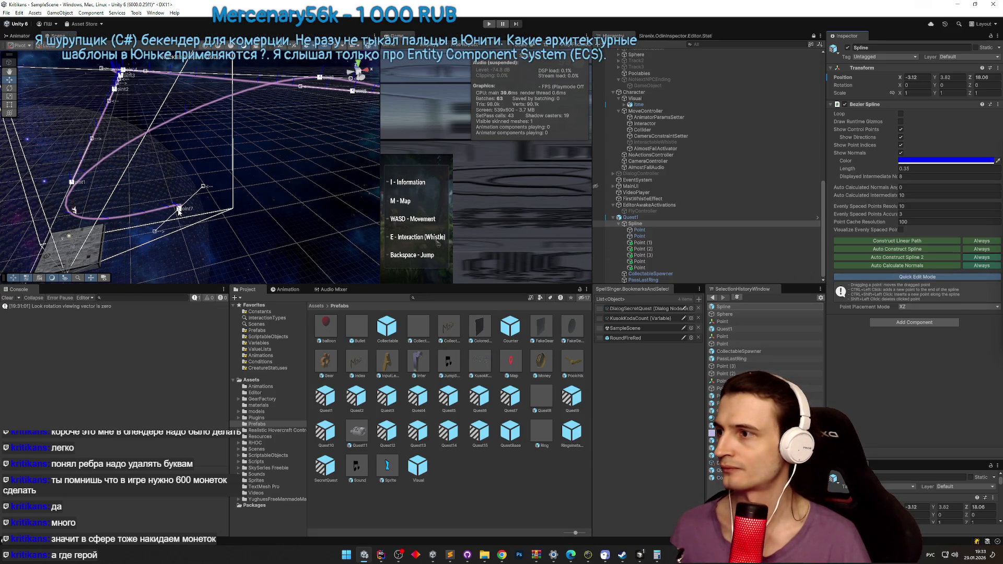
pyautogui.moveTo(179, 210); pyautogui.dragTo(173, 228)
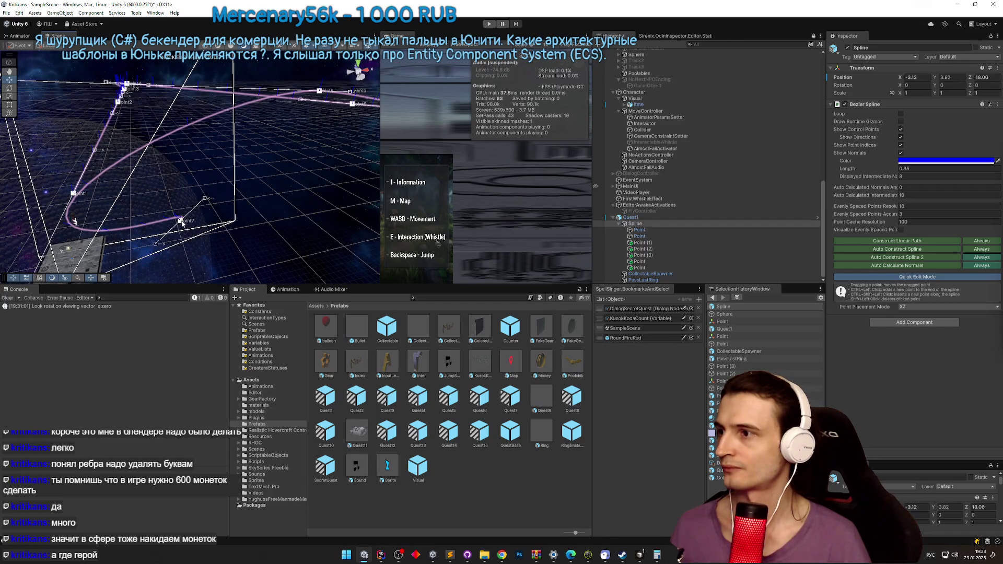
pyautogui.moveTo(204, 211); pyautogui.dragTo(211, 213)
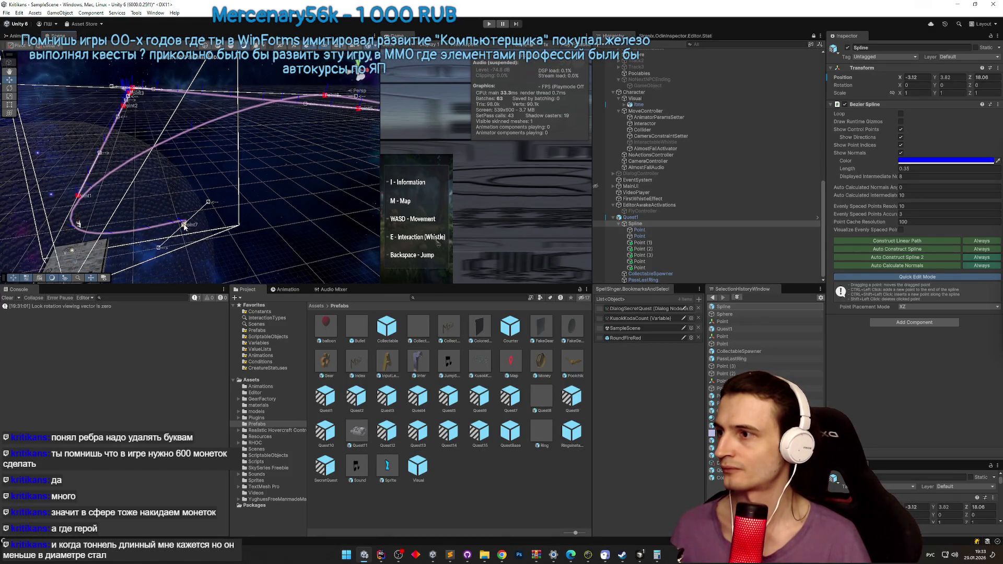
pyautogui.moveTo(184, 225); pyautogui.dragTo(179, 234)
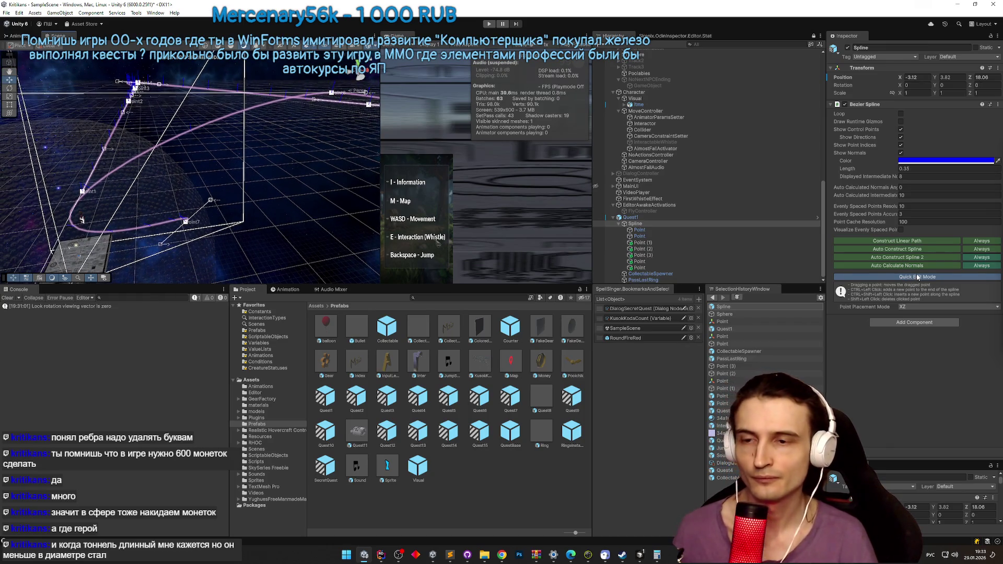
pyautogui.click(949, 278)
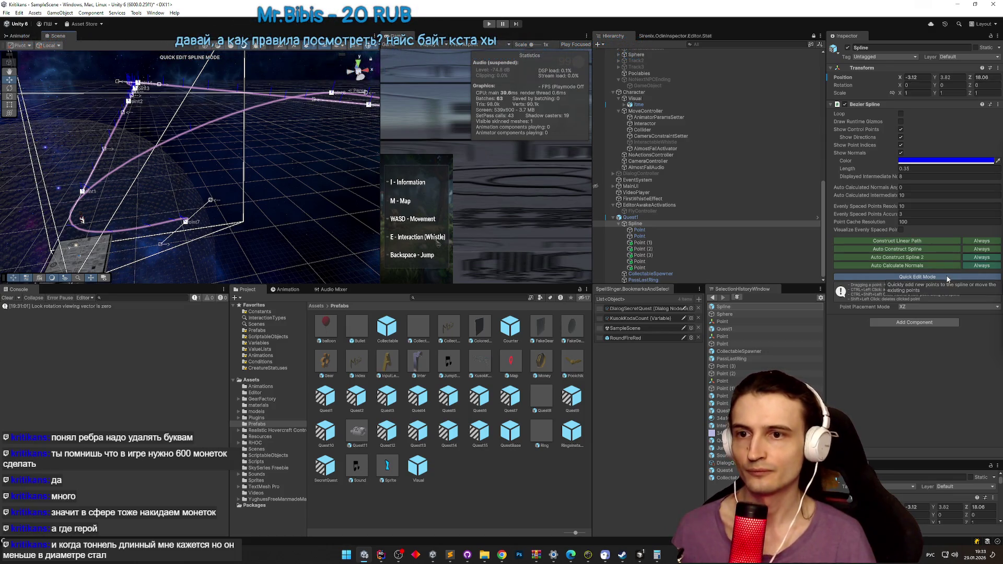
pyautogui.click(186, 223)
pyautogui.press('f')
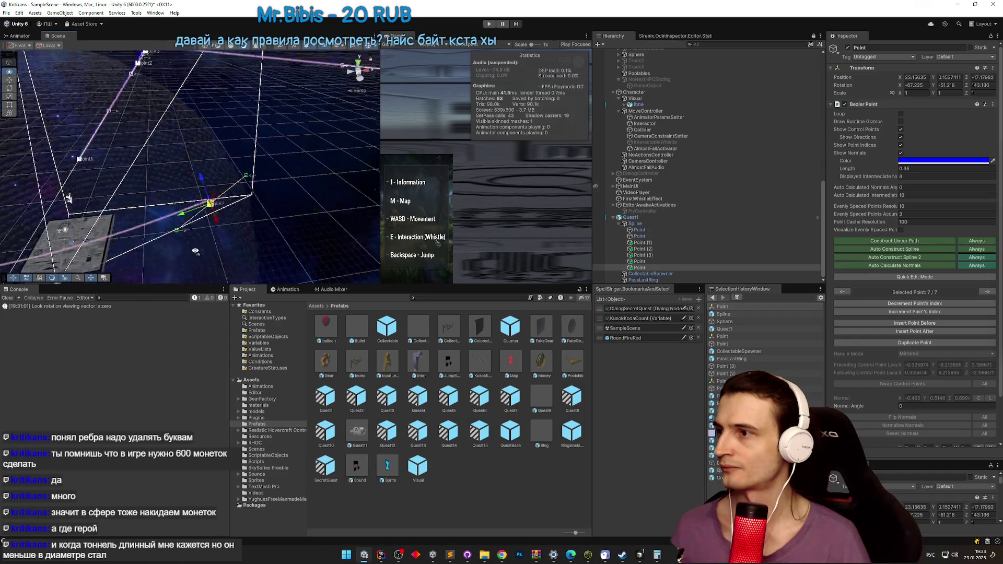
pyautogui.moveTo(205, 263); pyautogui.dragTo(204, 260)
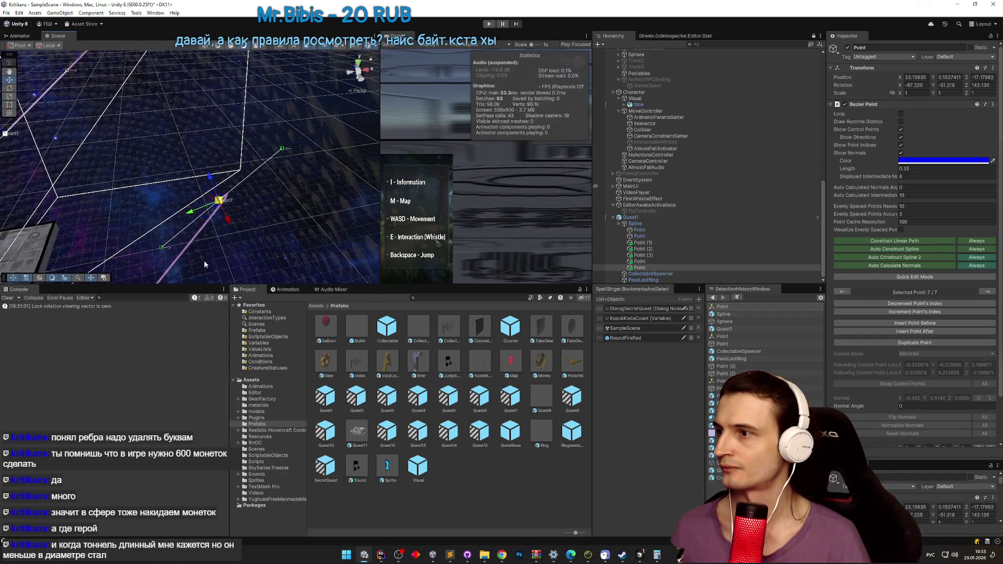
pyautogui.click(161, 245)
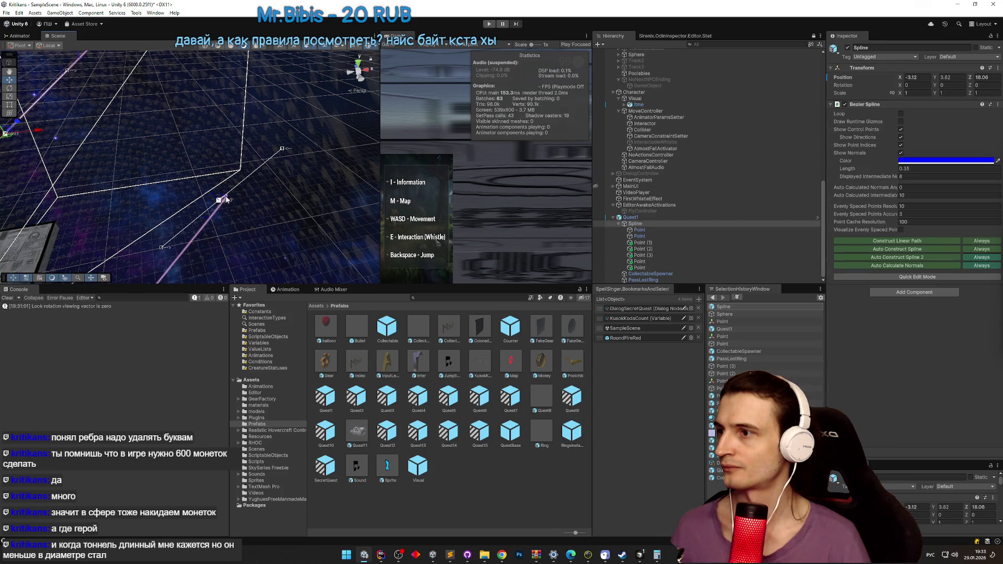
pyautogui.moveTo(226, 202)
pyautogui.mouseDown()
pyautogui.moveTo(261, 182)
pyautogui.moveTo(169, 206)
pyautogui.mouseUp()
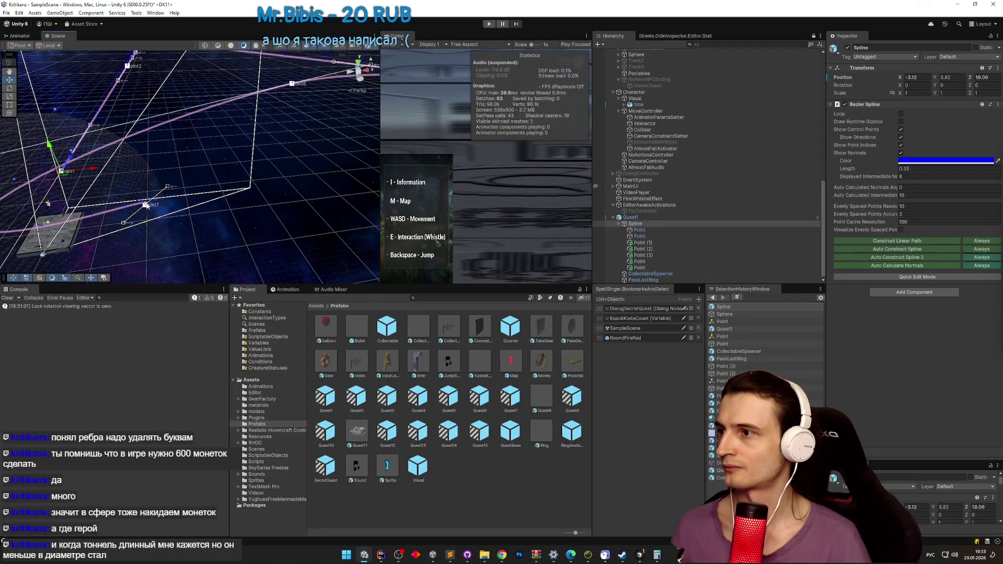
pyautogui.click(145, 203)
pyautogui.press('e')
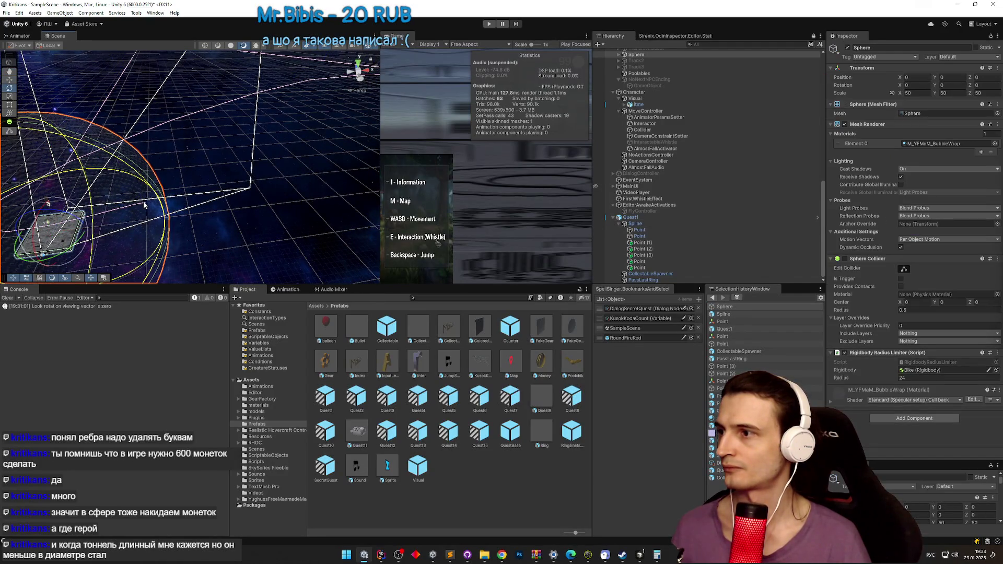
pyautogui.click(146, 204)
pyautogui.click(145, 205)
pyautogui.click(146, 204)
pyautogui.click(146, 204)
pyautogui.click(146, 204)
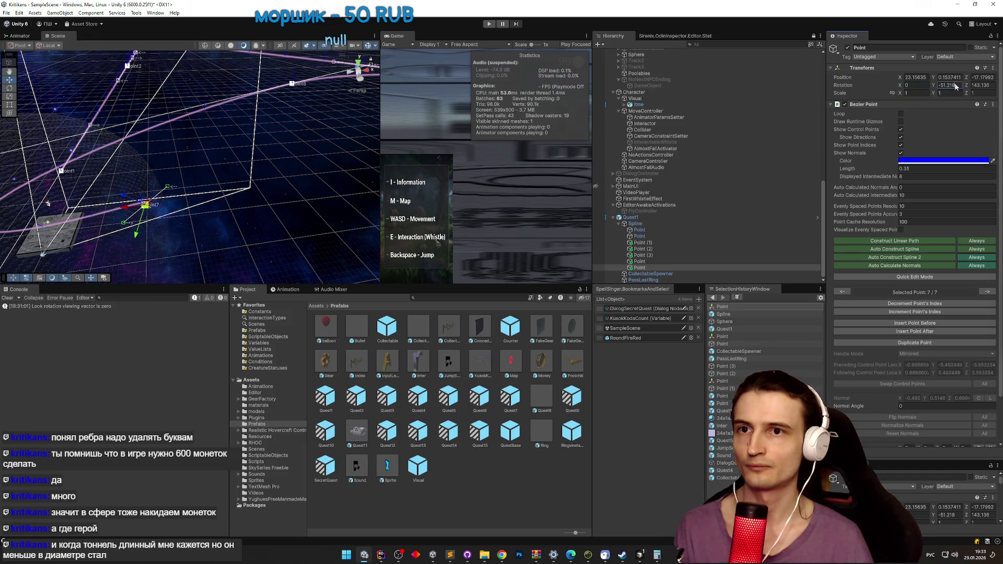
pyautogui.moveTo(327, 121)
pyautogui.mouseDown()
pyautogui.moveTo(276, 95)
pyautogui.moveTo(240, 130)
pyautogui.moveTo(570, 104)
pyautogui.mouseUp()
pyautogui.click(276, 95)
pyautogui.click(276, 95)
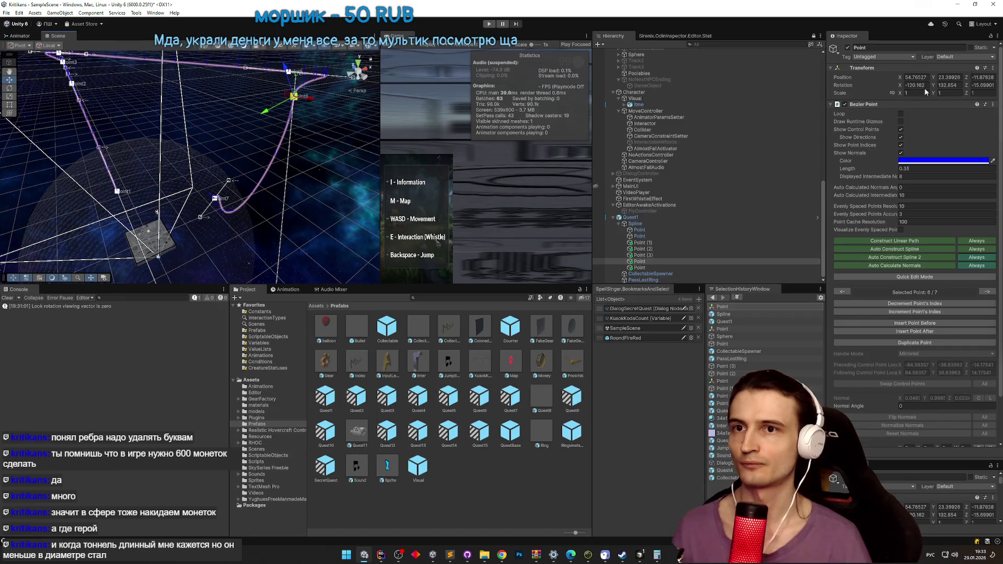
pyautogui.moveTo(293, 157)
pyautogui.mouseDown()
pyautogui.moveTo(270, 173)
pyautogui.moveTo(423, 160)
pyautogui.mouseUp()
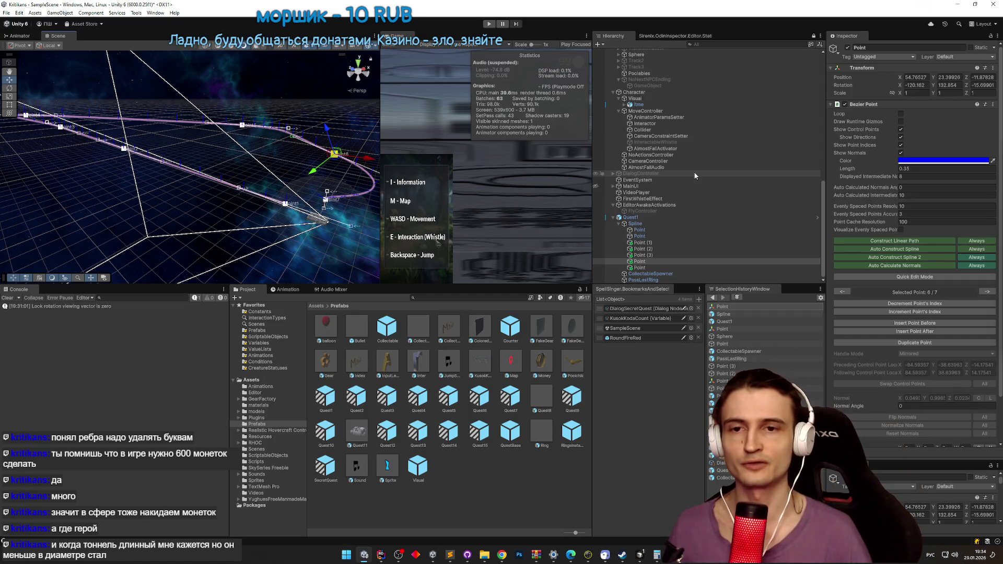
# Step: Select all seven spline points and adjust their Rotation X
pyautogui.click(657, 230)
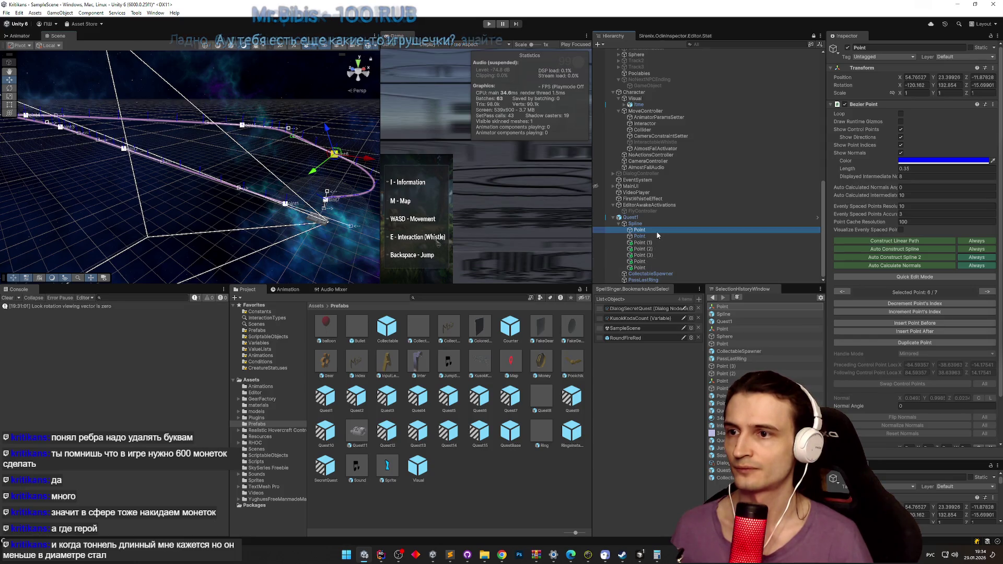
pyautogui.keyDown('shift'); pyautogui.click(650, 268); pyautogui.keyUp('shift')
pyautogui.click(931, 85)
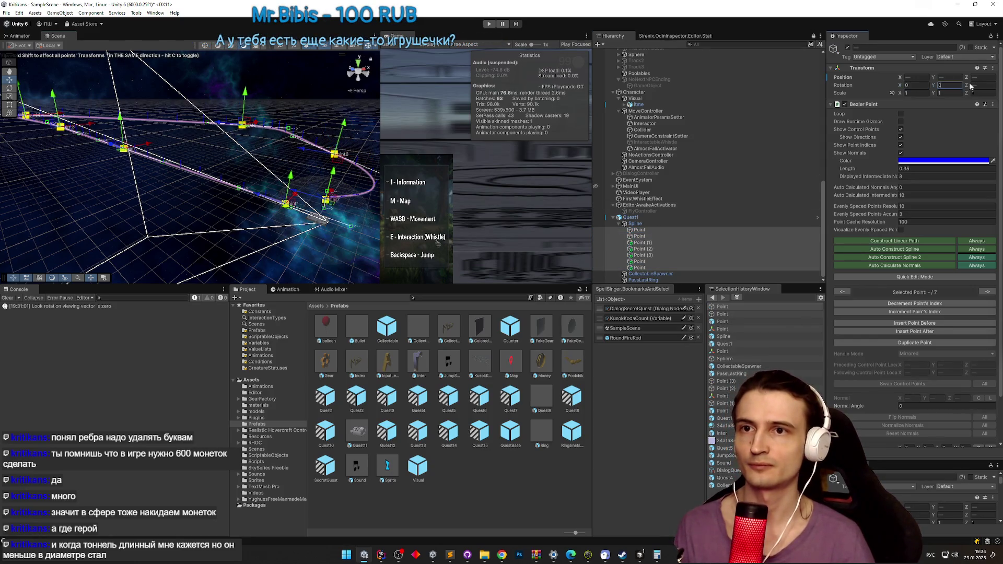
pyautogui.rightClick(325, 171)
pyautogui.moveTo(323, 169)
pyautogui.mouseDown()
pyautogui.moveTo(283, 158)
pyautogui.moveTo(215, 164)
pyautogui.mouseUp()
pyautogui.press('e')
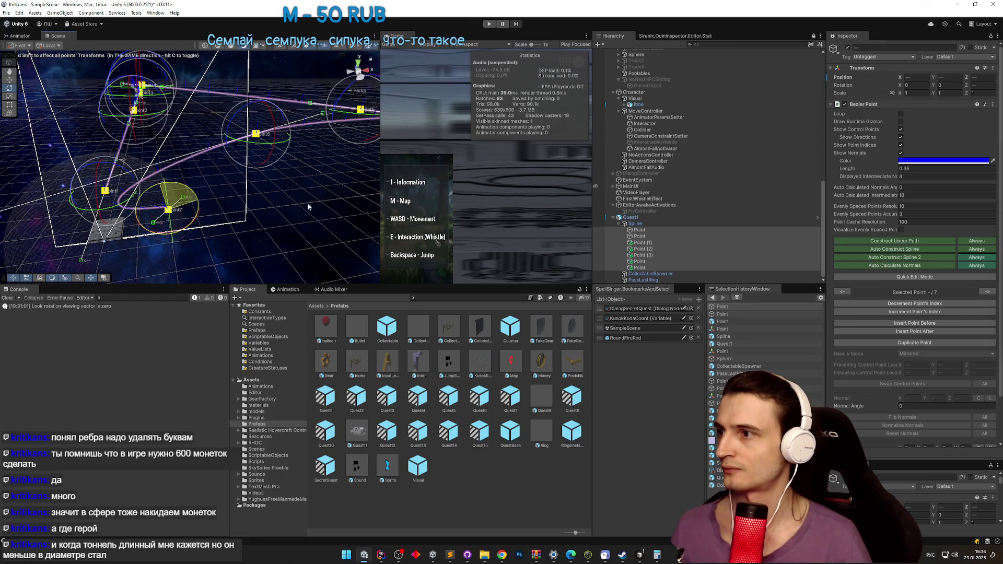
pyautogui.click(312, 212)
pyautogui.moveTo(312, 212)
pyautogui.mouseDown()
pyautogui.moveTo(308, 198)
pyautogui.moveTo(226, 206)
pyautogui.mouseUp()
# Step: Drag the last point far off to about Y -1059.48, Z 2019.32
pyautogui.click(201, 208)
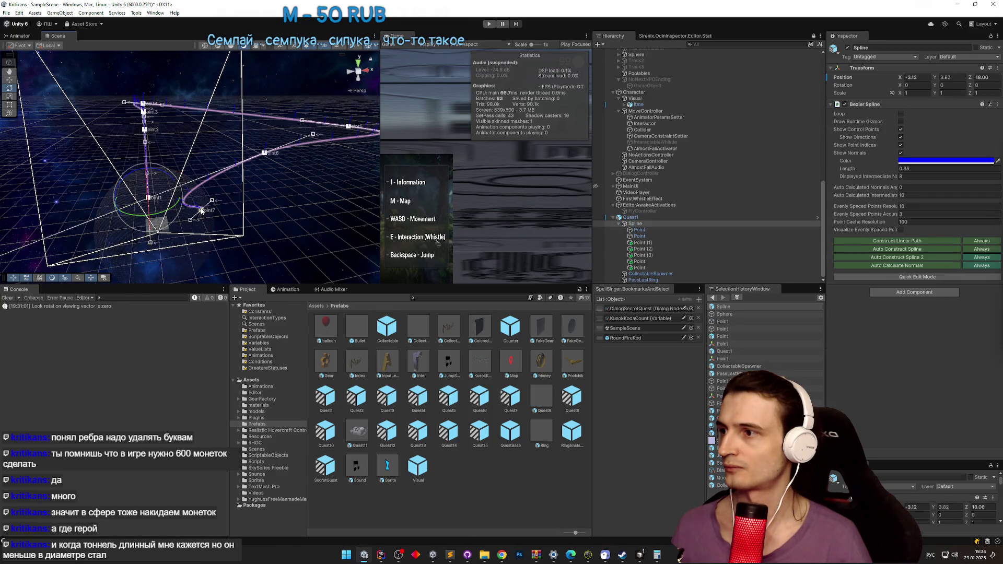
pyautogui.press('w')
pyautogui.moveTo(202, 211)
pyautogui.mouseDown()
pyautogui.moveTo(291, 166)
pyautogui.moveTo(152, 203)
pyautogui.moveTo(329, 198)
pyautogui.moveTo(310, 142)
pyautogui.mouseUp()
# Step: Move Point (3) and the sixth point left to reshape the curve
pyautogui.click(174, 113)
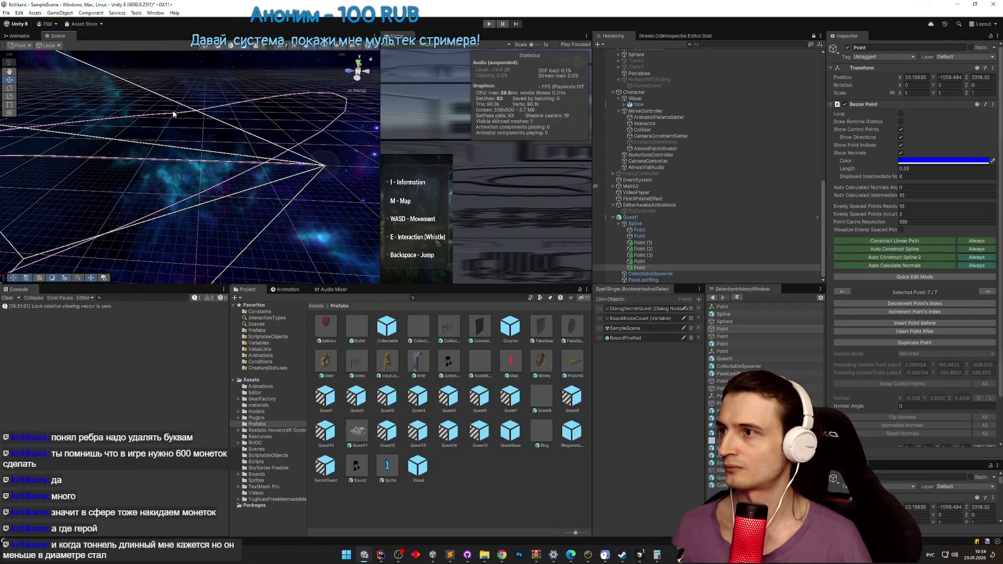
pyautogui.click(176, 116)
pyautogui.moveTo(174, 113); pyautogui.dragTo(156, 115)
pyautogui.click(309, 141)
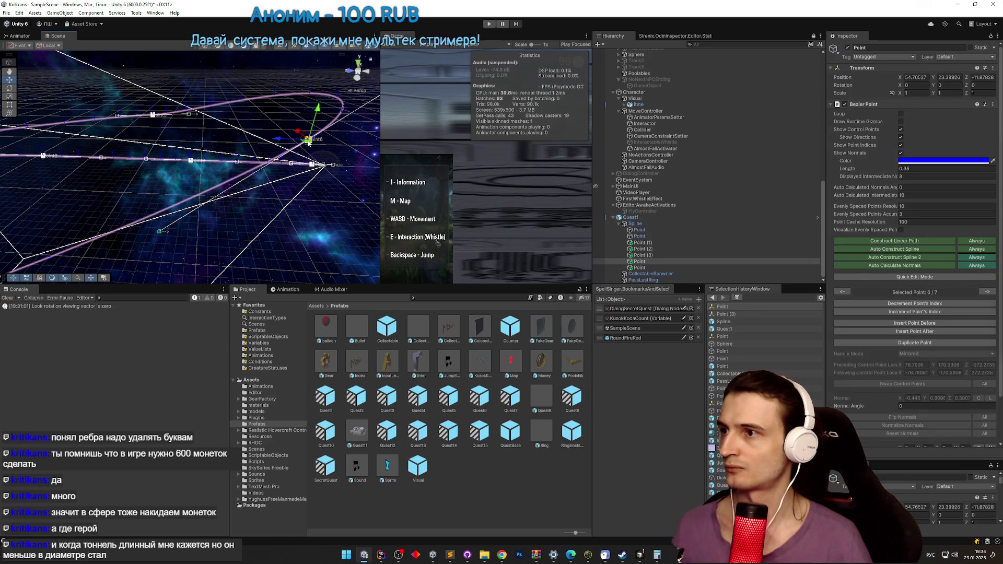
pyautogui.moveTo(308, 141); pyautogui.dragTo(261, 146)
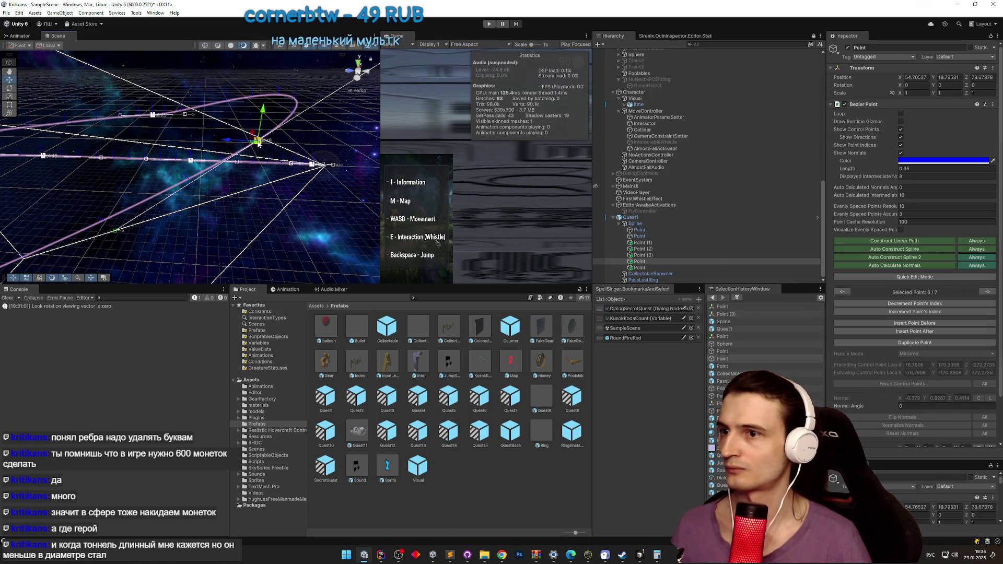
# Step: Delete the far-off last point and drag the new last point along Z to about Z -31.45
pyautogui.press('Delete')
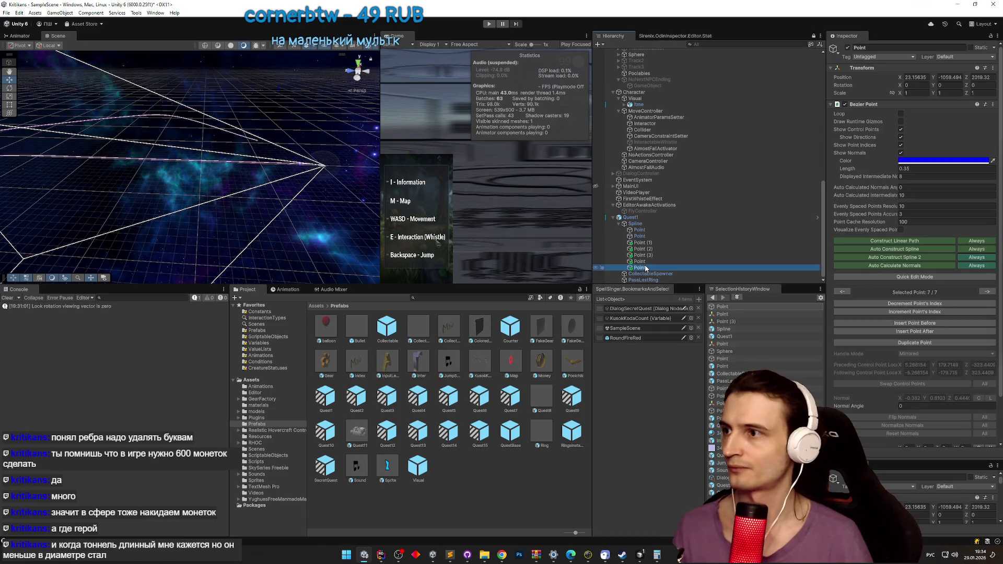
pyautogui.click(638, 267)
pyautogui.moveTo(324, 172)
pyautogui.mouseDown()
pyautogui.moveTo(159, 177)
pyautogui.moveTo(214, 167)
pyautogui.moveTo(232, 211)
pyautogui.moveTo(214, 225)
pyautogui.moveTo(225, 220)
pyautogui.moveTo(268, 319)
pyautogui.moveTo(274, 309)
pyautogui.moveTo(202, 189)
pyautogui.moveTo(162, 181)
pyautogui.mouseUp()
pyautogui.moveTo(229, 212)
pyautogui.mouseDown()
pyautogui.moveTo(234, 224)
pyautogui.moveTo(285, 137)
pyautogui.mouseUp()
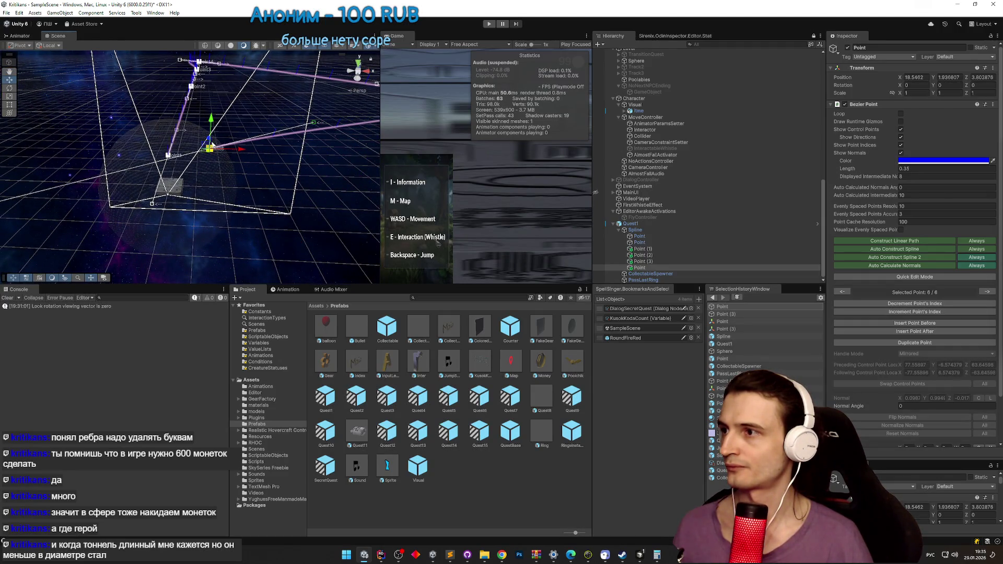
pyautogui.moveTo(210, 140)
pyautogui.mouseDown()
pyautogui.moveTo(219, 194)
pyautogui.moveTo(356, 189)
pyautogui.moveTo(285, 201)
pyautogui.moveTo(230, 188)
pyautogui.moveTo(192, 170)
pyautogui.moveTo(193, 138)
pyautogui.moveTo(189, 160)
pyautogui.moveTo(277, 165)
pyautogui.moveTo(107, 153)
pyautogui.moveTo(215, 163)
pyautogui.moveTo(286, 196)
pyautogui.moveTo(341, 164)
pyautogui.mouseUp()
pyautogui.click(235, 182)
pyautogui.moveTo(343, 161); pyautogui.dragTo(177, 149)
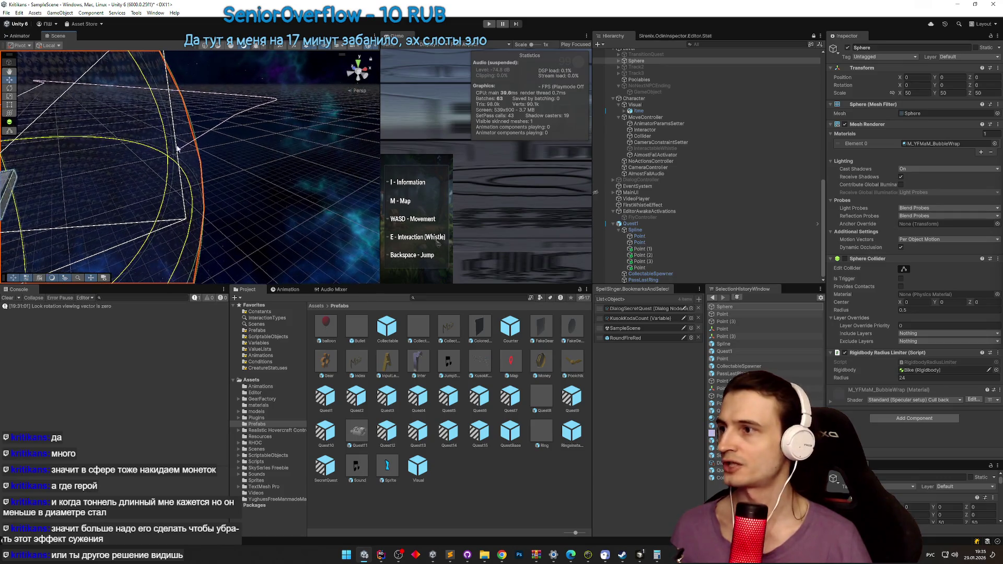
# Step: Drag the last spline point closer along Z and view along the spline's end
pyautogui.click(650, 255)
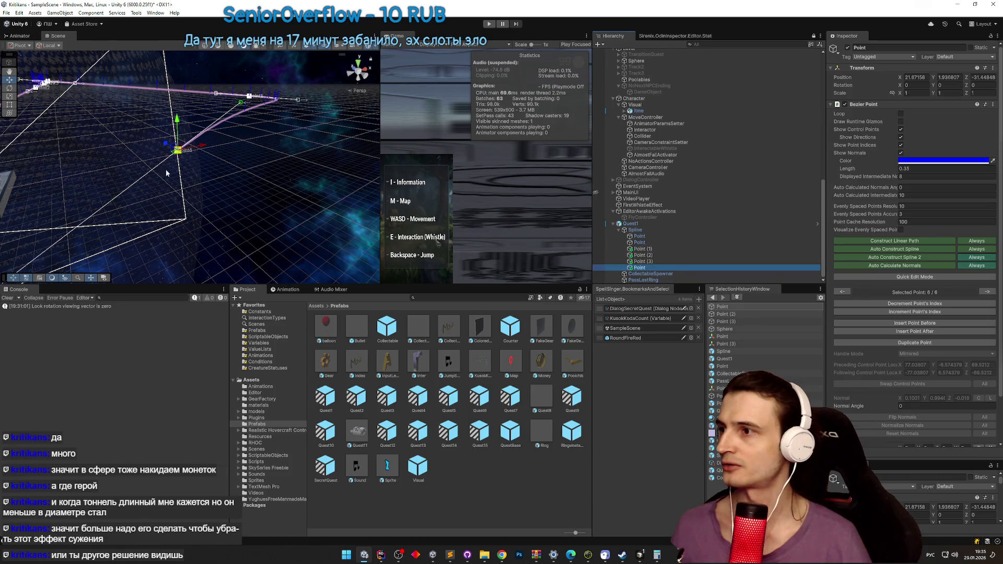
pyautogui.moveTo(163, 148)
pyautogui.mouseDown()
pyautogui.moveTo(146, 140)
pyautogui.moveTo(157, 158)
pyautogui.moveTo(109, 167)
pyautogui.moveTo(297, 138)
pyautogui.mouseUp()
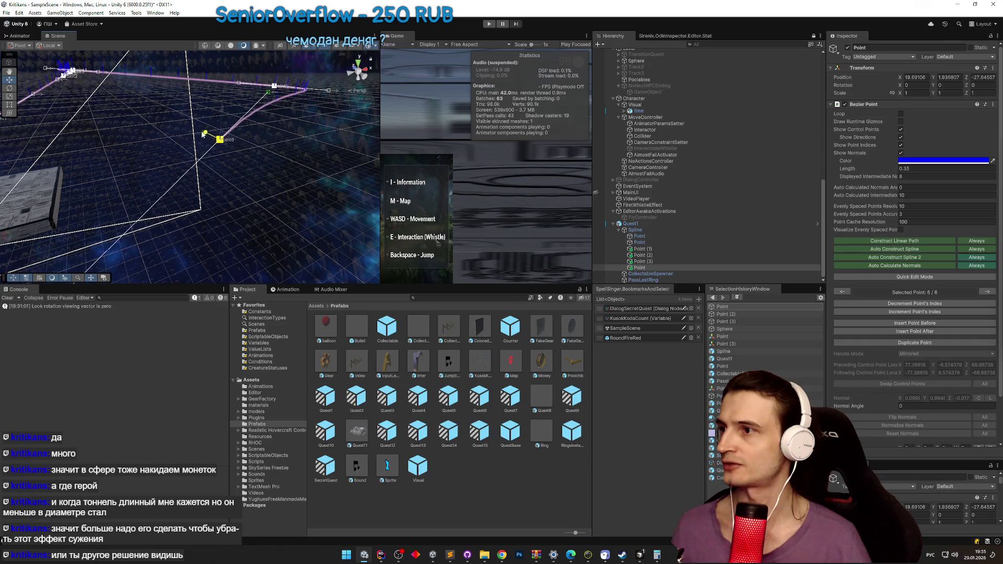
pyautogui.moveTo(228, 159)
pyautogui.mouseDown()
pyautogui.moveTo(196, 148)
pyautogui.moveTo(277, 129)
pyautogui.moveTo(180, 125)
pyautogui.mouseUp()
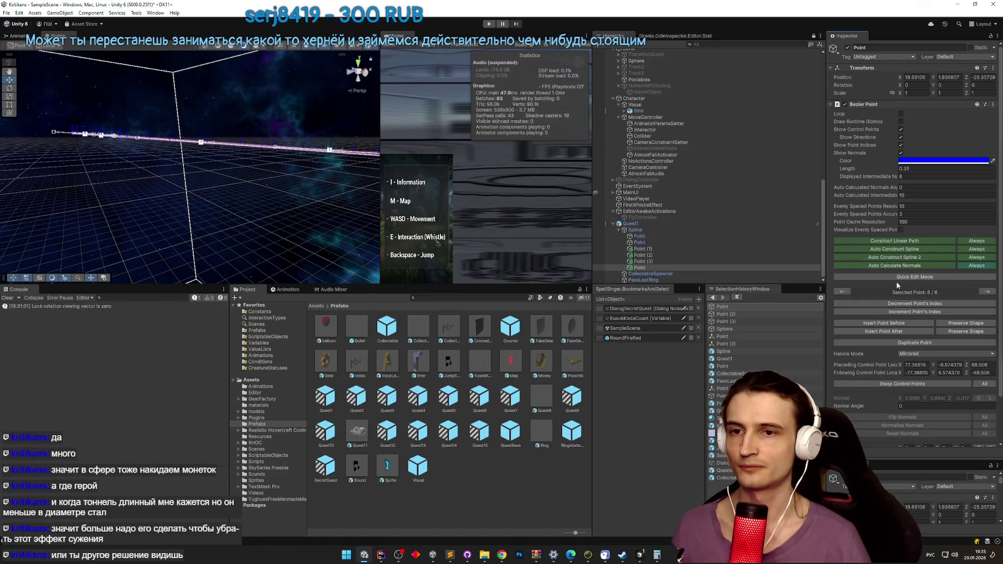
pyautogui.moveTo(121, 164)
pyautogui.mouseDown()
pyautogui.moveTo(310, 174)
pyautogui.moveTo(224, 169)
pyautogui.moveTo(242, 162)
pyautogui.moveTo(269, 179)
pyautogui.moveTo(170, 136)
pyautogui.moveTo(257, 174)
pyautogui.moveTo(115, 136)
pyautogui.mouseUp()
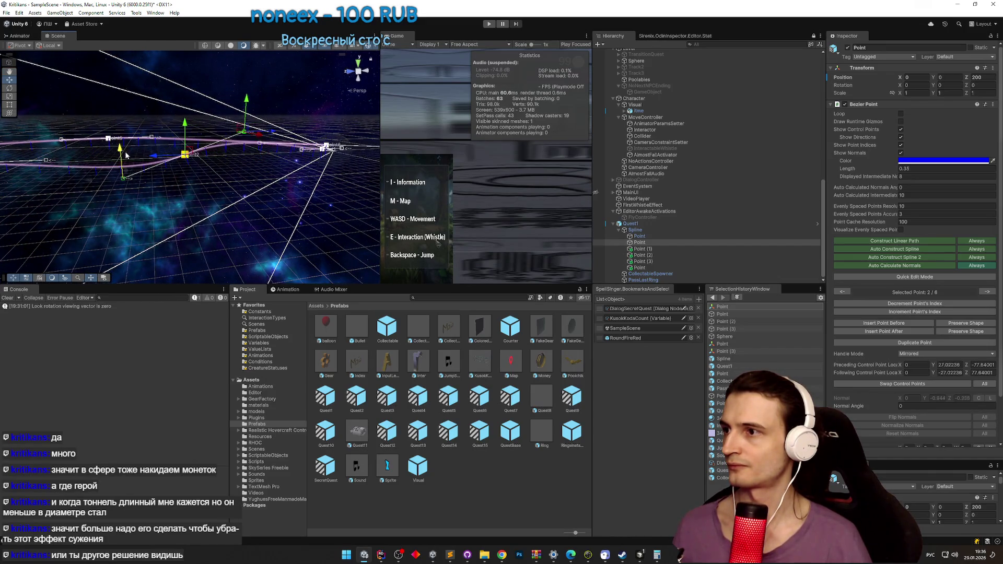
# Step: Select Point (1) of the spline and inspect the curve's loop from several angles
pyautogui.moveTo(119, 174); pyautogui.dragTo(108, 174)
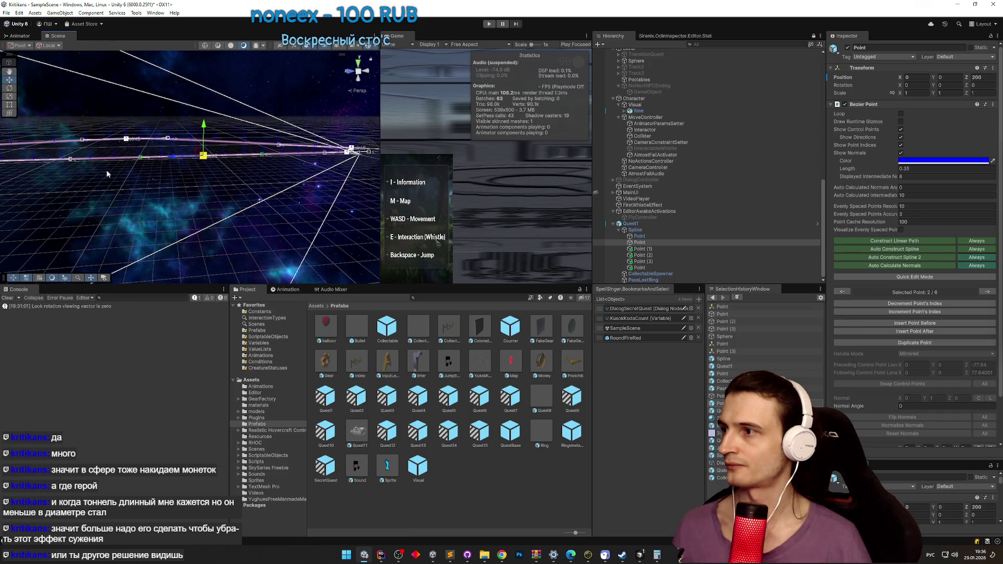
pyautogui.click(73, 159)
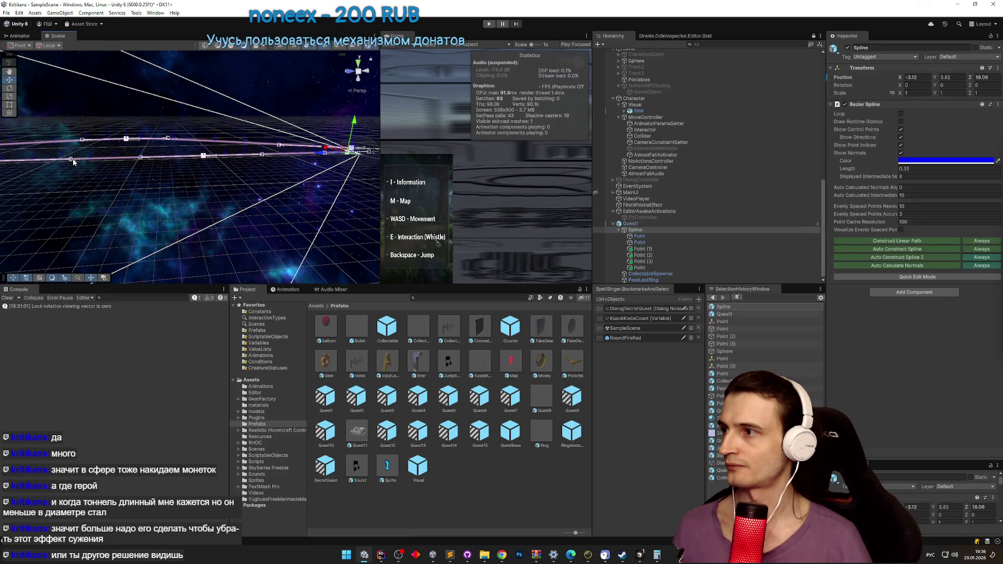
pyautogui.moveTo(69, 158)
pyautogui.mouseDown()
pyautogui.moveTo(54, 172)
pyautogui.moveTo(61, 156)
pyautogui.moveTo(42, 166)
pyautogui.moveTo(37, 179)
pyautogui.moveTo(52, 170)
pyautogui.mouseUp()
pyautogui.click(61, 156)
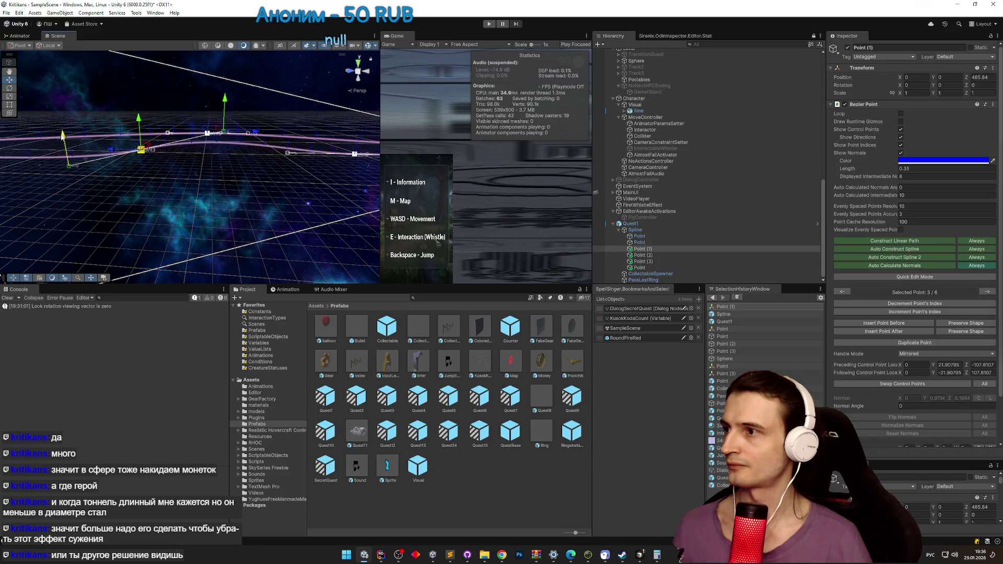
pyautogui.moveTo(82, 170)
pyautogui.mouseDown()
pyautogui.moveTo(223, 204)
pyautogui.moveTo(227, 128)
pyautogui.mouseUp()
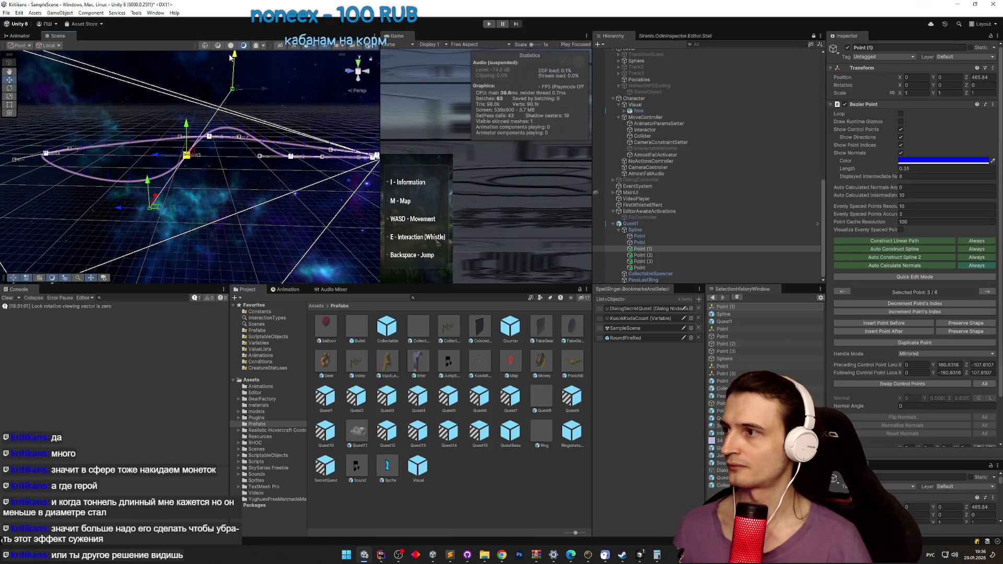
pyautogui.moveTo(208, 83)
pyautogui.mouseDown()
pyautogui.moveTo(158, 92)
pyautogui.moveTo(162, 110)
pyautogui.moveTo(97, 138)
pyautogui.mouseUp()
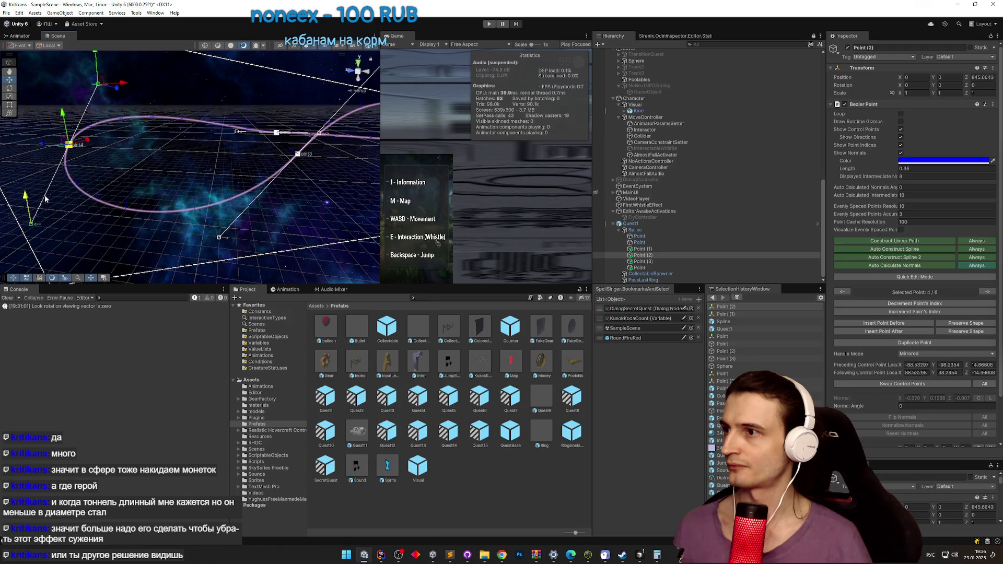
pyautogui.moveTo(50, 200)
pyautogui.mouseDown()
pyautogui.moveTo(219, 148)
pyautogui.moveTo(180, 162)
pyautogui.moveTo(103, 163)
pyautogui.moveTo(177, 172)
pyautogui.mouseUp()
# Step: Select Point (3) of the spline in the Scene view
pyautogui.click(242, 179)
pyautogui.click(242, 180)
pyautogui.click(242, 176)
pyautogui.click(242, 179)
pyautogui.click(240, 177)
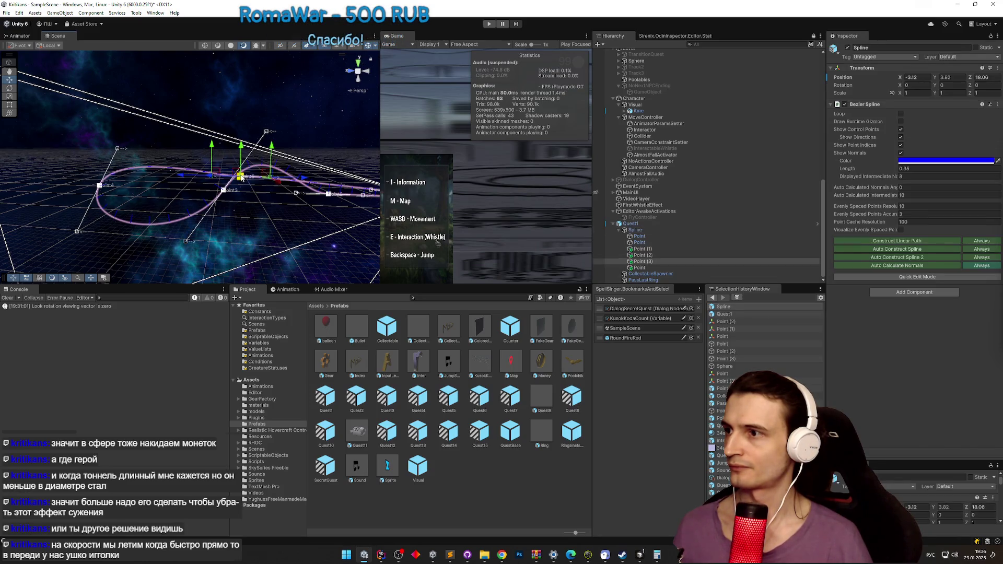
# Step: Orbit to inspect the raised spline point, then run the scene in Play mode to test the route
pyautogui.moveTo(252, 105)
pyautogui.mouseDown()
pyautogui.moveTo(302, 108)
pyautogui.moveTo(296, 102)
pyautogui.moveTo(173, 146)
pyautogui.moveTo(191, 149)
pyautogui.mouseUp()
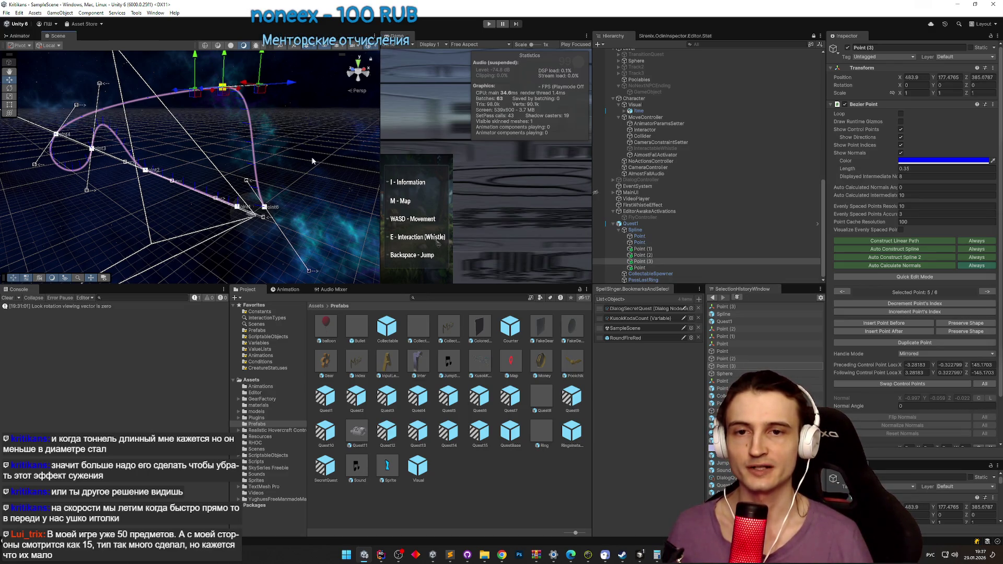
pyautogui.hotkey('ctrl', 'p')
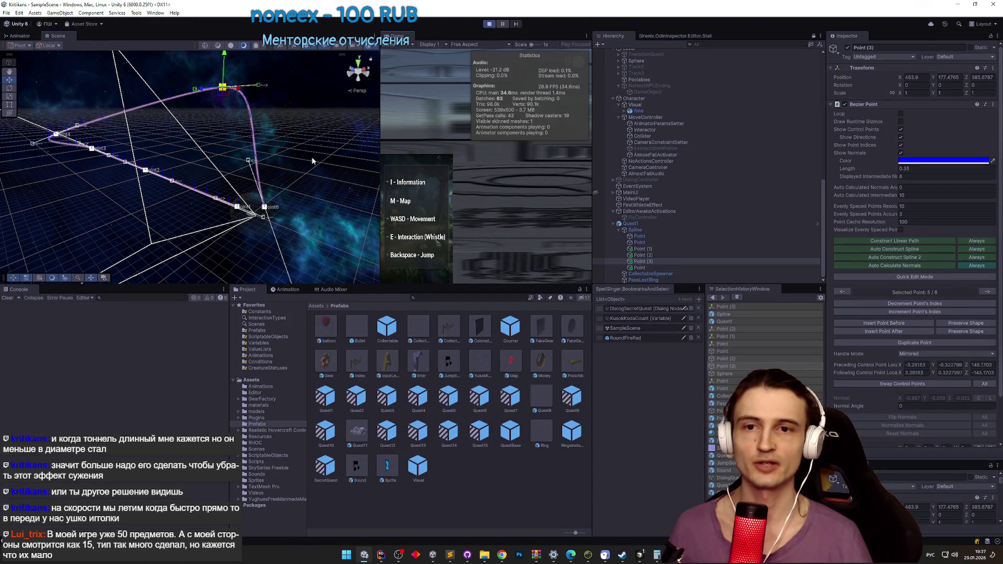